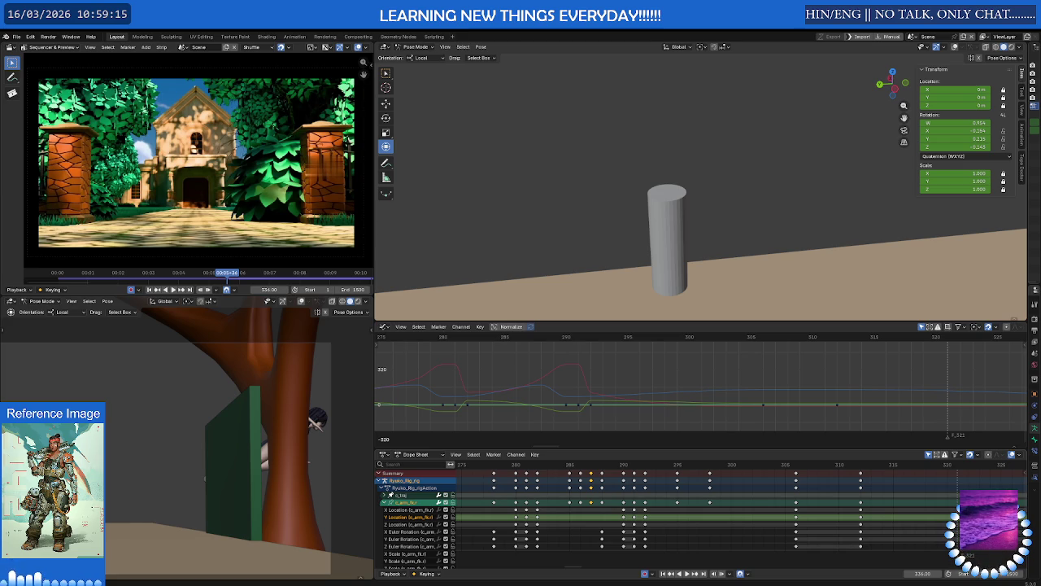
# Play back the run and restart it from frame 277 to review the motion.
pyautogui.moveTo(700, 160)
pyautogui.mouseDown(button='middle')
pyautogui.moveTo(724, 197)
pyautogui.moveTo(762, 216)
pyautogui.moveTo(704, 292)
pyautogui.mouseUp(button='middle')
pyautogui.scroll(-2, 785, 498)
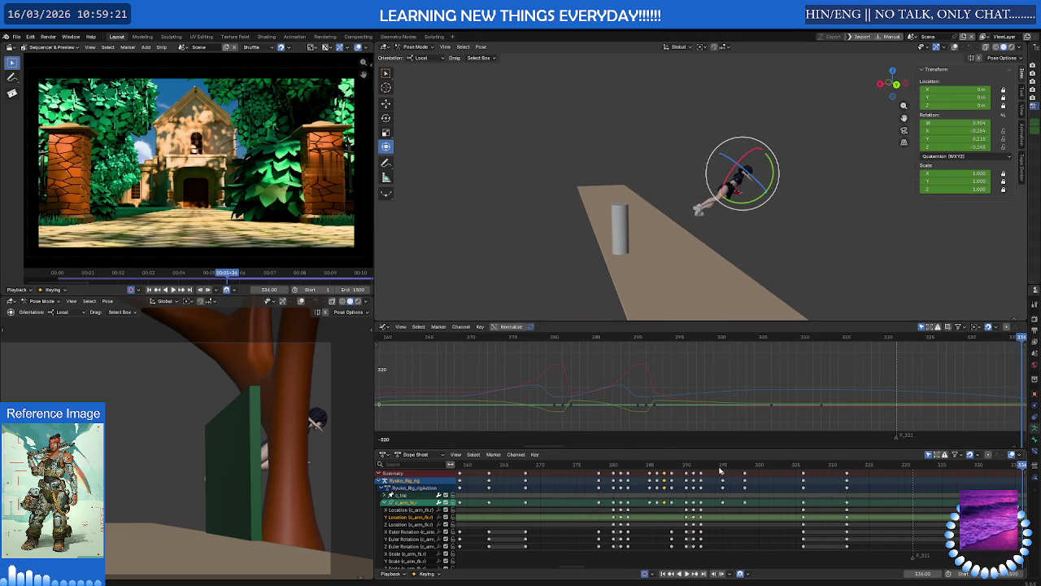
pyautogui.press('space')
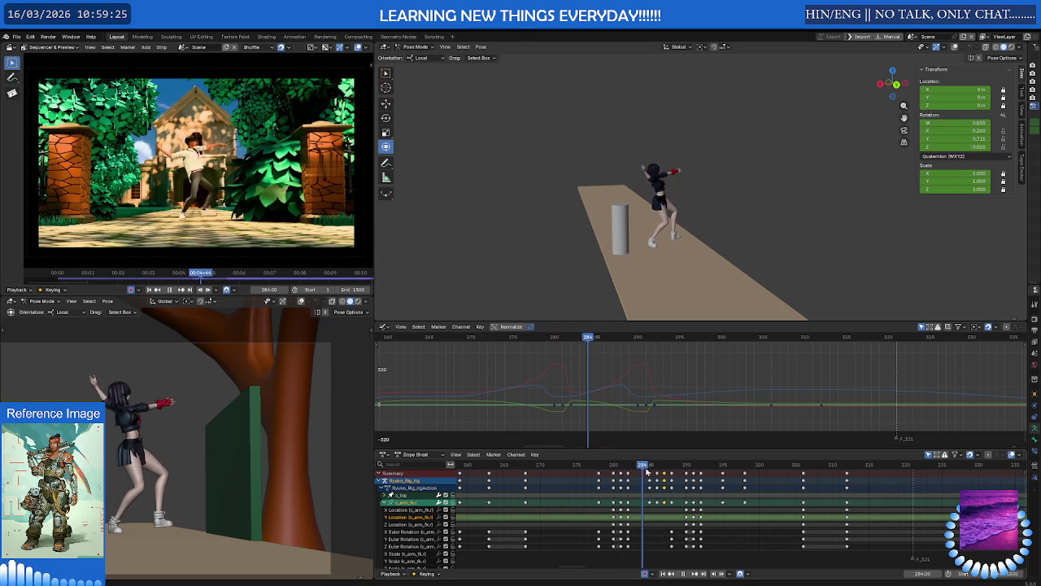
pyautogui.press('space')
pyautogui.click(591, 466)
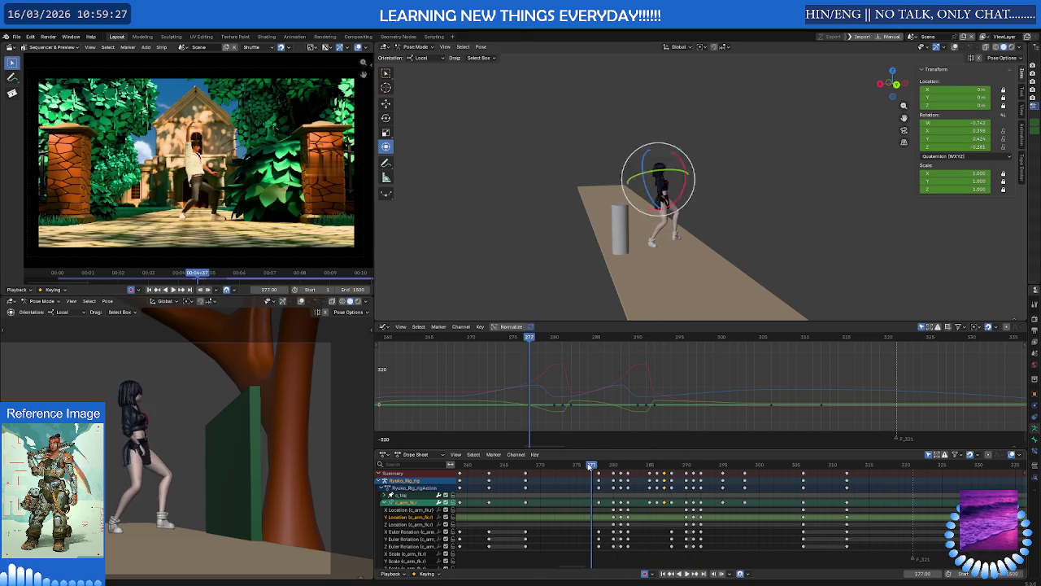
pyautogui.press('space')
pyautogui.press('space')
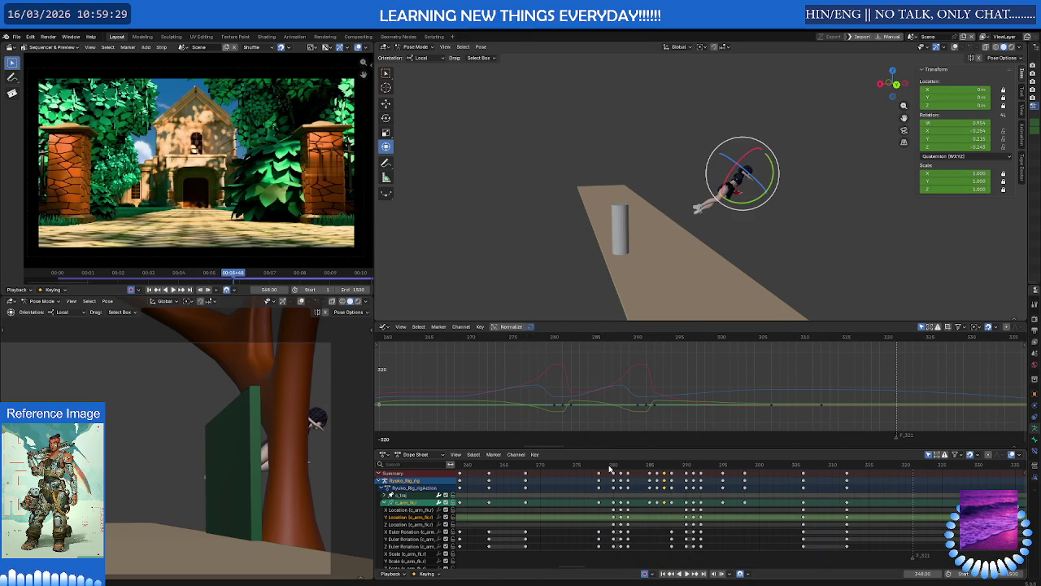
# Replay from about frame 268, then scrub the playhead to frames 311–315.
pyautogui.moveTo(700, 187)
pyautogui.mouseDown(button='middle')
pyautogui.moveTo(678, 175)
pyautogui.moveTo(681, 221)
pyautogui.mouseUp(button='middle')
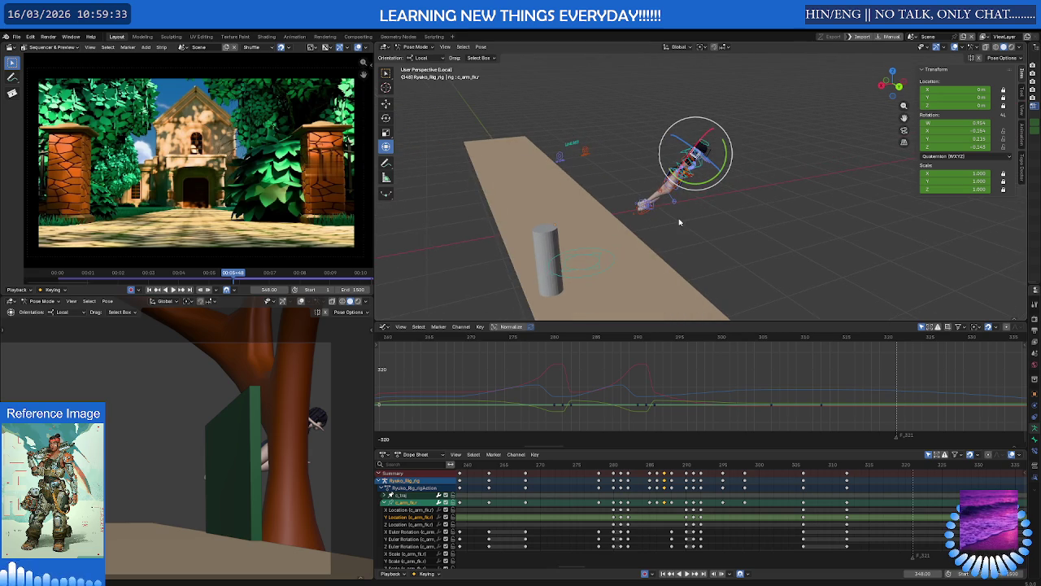
pyautogui.press('space')
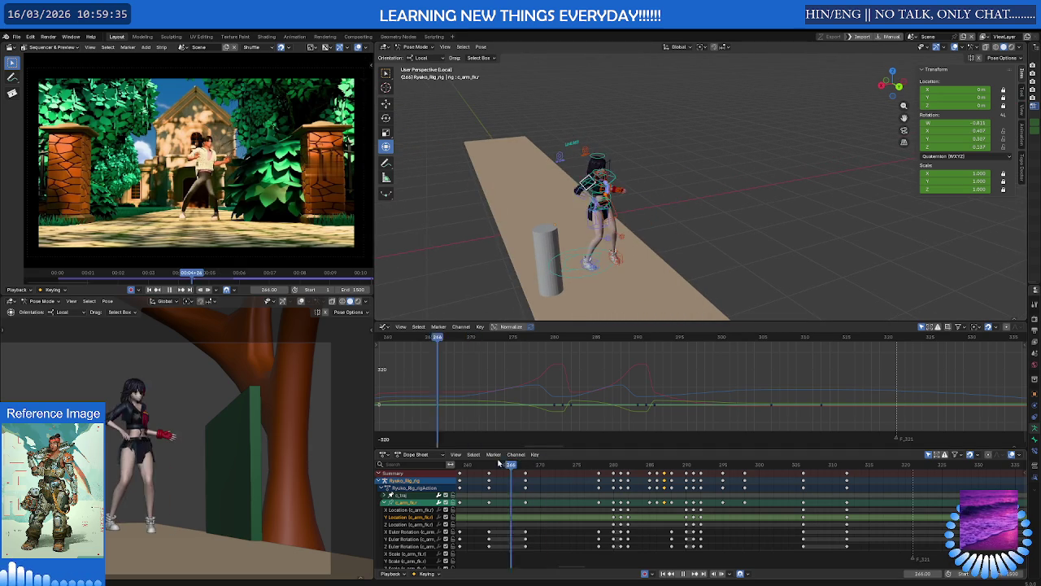
pyautogui.press('space')
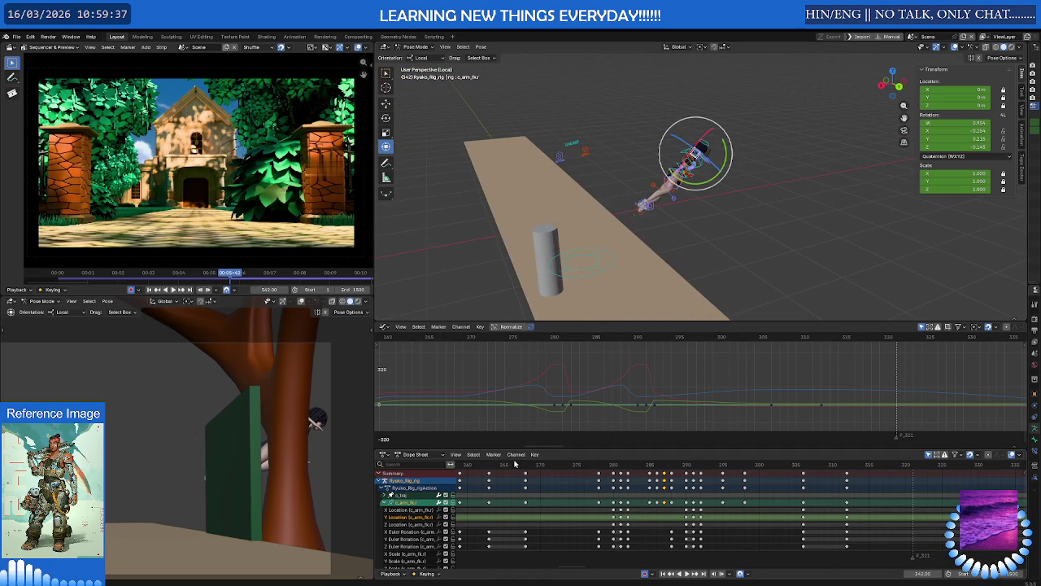
pyautogui.click(528, 466)
pyautogui.press('space')
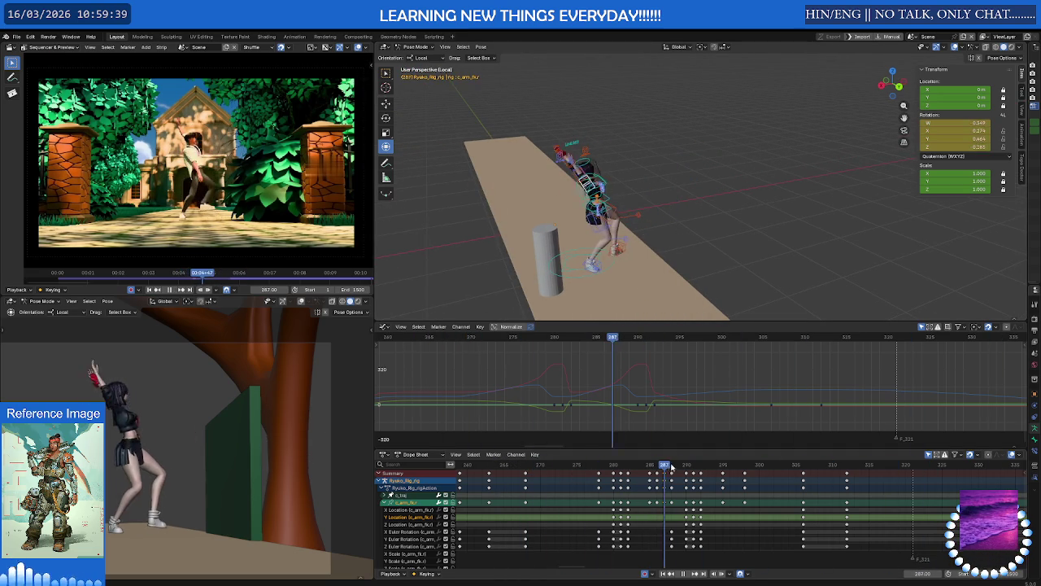
pyautogui.moveTo(759, 465); pyautogui.dragTo(843, 468)
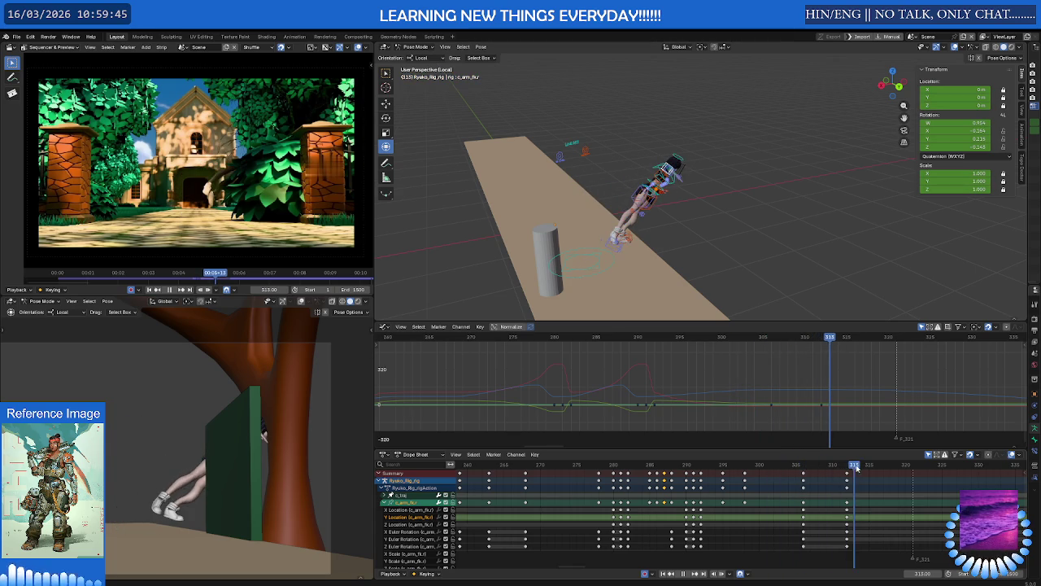
pyautogui.moveTo(844, 468)
pyautogui.mouseDown()
pyautogui.moveTo(869, 465)
pyautogui.moveTo(846, 467)
pyautogui.mouseUp()
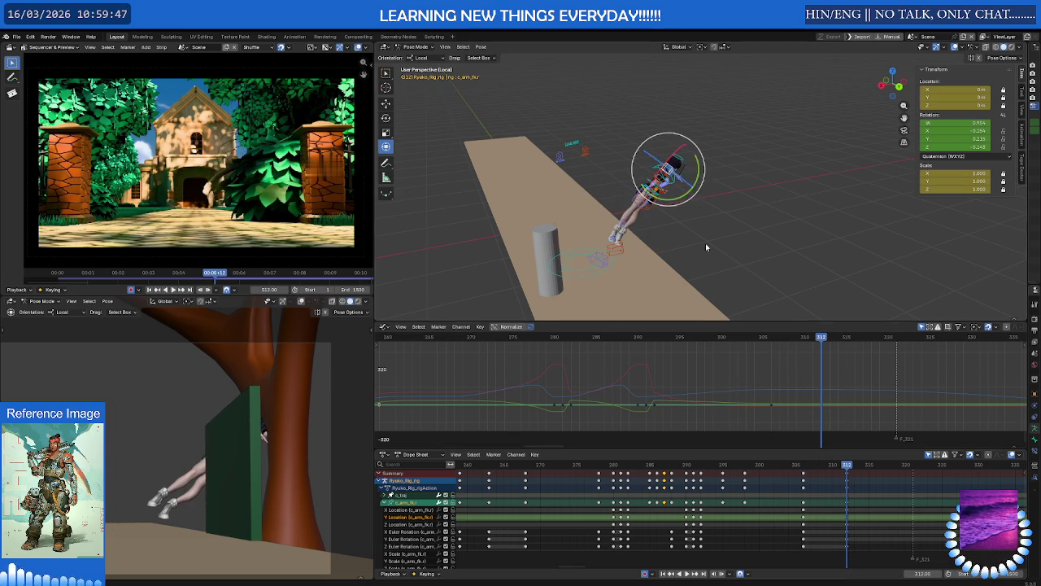
pyautogui.scroll(2, 630, 240)
# At frame 311, select the left foot IK control and raise it upward.
pyautogui.click(537, 246)
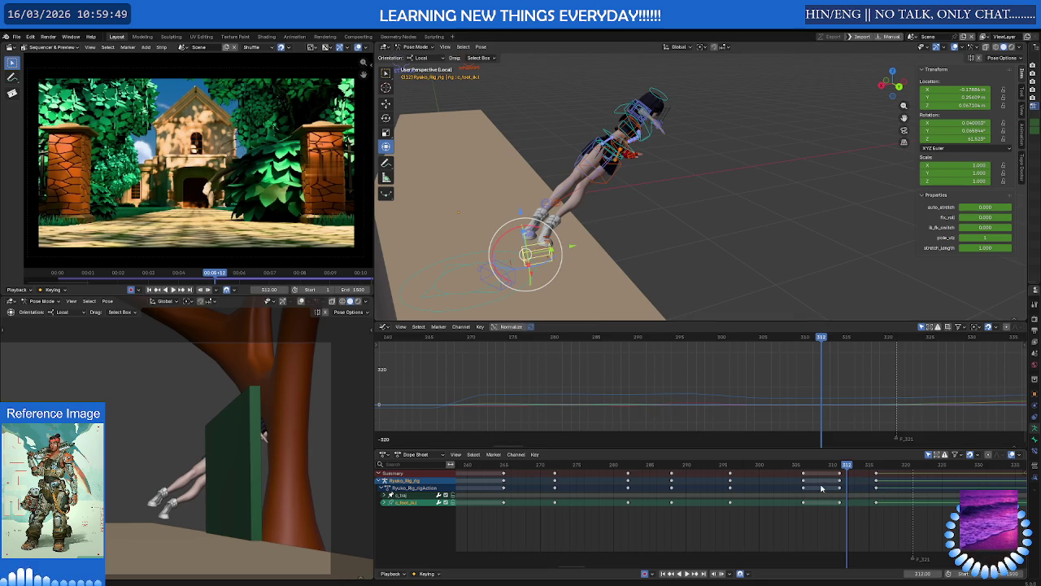
pyautogui.moveTo(847, 465)
pyautogui.mouseDown()
pyautogui.moveTo(793, 465)
pyautogui.moveTo(850, 465)
pyautogui.mouseUp()
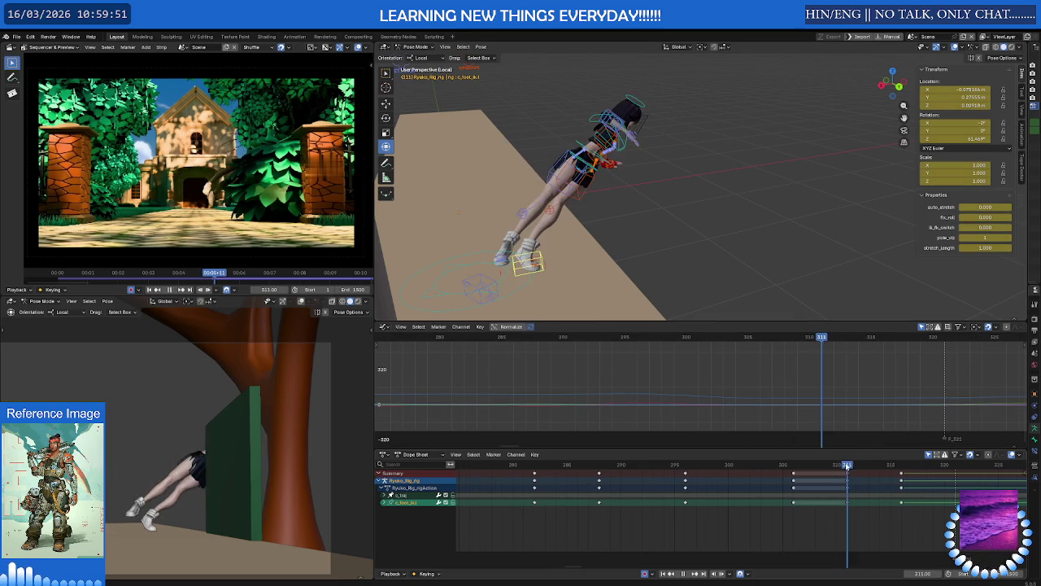
pyautogui.moveTo(618, 244); pyautogui.dragTo(651, 229, button='middle')
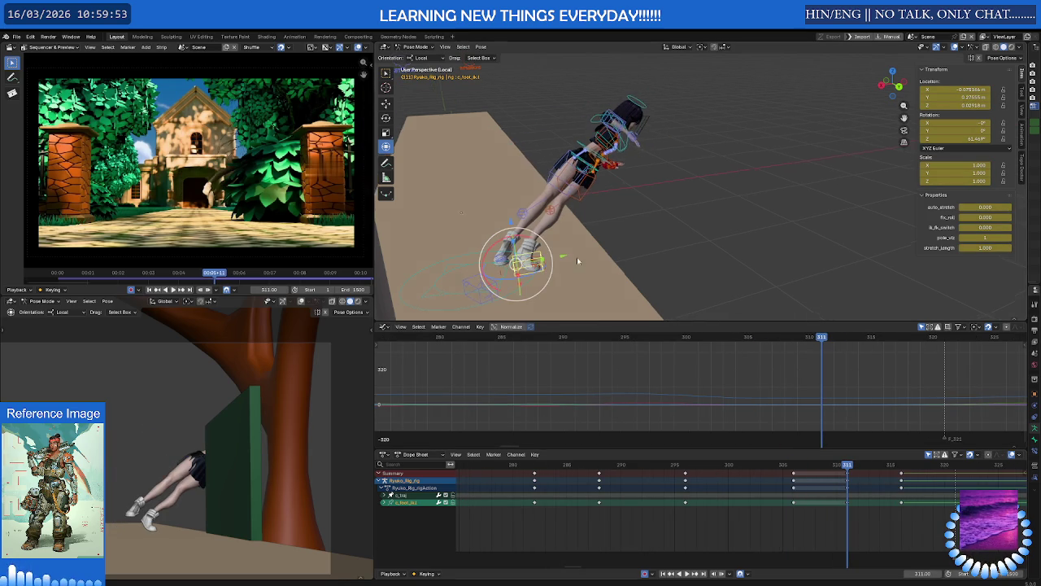
pyautogui.click(469, 275)
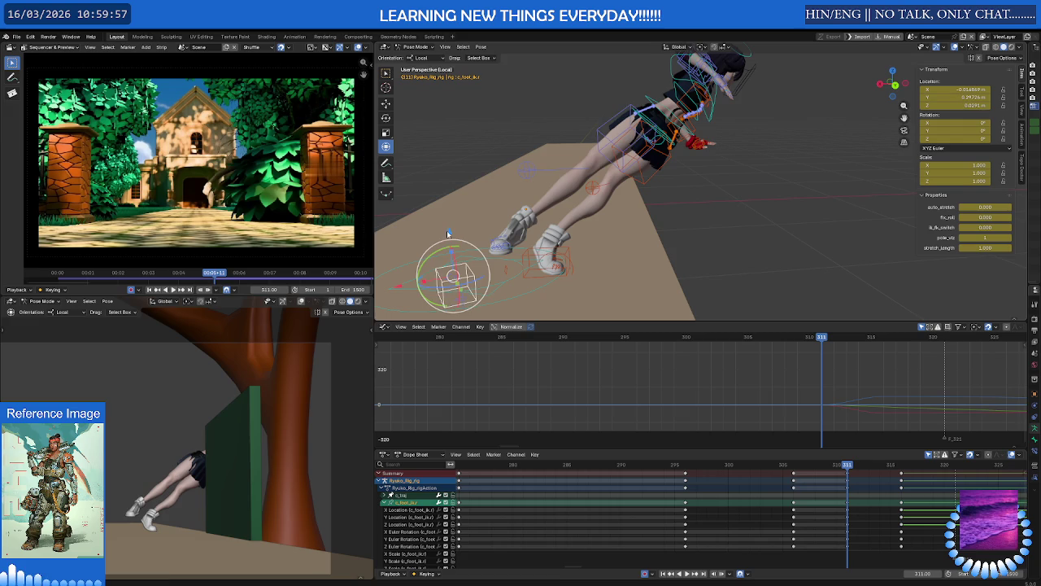
pyautogui.moveTo(448, 233); pyautogui.dragTo(445, 188)
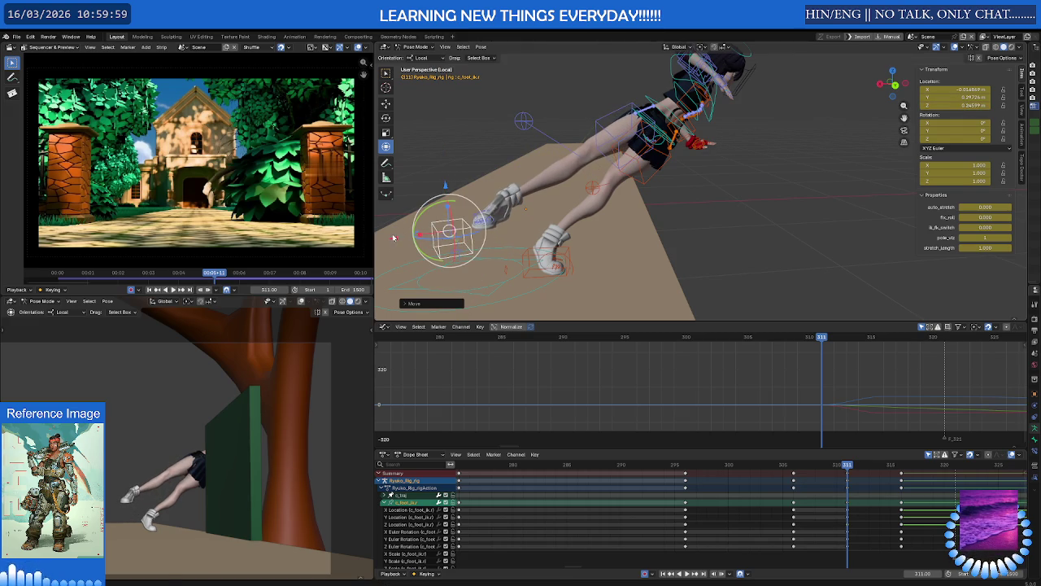
pyautogui.press('g')
pyautogui.click(508, 230)
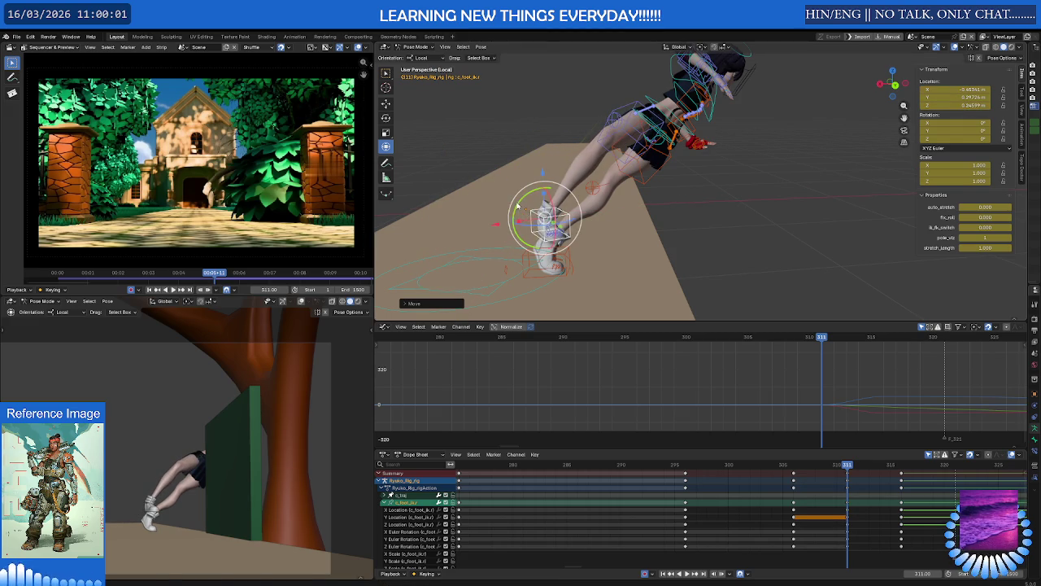
# Turn the foot and lift it along its local Z axis, undoing a stray Z rotation.
pyautogui.moveTo(516, 205)
pyautogui.mouseDown()
pyautogui.moveTo(548, 210)
pyautogui.moveTo(539, 219)
pyautogui.mouseUp()
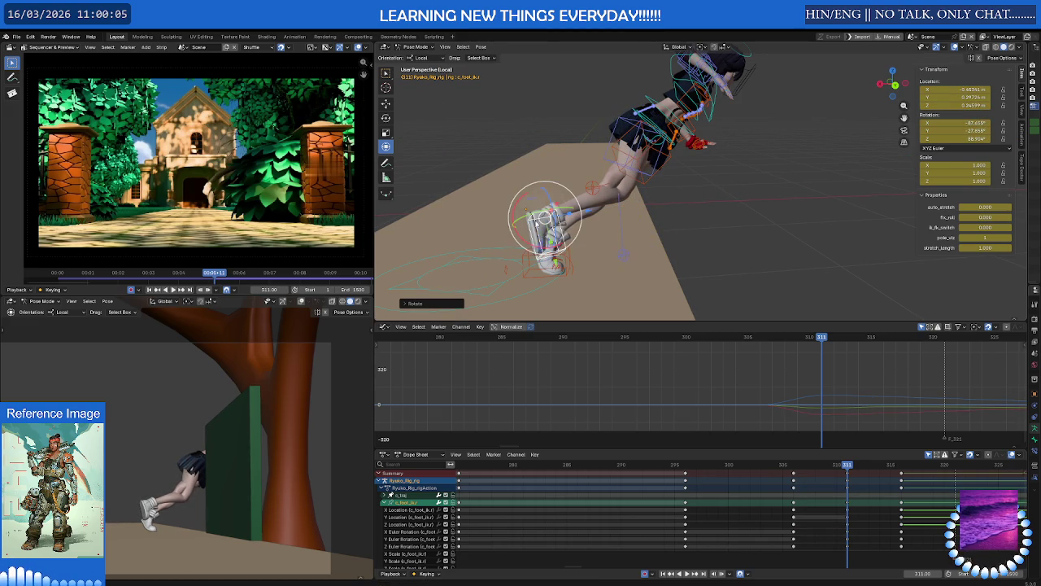
pyautogui.press('g')
pyautogui.press('z')
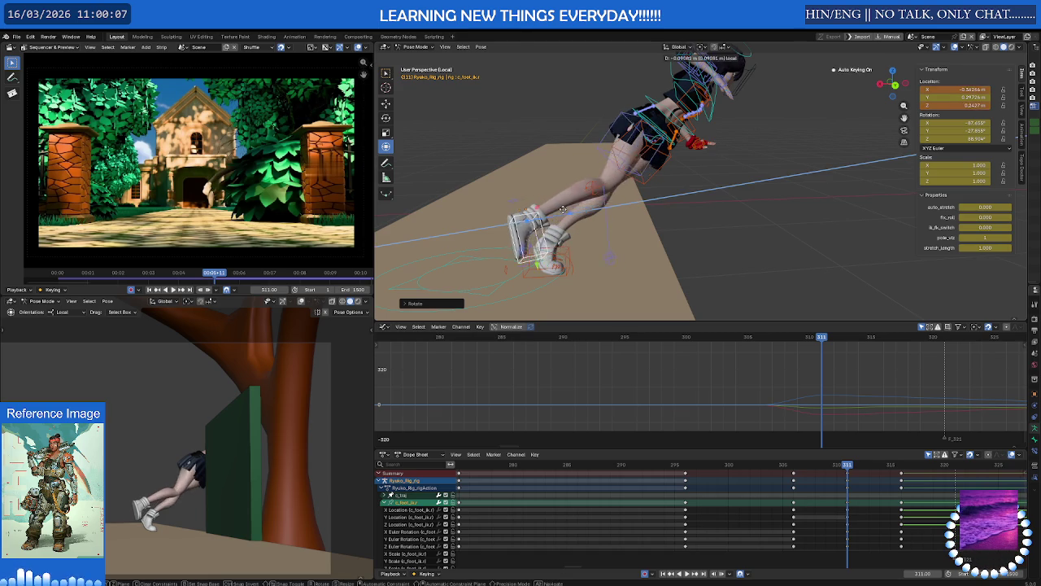
pyautogui.click(563, 209)
pyautogui.moveTo(562, 209); pyautogui.dragTo(543, 217, button='middle')
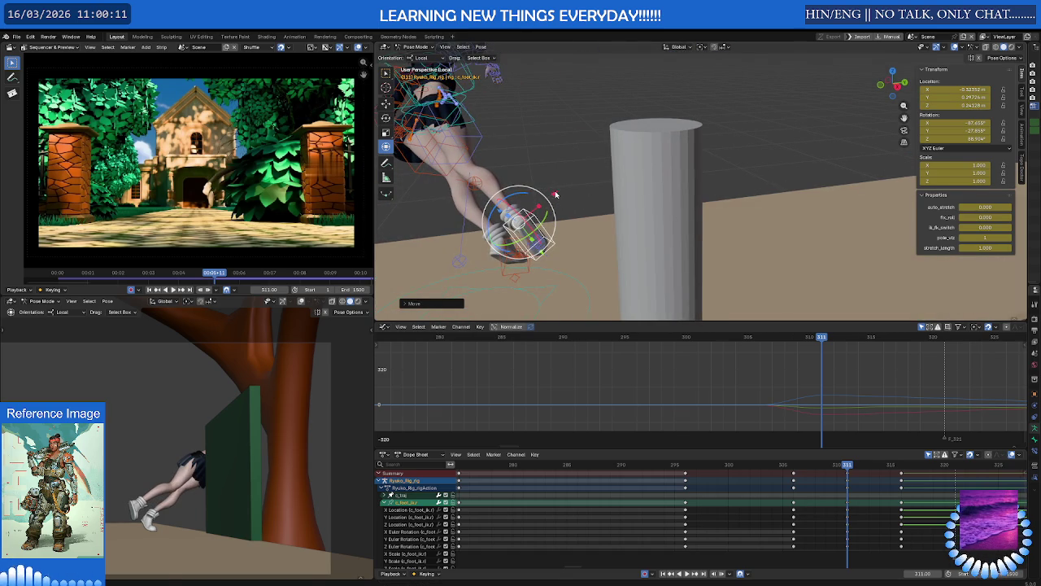
pyautogui.moveTo(555, 195); pyautogui.dragTo(521, 203)
pyautogui.hotkey('ctrl', 'z')
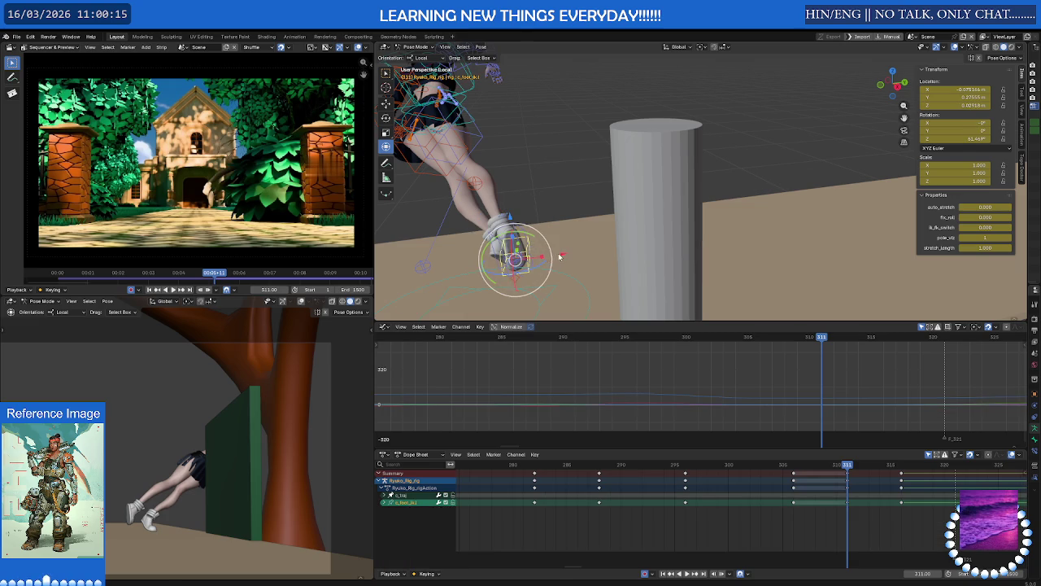
# Shift the foot control left and rotate it around its local Y axis.
pyautogui.moveTo(561, 256); pyautogui.dragTo(442, 246)
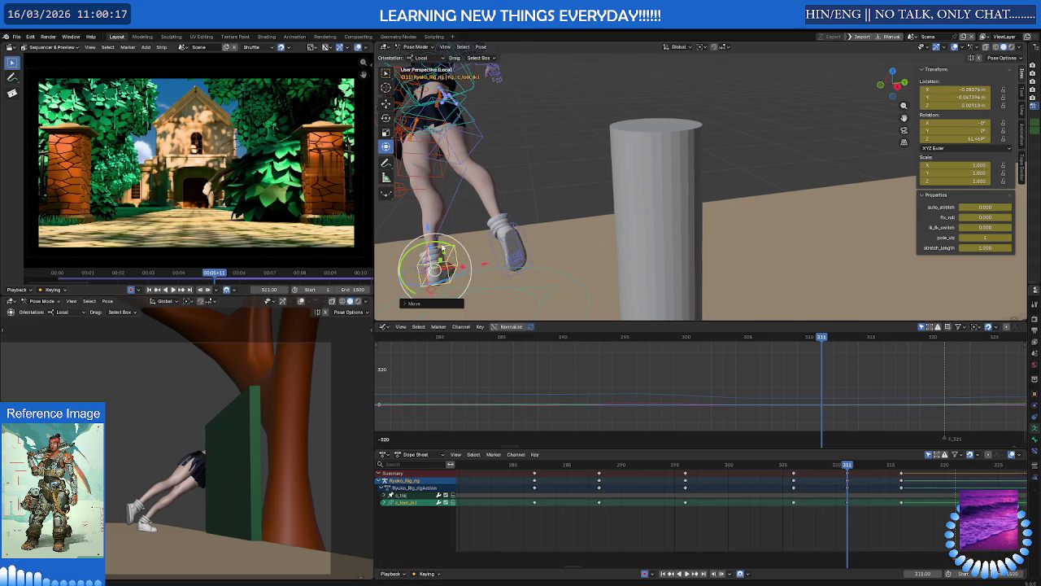
pyautogui.press('r')
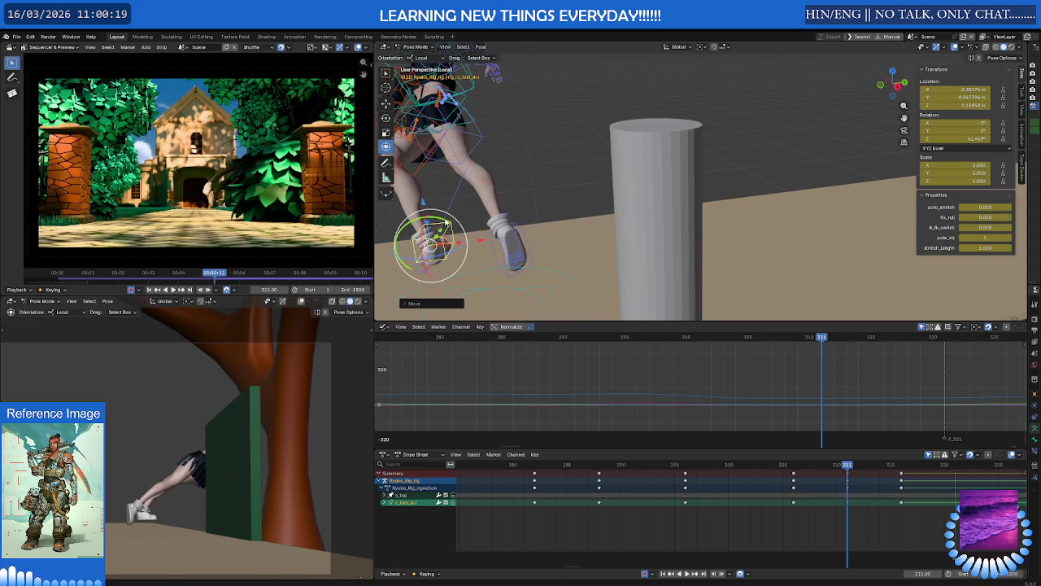
pyautogui.press('y')
pyautogui.press('y')
pyautogui.click(422, 230)
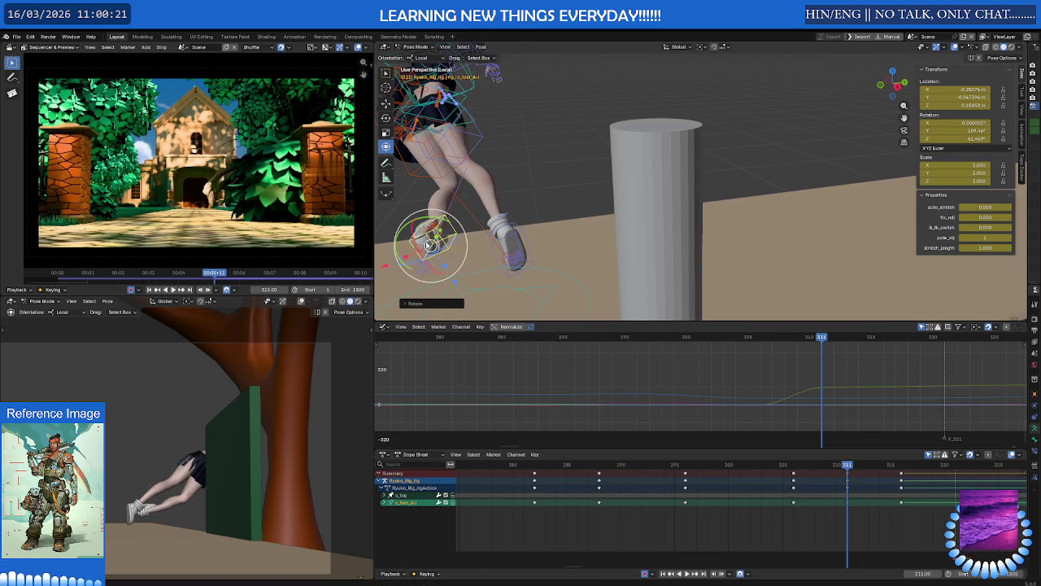
pyautogui.press('r')
pyautogui.press('x')
pyautogui.press('x')
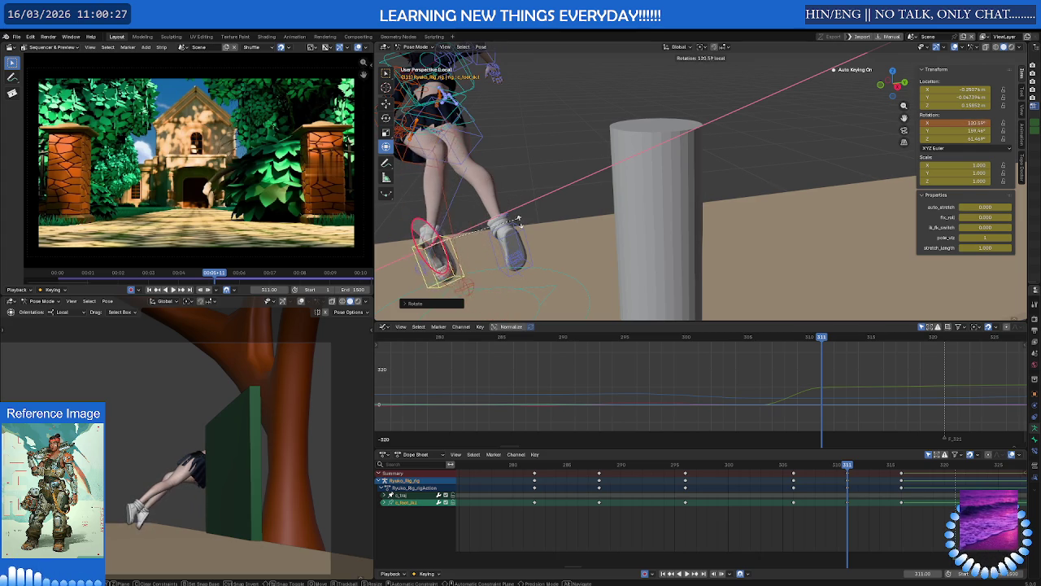
pyautogui.press('y')
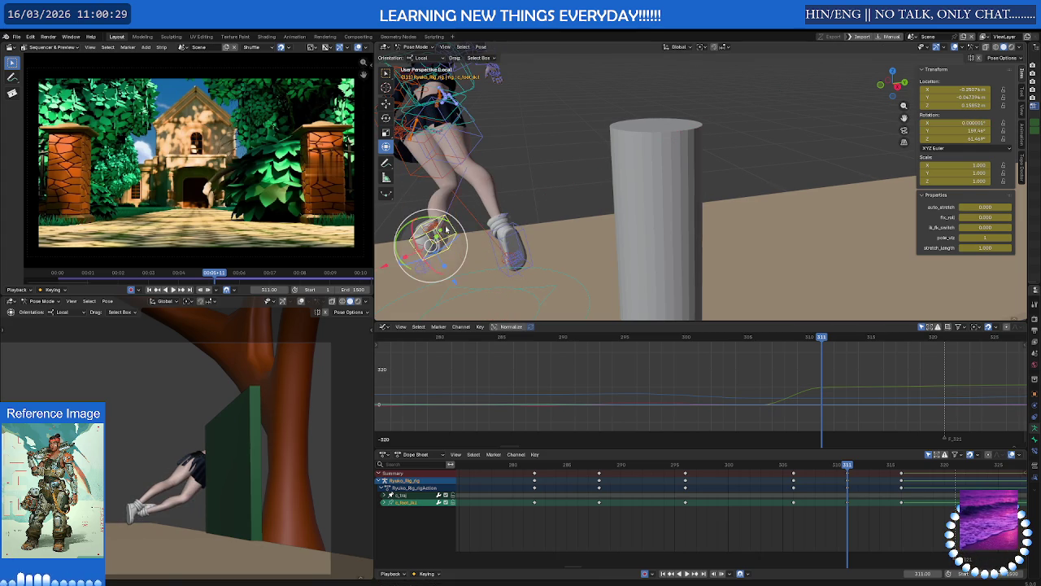
pyautogui.press('y')
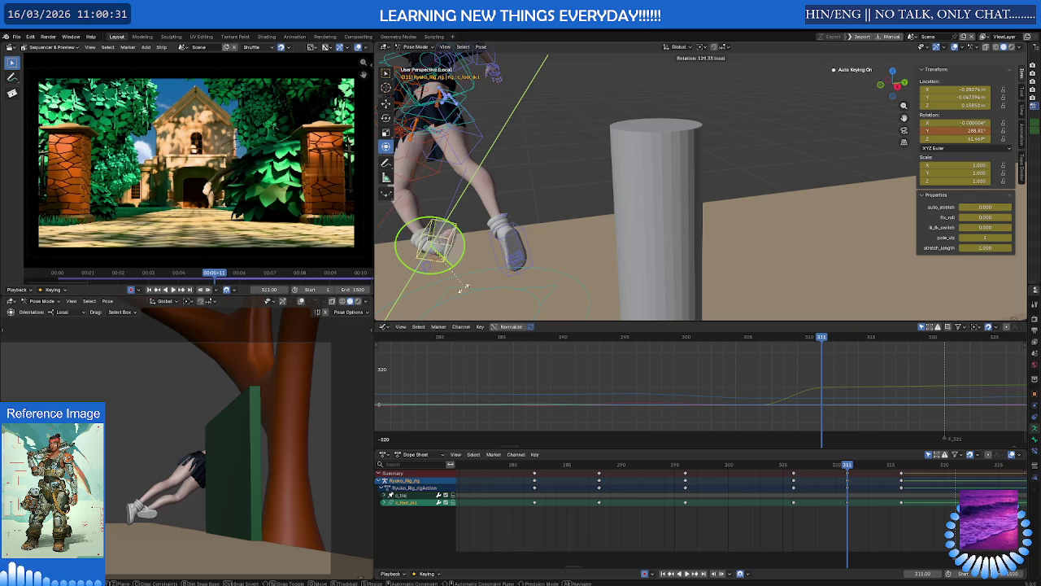
pyautogui.click(413, 290)
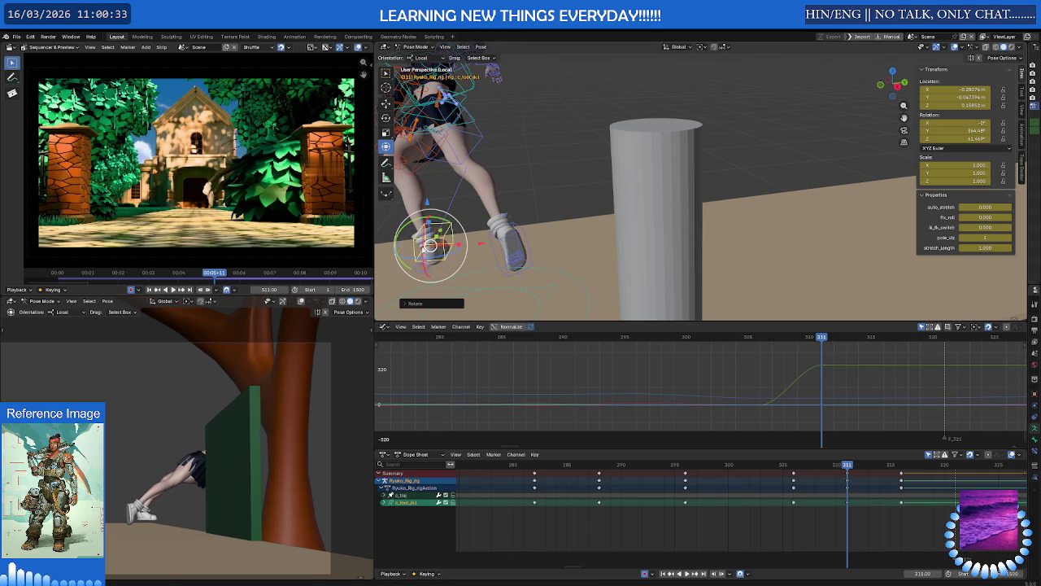
# Tilt the foot on local X and finish on local Y, reaching roughly −17°, 264°, 93°.
pyautogui.press('r')
pyautogui.press('x')
pyautogui.press('x')
pyautogui.click(422, 226)
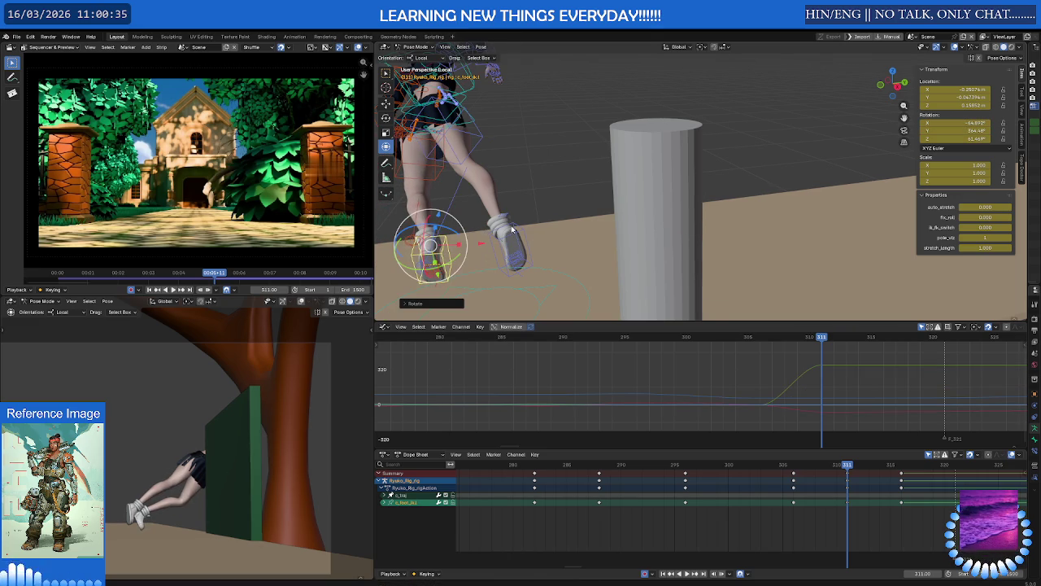
pyautogui.scroll(3, 512, 230)
pyautogui.moveTo(513, 230)
pyautogui.mouseDown(button='middle')
pyautogui.moveTo(572, 184)
pyautogui.moveTo(553, 188)
pyautogui.mouseUp(button='middle')
pyautogui.press('r')
pyautogui.press('y')
pyautogui.press('y')
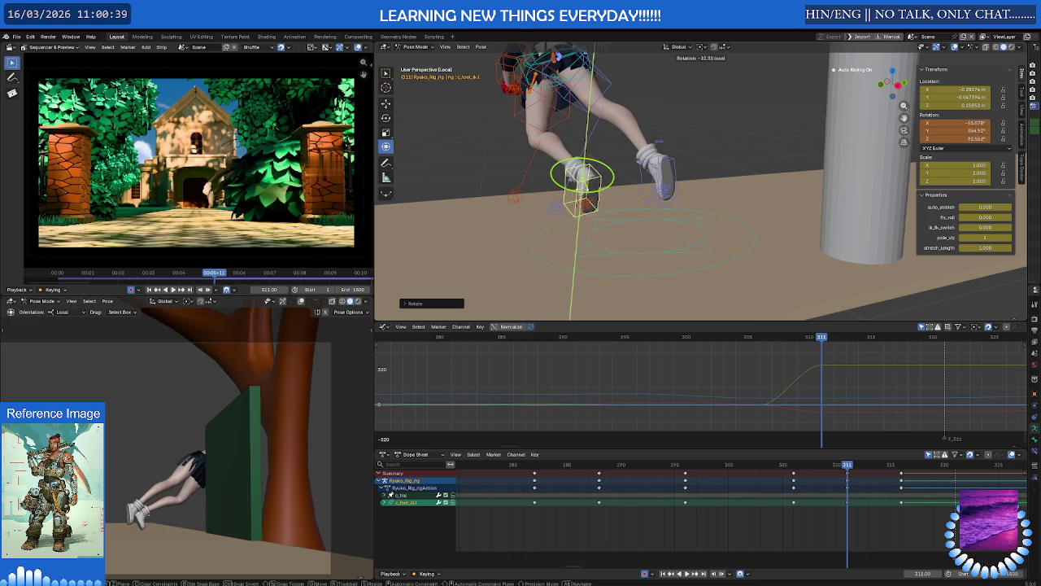
pyautogui.click(553, 188)
# Pick the leg pole control and move it to a new position.
pyautogui.click(512, 199)
pyautogui.press('g')
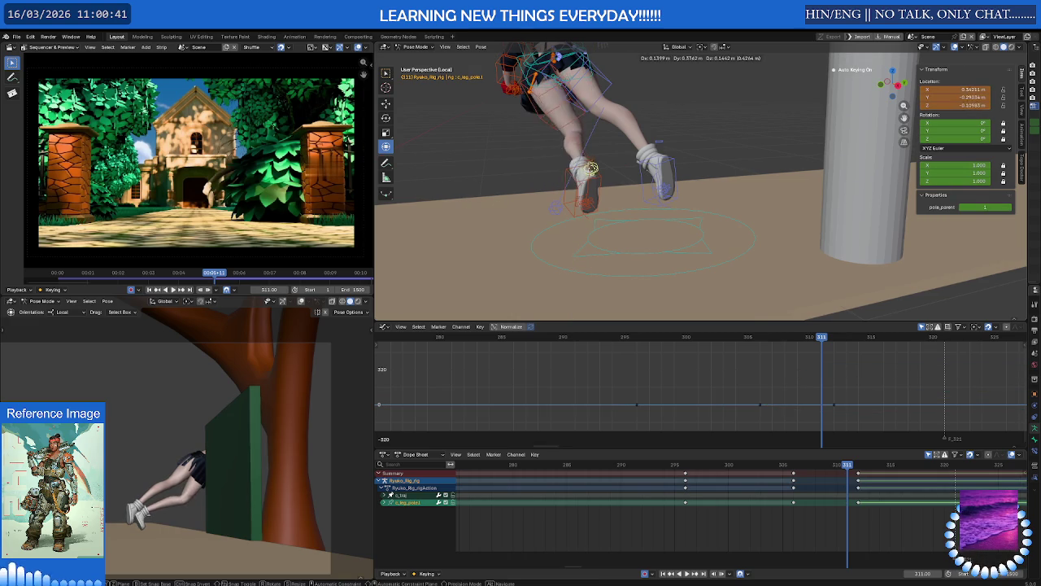
pyautogui.click(569, 174)
pyautogui.moveTo(569, 175)
pyautogui.mouseDown(button='middle')
pyautogui.moveTo(602, 195)
pyautogui.moveTo(528, 183)
pyautogui.mouseUp(button='middle')
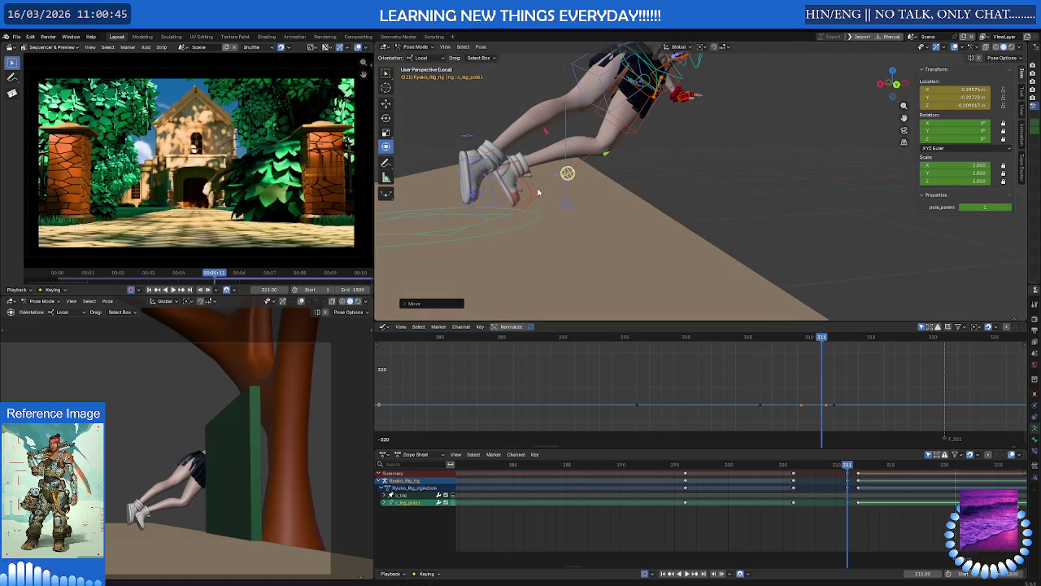
# Slide the foot IK control along its local Y axis and turn it to a new angle.
pyautogui.click(521, 181)
pyautogui.press('g')
pyautogui.press('y')
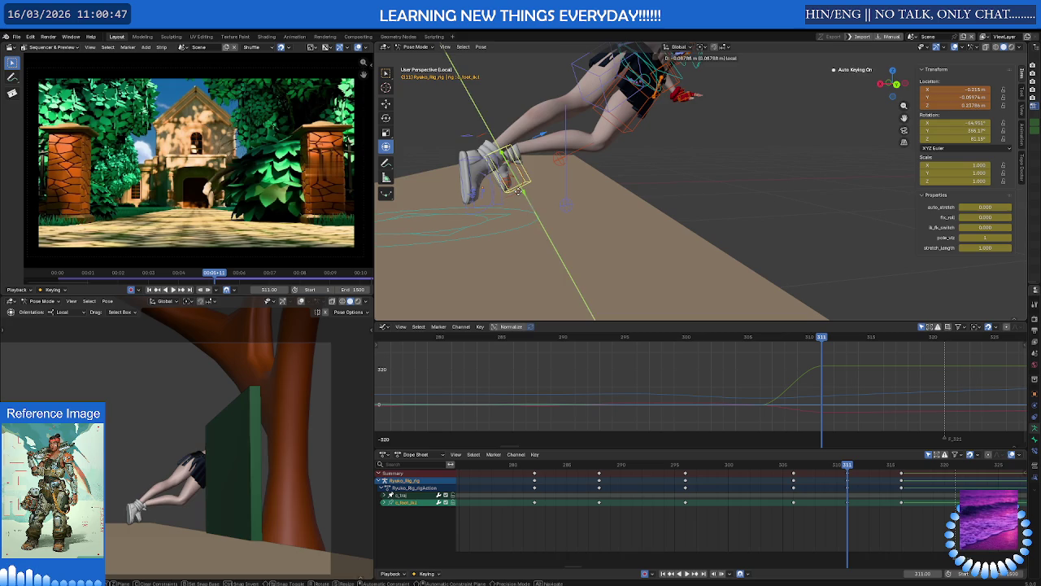
pyautogui.click(517, 190)
pyautogui.moveTo(537, 166); pyautogui.dragTo(566, 179)
pyautogui.moveTo(566, 179); pyautogui.dragTo(595, 172, button='middle')
# Rotate the foot IK on local Y to about −36°, −8°, 78°, cancelling an accidental Z scale.
pyautogui.click(586, 175)
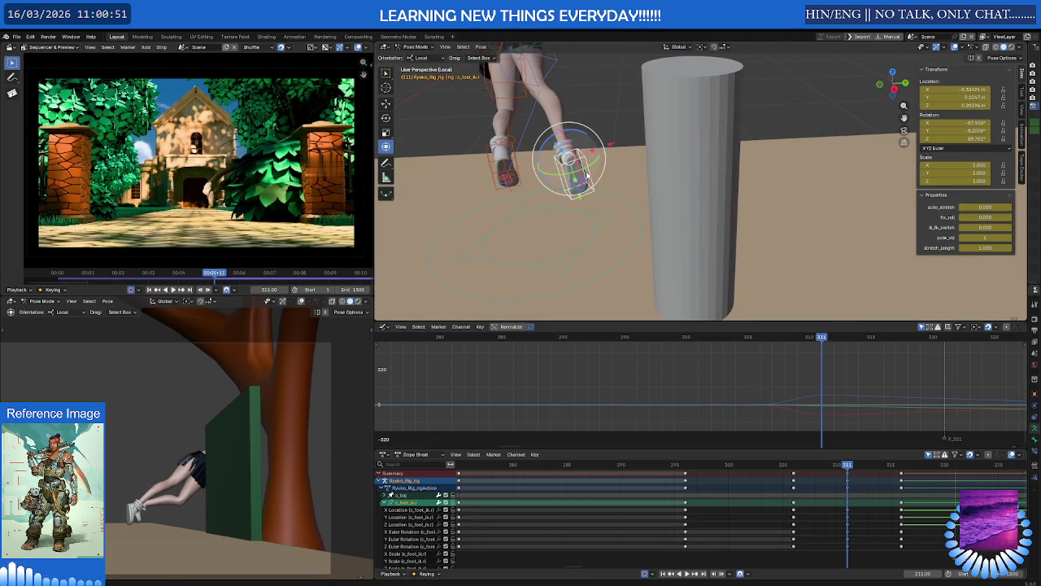
pyautogui.press('r')
pyautogui.press('y')
pyautogui.click(585, 175)
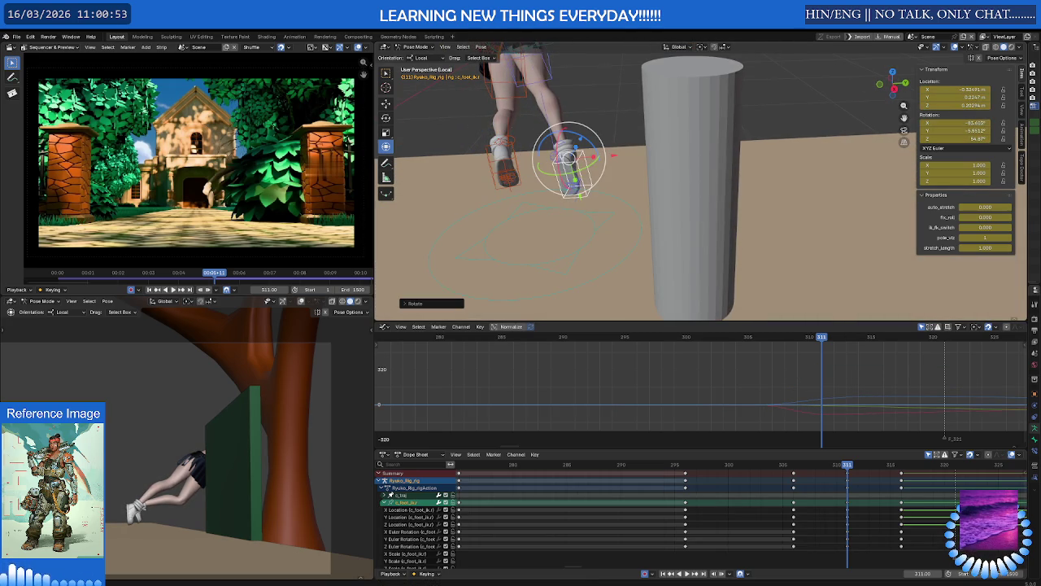
pyautogui.moveTo(570, 163)
pyautogui.mouseDown(button='middle')
pyautogui.moveTo(496, 173)
pyautogui.moveTo(432, 136)
pyautogui.moveTo(548, 161)
pyautogui.moveTo(501, 203)
pyautogui.mouseUp(button='middle')
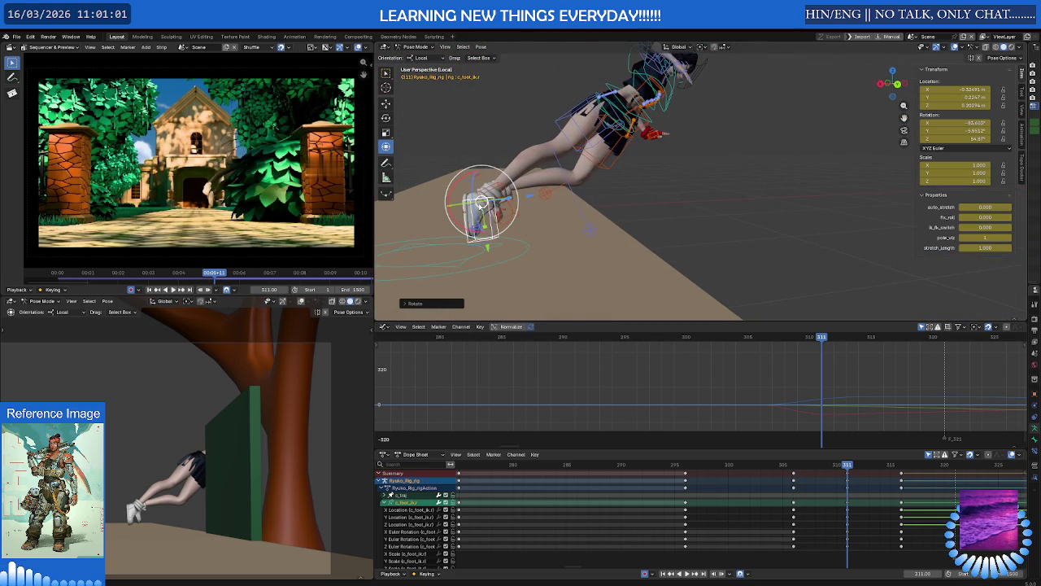
pyautogui.press('s')
pyautogui.press('z')
pyautogui.press('z')
pyautogui.press('Escape')
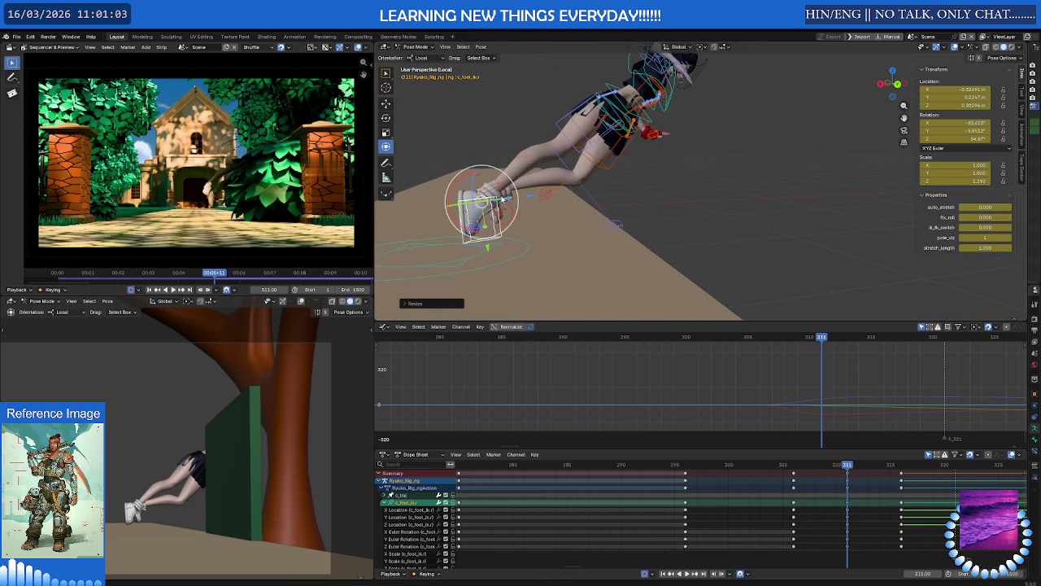
pyautogui.moveTo(496, 204); pyautogui.dragTo(498, 210, button='middle')
pyautogui.press('r')
pyautogui.press('y')
pyautogui.press('y')
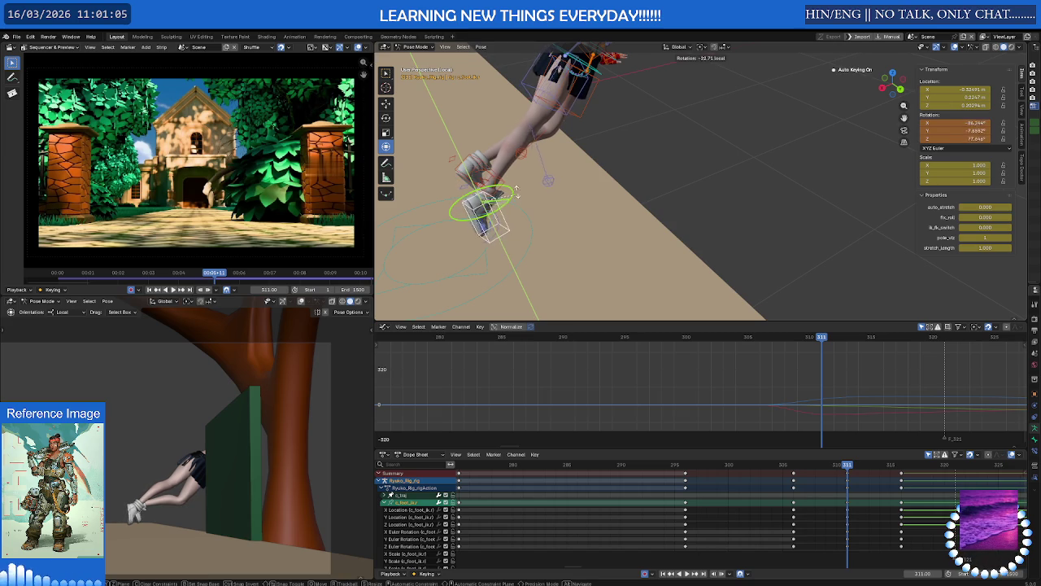
pyautogui.click(513, 179)
# Move the leg pole target to a new keyed position, then go to frame 312.
pyautogui.click(516, 181)
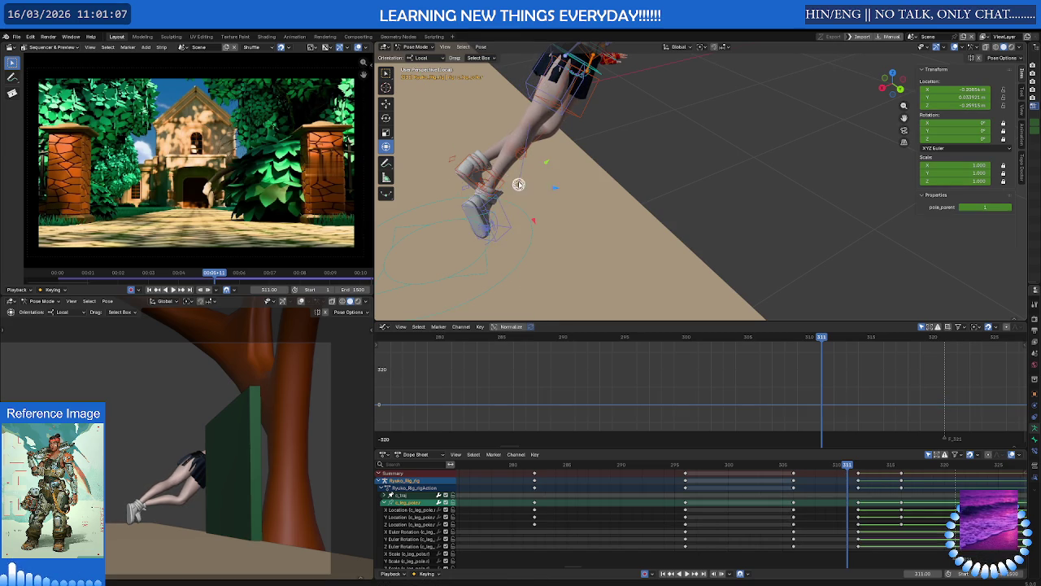
pyautogui.moveTo(515, 181); pyautogui.dragTo(579, 182, button='middle')
pyautogui.press('g')
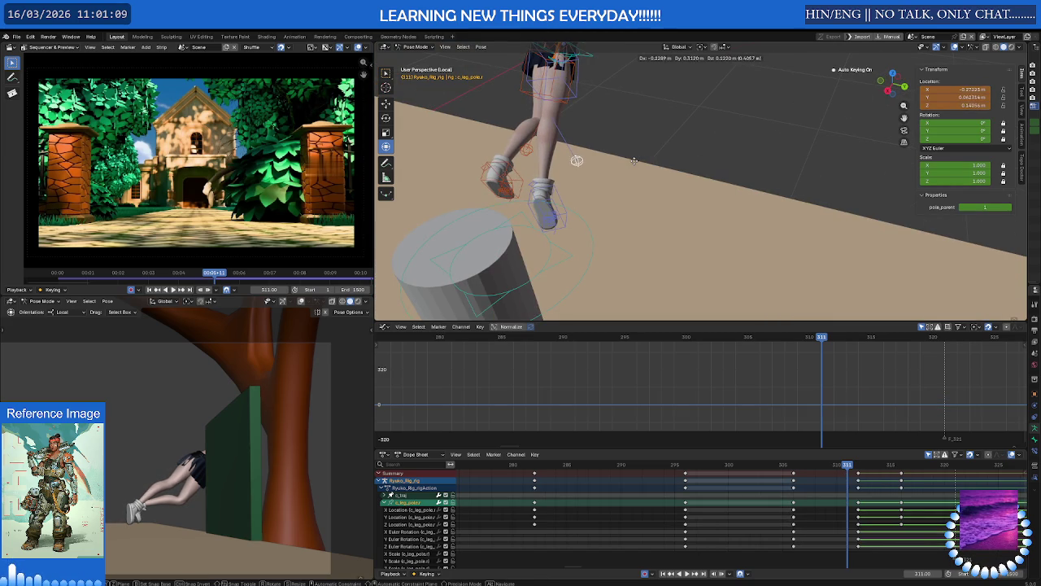
pyautogui.click(634, 160)
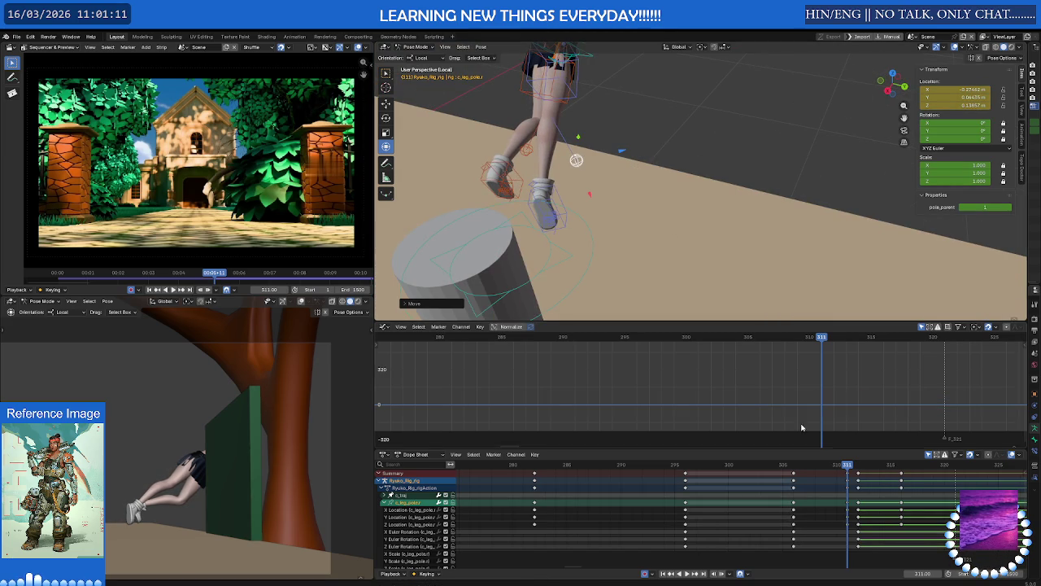
pyautogui.scroll(2, 843, 483)
pyautogui.moveTo(855, 470)
pyautogui.mouseDown()
pyautogui.moveTo(870, 467)
pyautogui.moveTo(679, 471)
pyautogui.mouseUp()
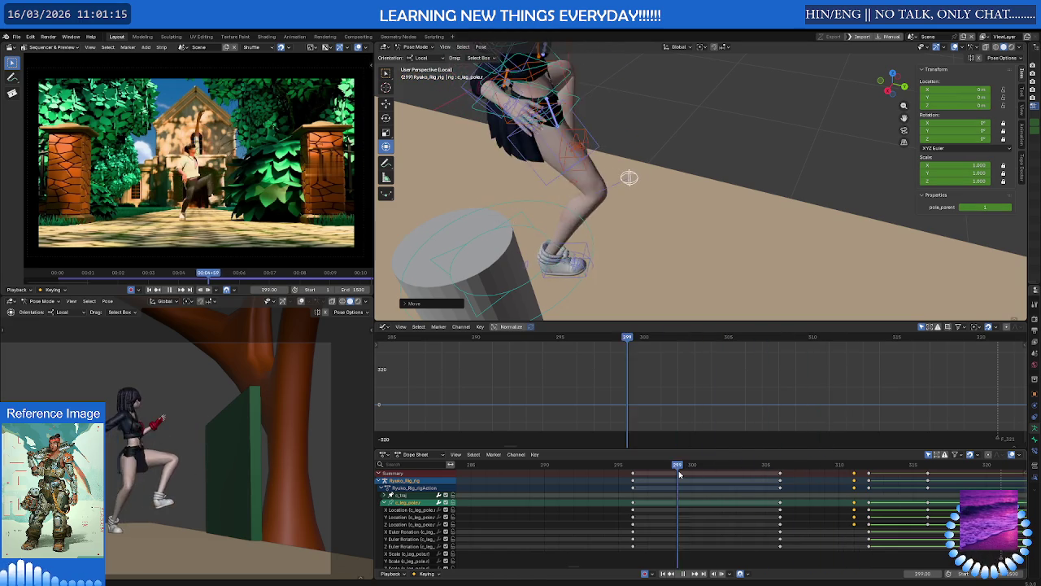
# Play the vault, then step from frame 308 back to frame 306.
pyautogui.press('space')
pyautogui.press('space')
pyautogui.moveTo(713, 464)
pyautogui.mouseDown()
pyautogui.moveTo(825, 470)
pyautogui.moveTo(794, 470)
pyautogui.mouseUp()
pyautogui.scroll(1, 209, 461)
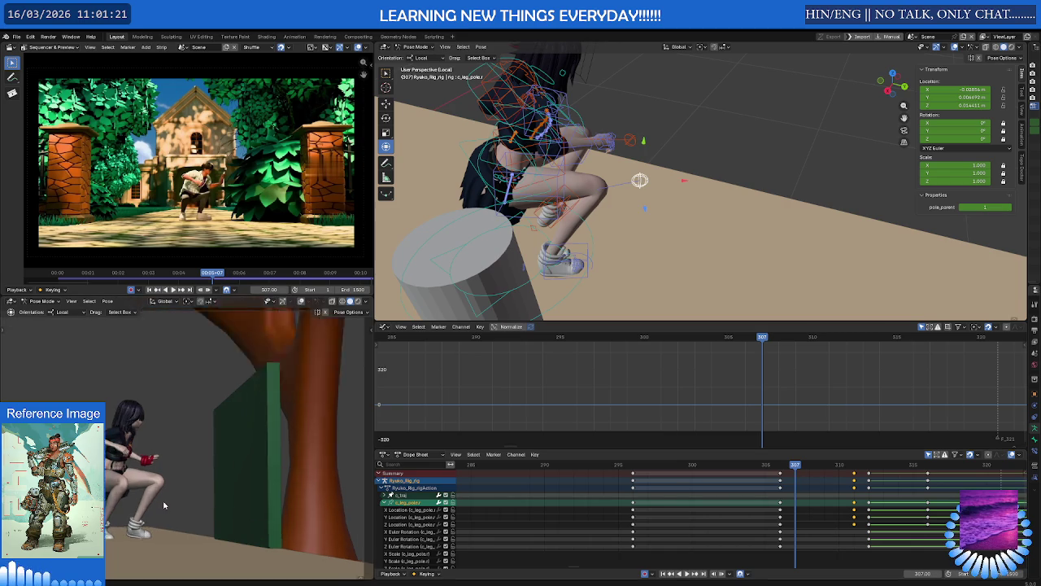
pyautogui.scroll(3, 210, 462)
pyautogui.scroll(2, 213, 457)
pyautogui.scroll(2, 279, 384)
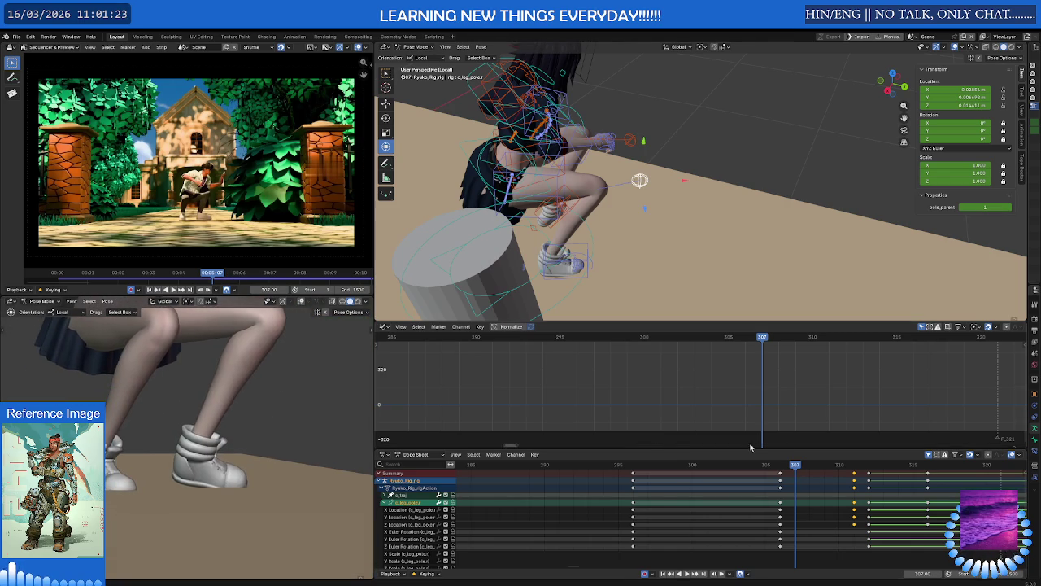
pyautogui.moveTo(797, 466); pyautogui.dragTo(780, 470)
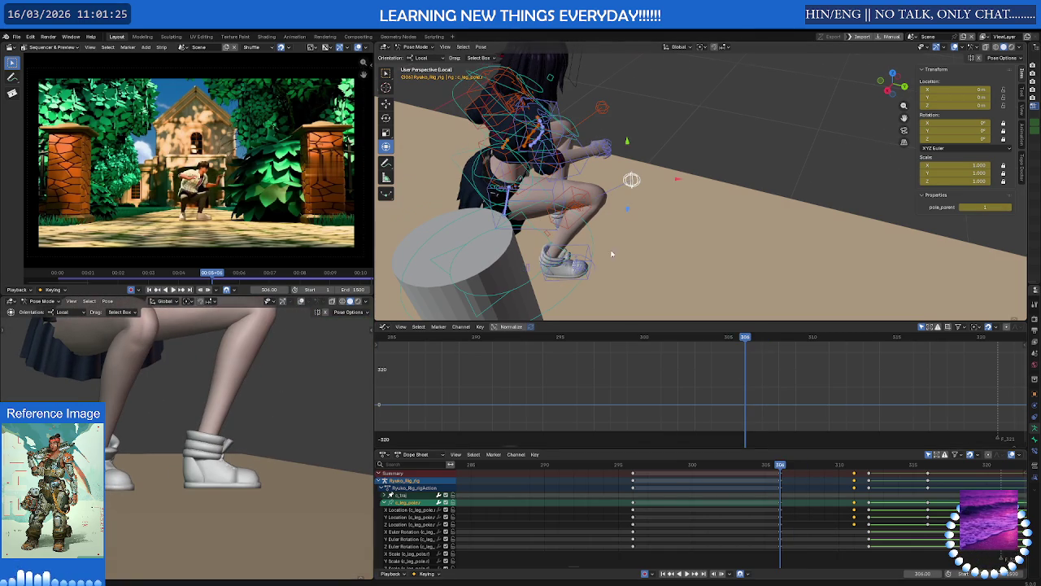
# Select c_foot_ik.l at frame 311 and fit all keyframes into view.
pyautogui.moveTo(612, 253); pyautogui.dragTo(678, 243, button='middle')
pyautogui.click(691, 231)
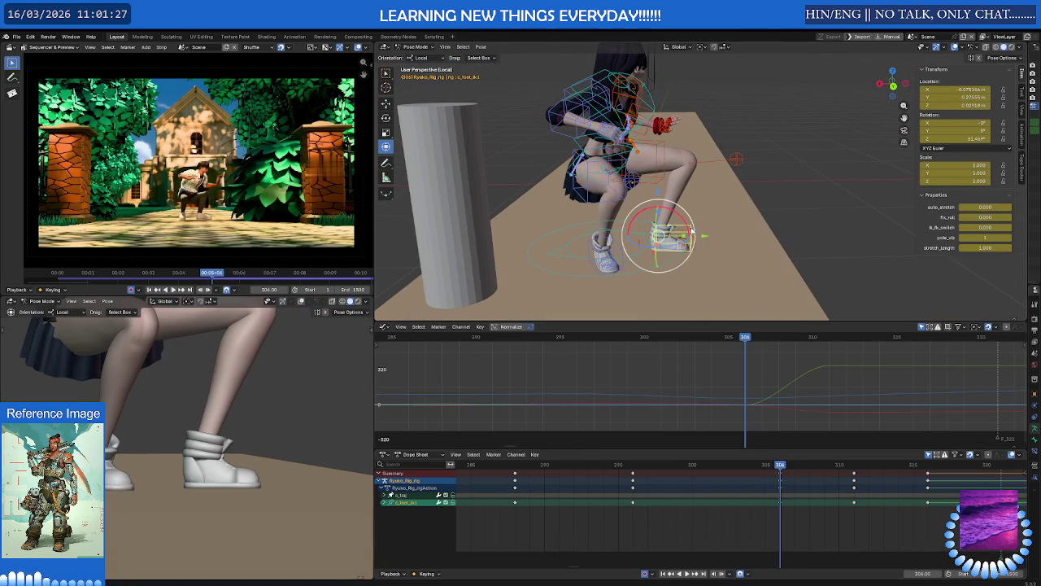
pyautogui.moveTo(780, 466)
pyautogui.mouseDown()
pyautogui.moveTo(865, 466)
pyautogui.moveTo(853, 466)
pyautogui.mouseUp()
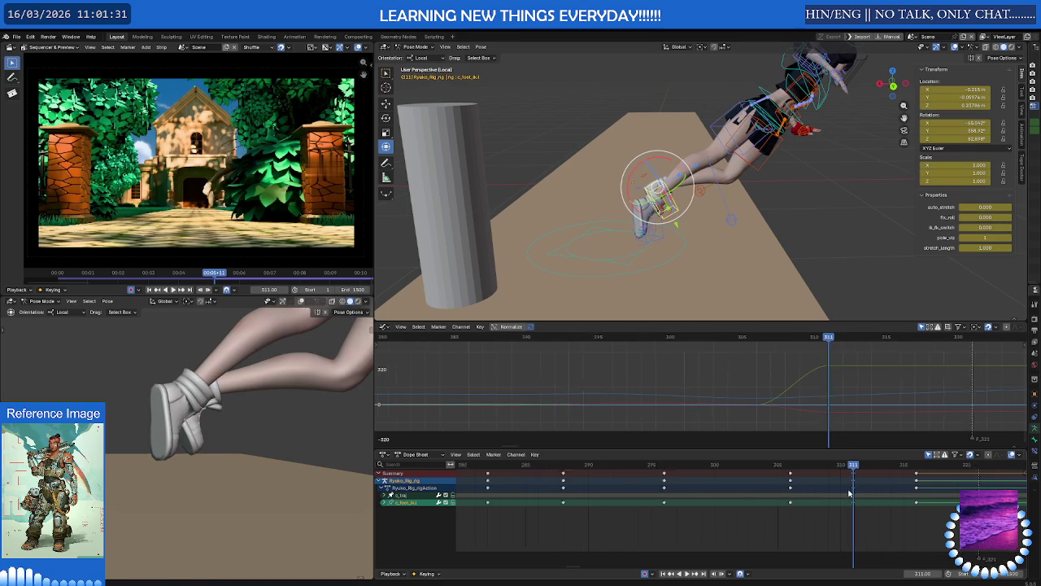
pyautogui.press('Home')
# Switch the foot control's rotation mode to Quaternion (WXYZ) and keyframe it at frame 304.
pyautogui.moveTo(688, 376); pyautogui.dragTo(672, 393, button='middle')
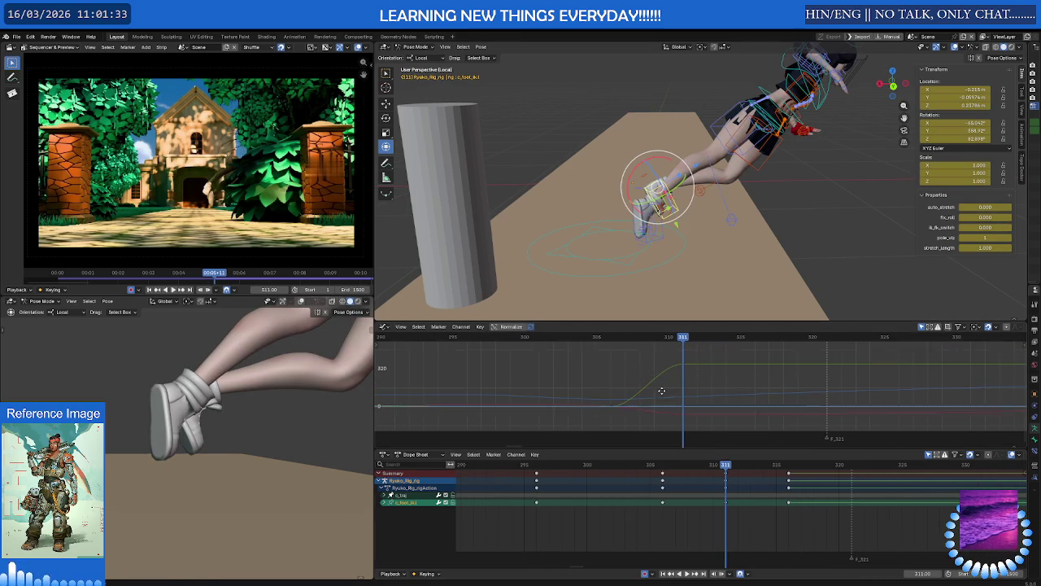
pyautogui.click(935, 149)
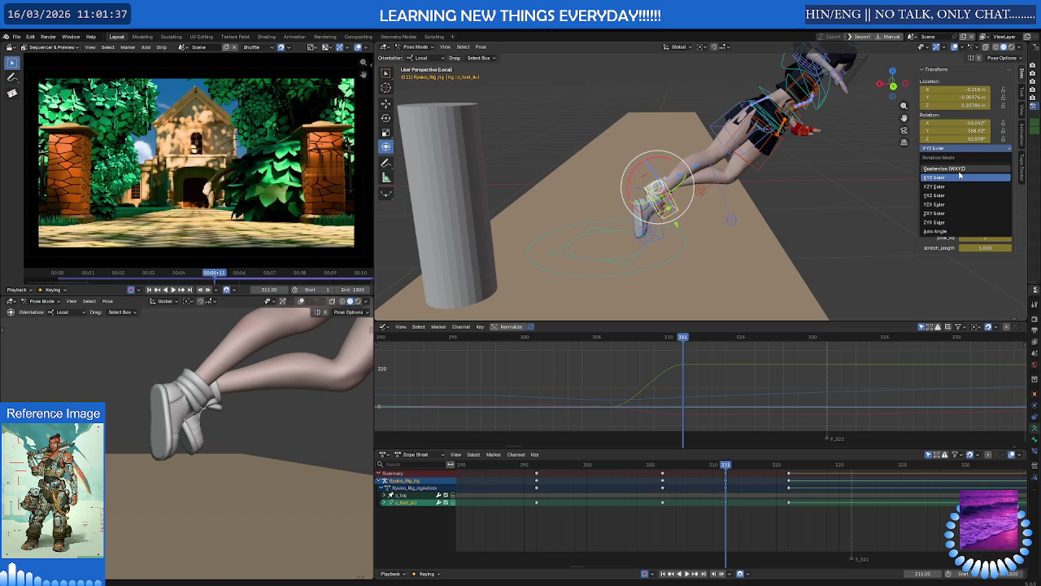
pyautogui.click(960, 169)
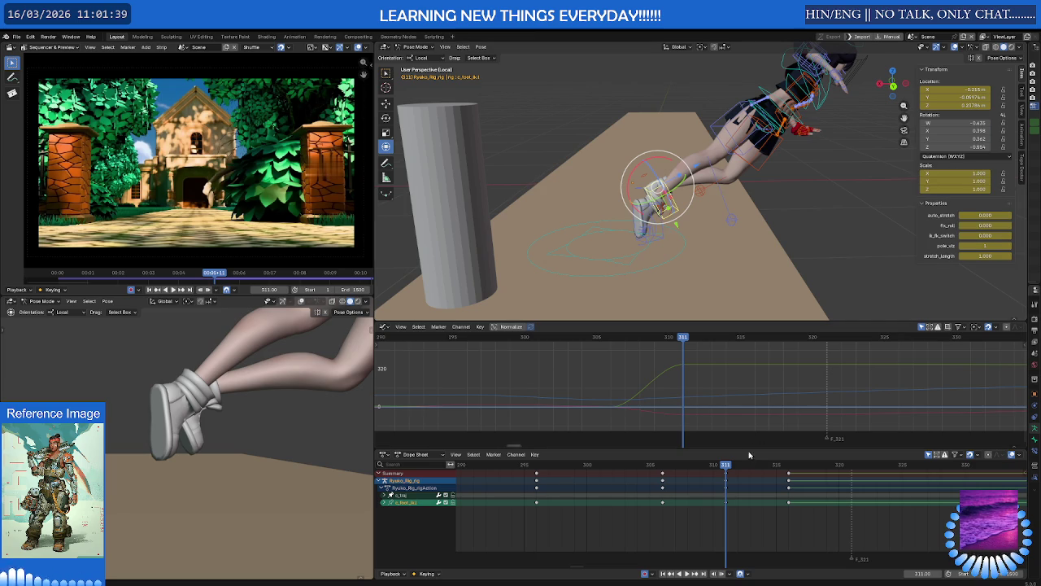
pyautogui.moveTo(727, 466); pyautogui.dragTo(663, 466)
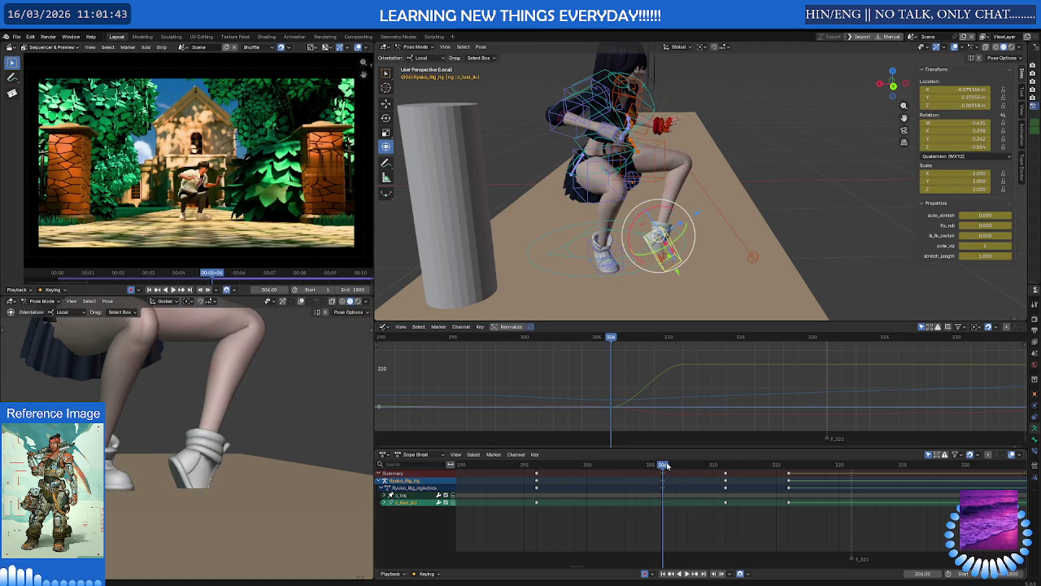
pyautogui.press('i')
# At frame 311, copy the foot pose and paste it back onto the control.
pyautogui.moveTo(664, 466); pyautogui.dragTo(728, 465)
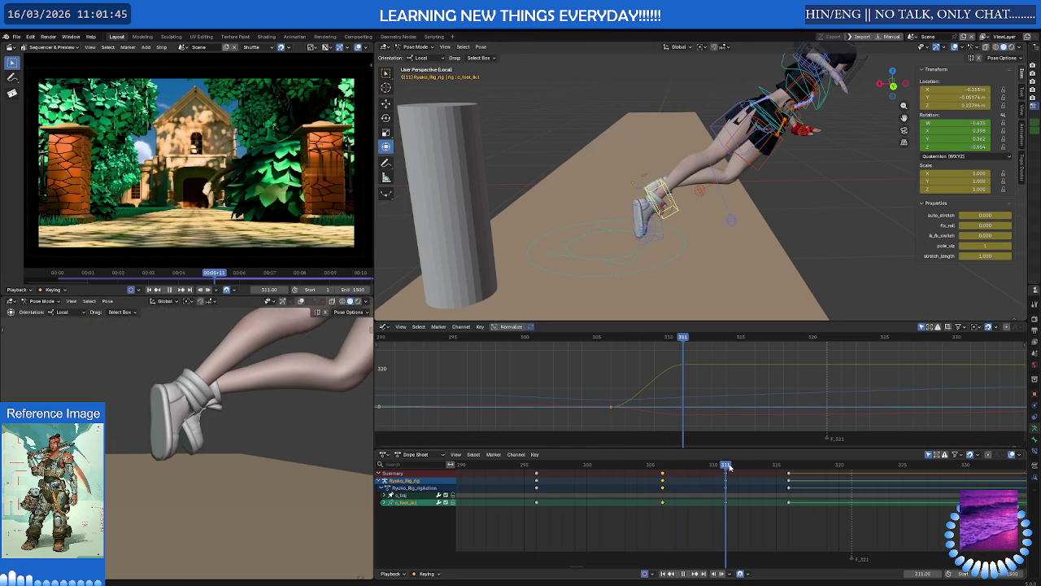
pyautogui.rightClick(717, 244)
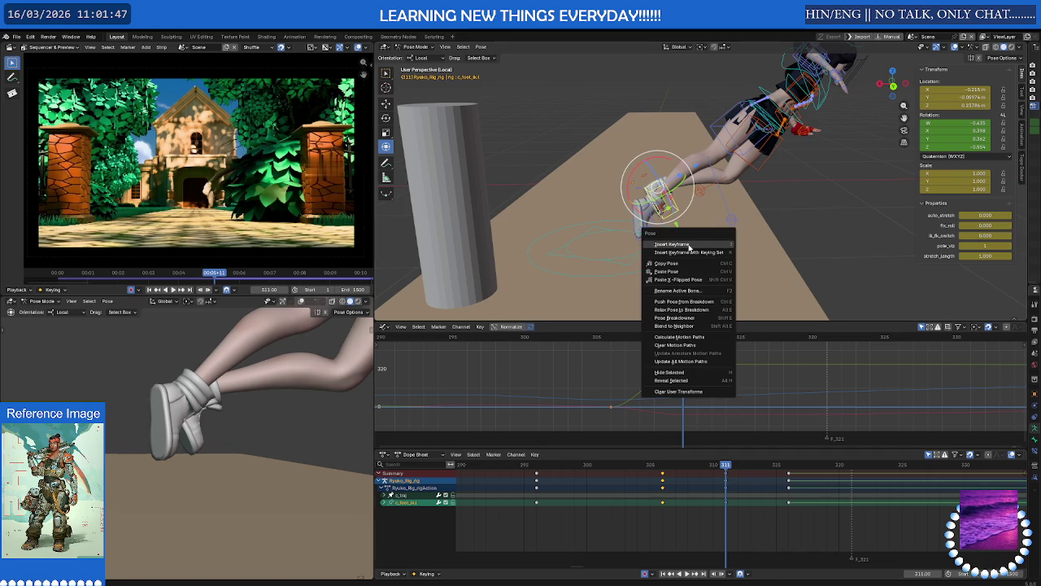
pyautogui.click(688, 265)
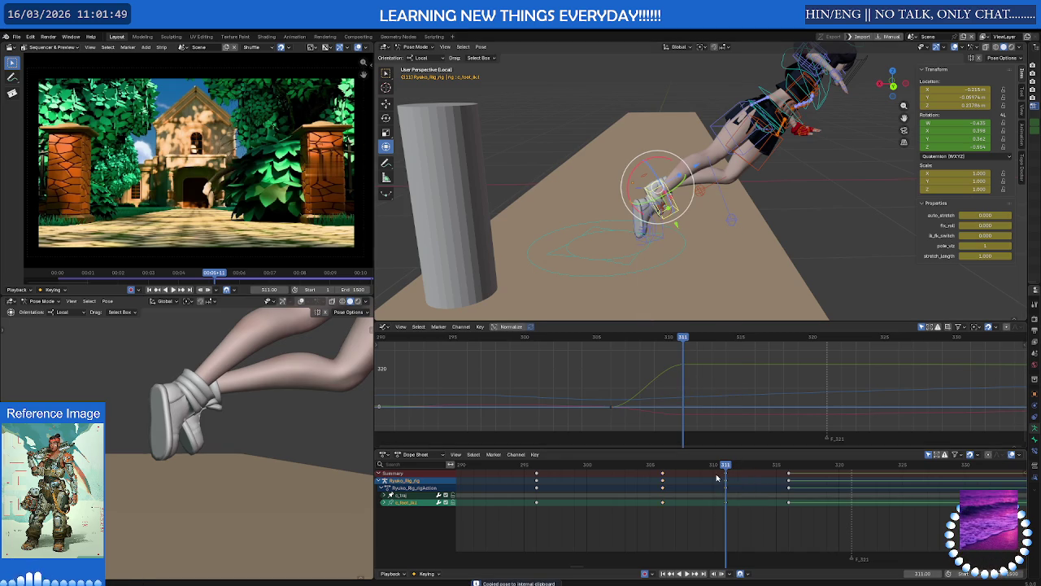
pyautogui.hotkey('ctrl', 'shift', 'v')
pyautogui.rightClick(723, 277)
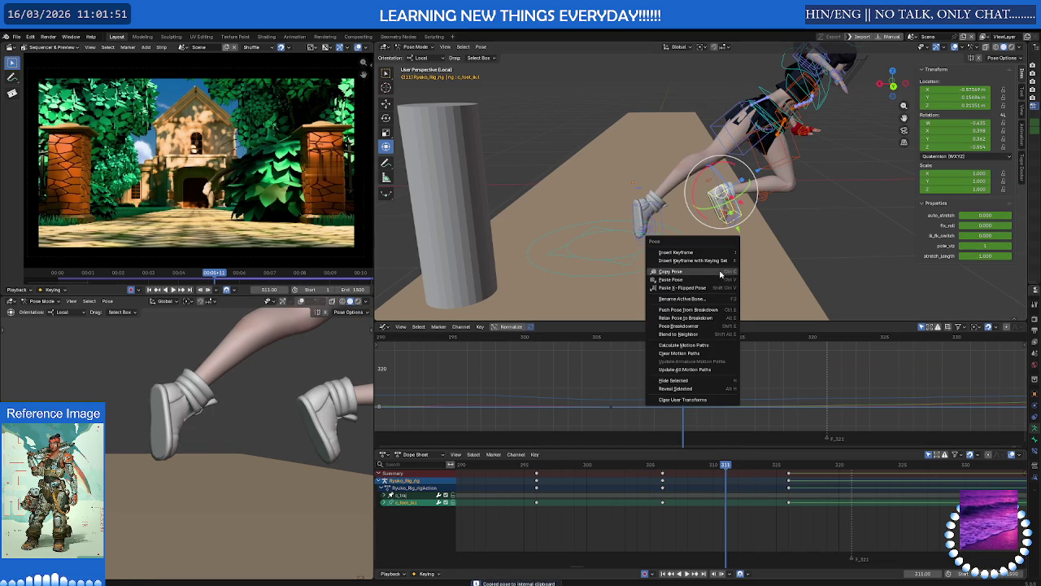
pyautogui.click(704, 282)
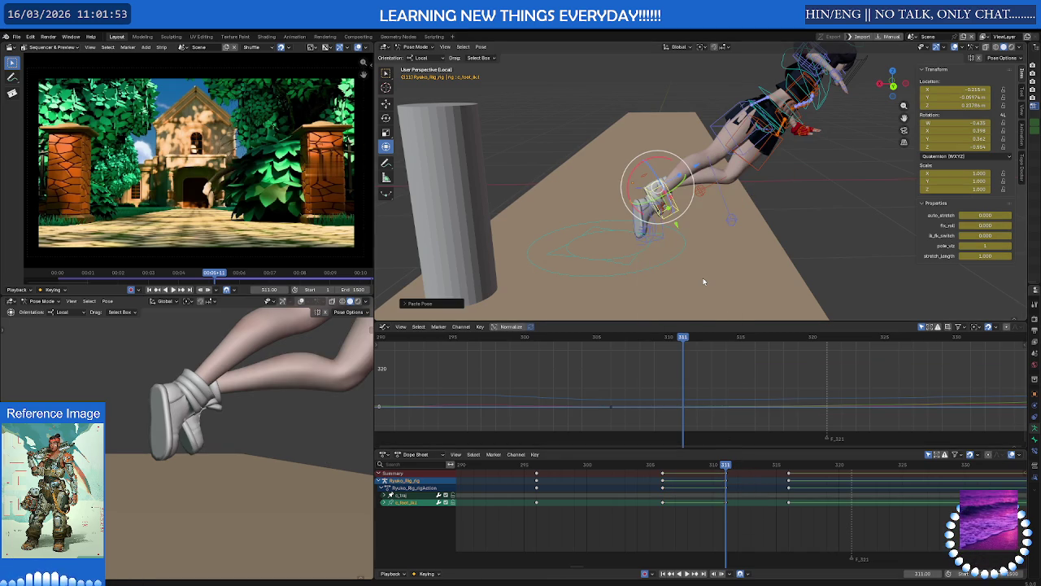
pyautogui.moveTo(704, 281); pyautogui.dragTo(711, 337, button='middle')
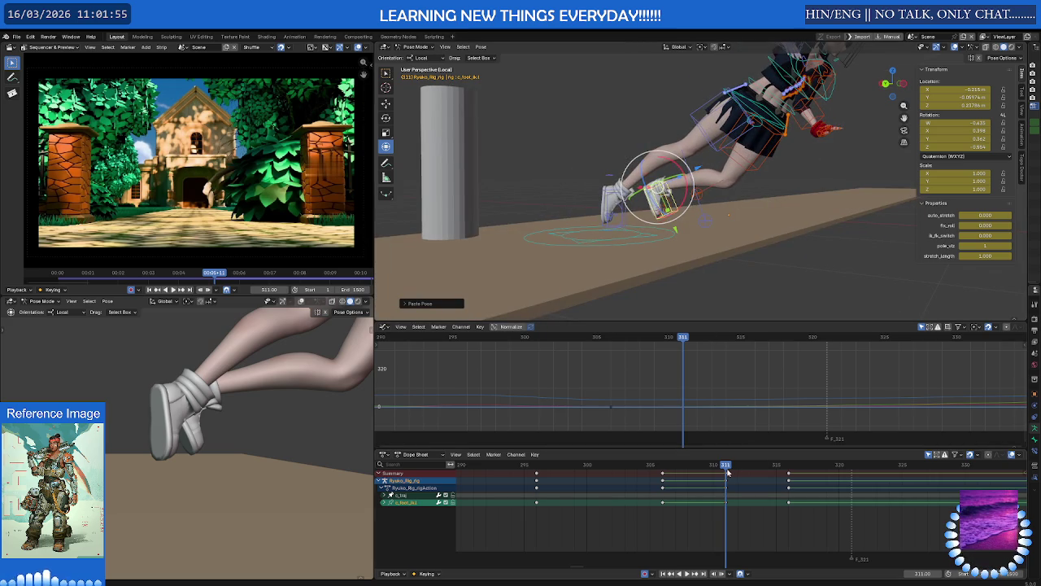
pyautogui.moveTo(728, 470)
pyautogui.mouseDown()
pyautogui.moveTo(627, 467)
pyautogui.moveTo(663, 467)
pyautogui.mouseUp()
# Rotate the foot to a new angle at frame 304 and play back to frame 312.
pyautogui.press('r')
pyautogui.scroll(3, 678, 194)
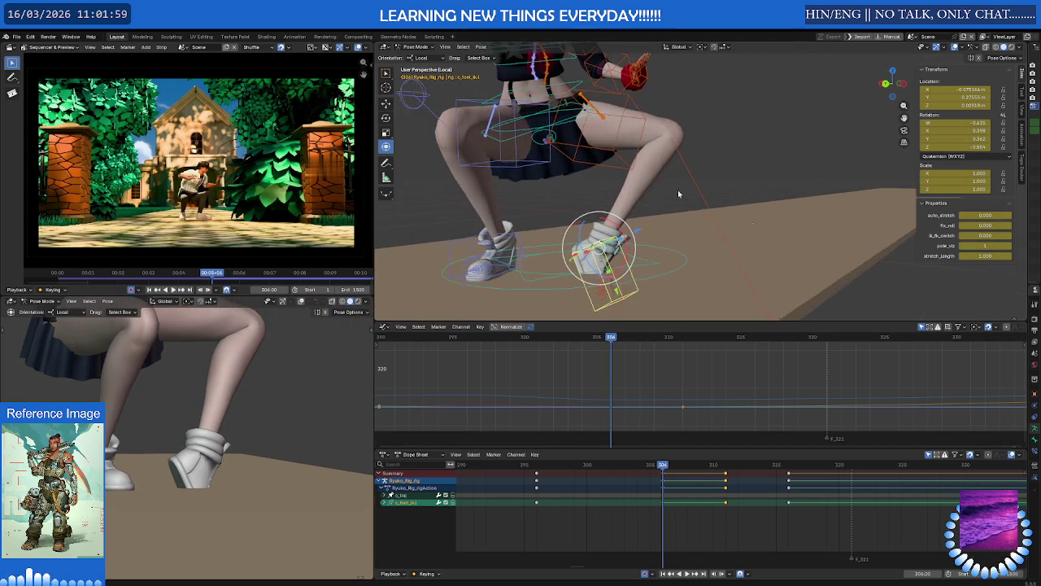
pyautogui.moveTo(678, 194); pyautogui.dragTo(677, 202, button='middle')
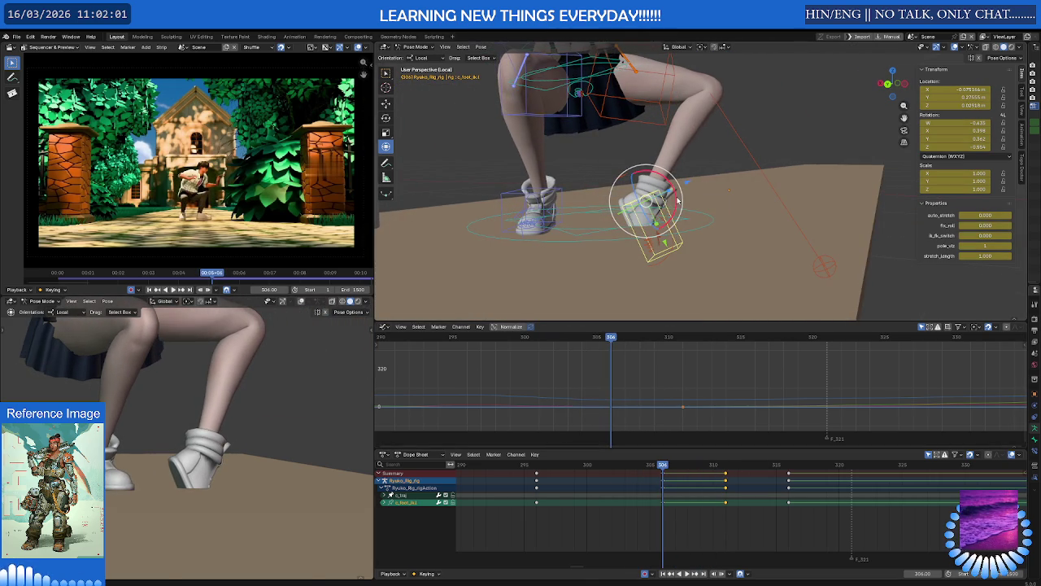
pyautogui.moveTo(677, 199); pyautogui.dragTo(651, 166)
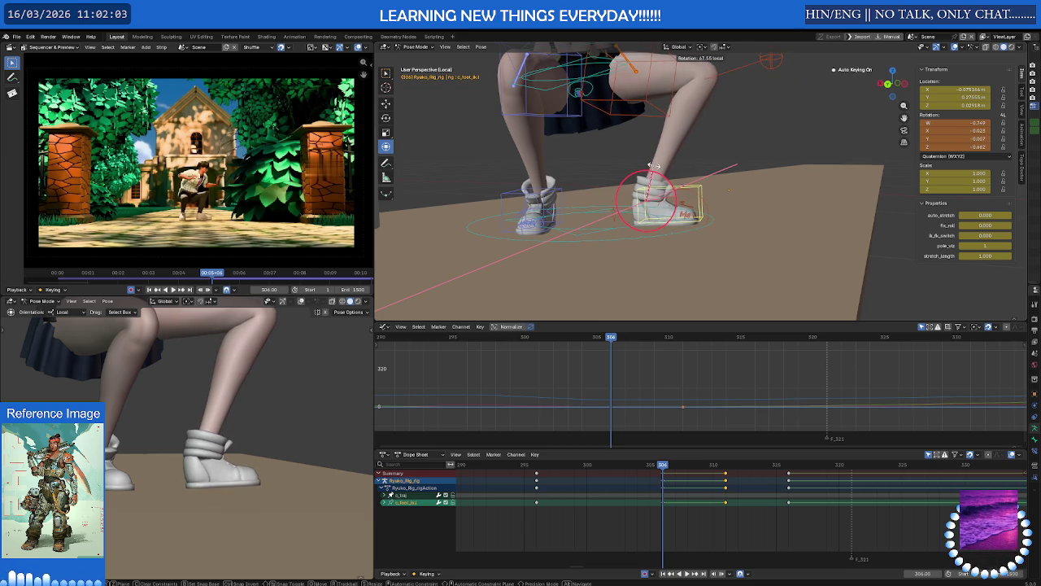
pyautogui.click(651, 166)
pyautogui.moveTo(651, 166); pyautogui.dragTo(692, 185, button='middle')
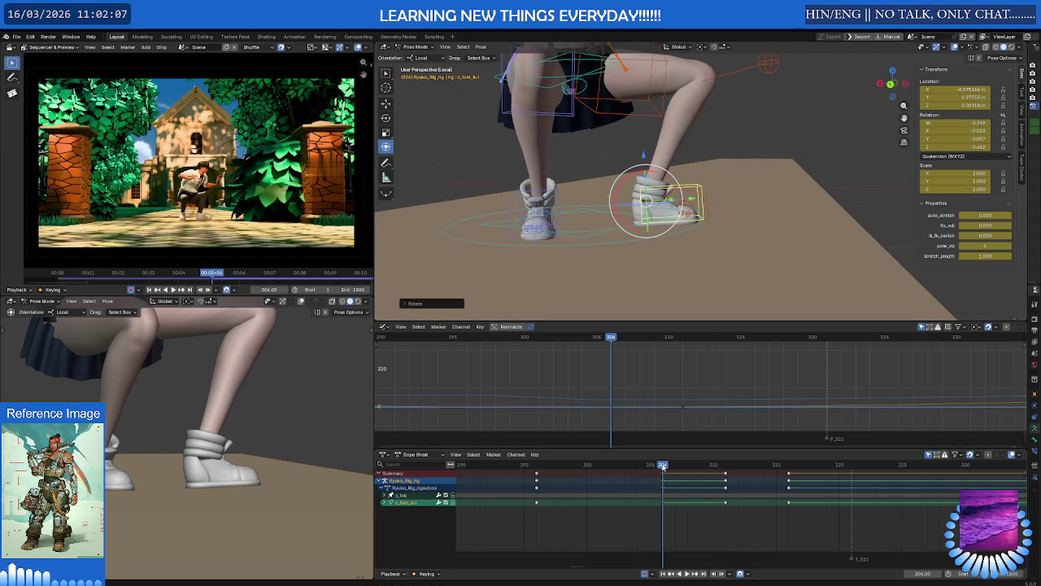
pyautogui.press('space')
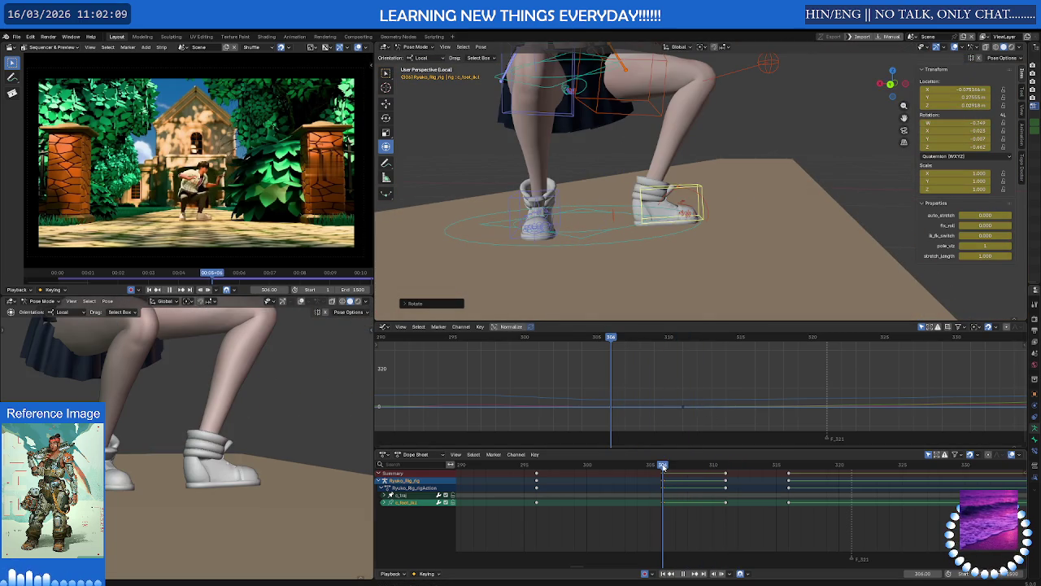
pyautogui.moveTo(663, 467); pyautogui.dragTo(736, 472)
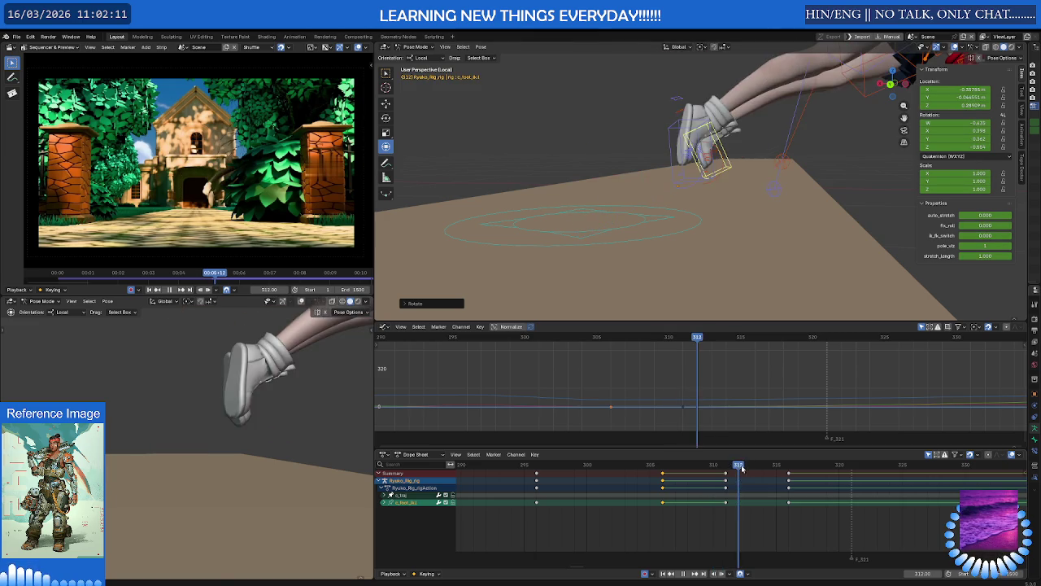
# Duplicate the selected foot IK keys later in time and adjust the foot angle near frame 311.
pyautogui.press('Left')
pyautogui.press('g')
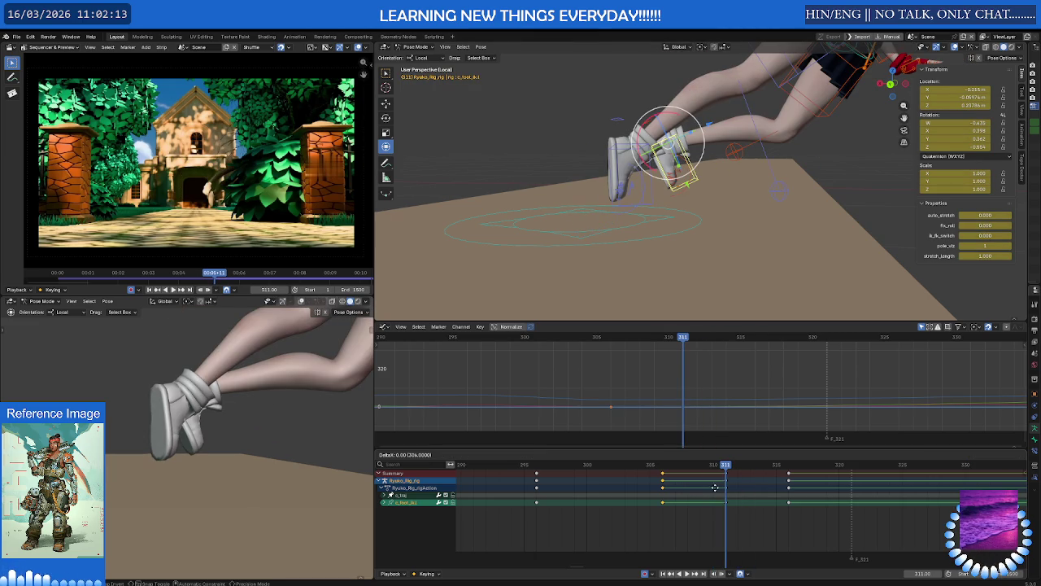
pyautogui.click(756, 487)
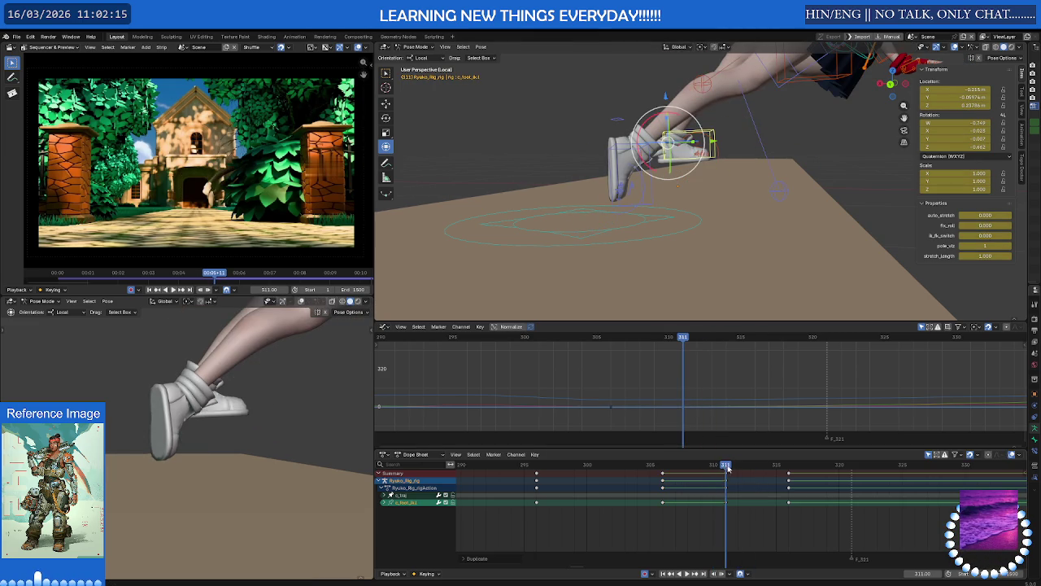
pyautogui.moveTo(728, 469)
pyautogui.mouseDown()
pyautogui.moveTo(706, 469)
pyautogui.moveTo(725, 470)
pyautogui.mouseUp()
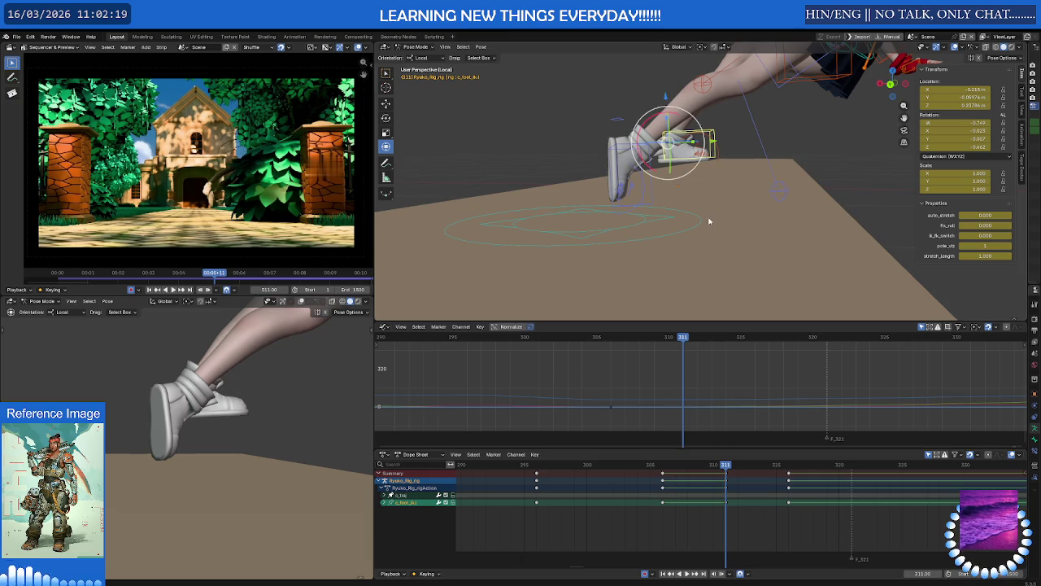
pyautogui.hotkey('ctrl', 'v')
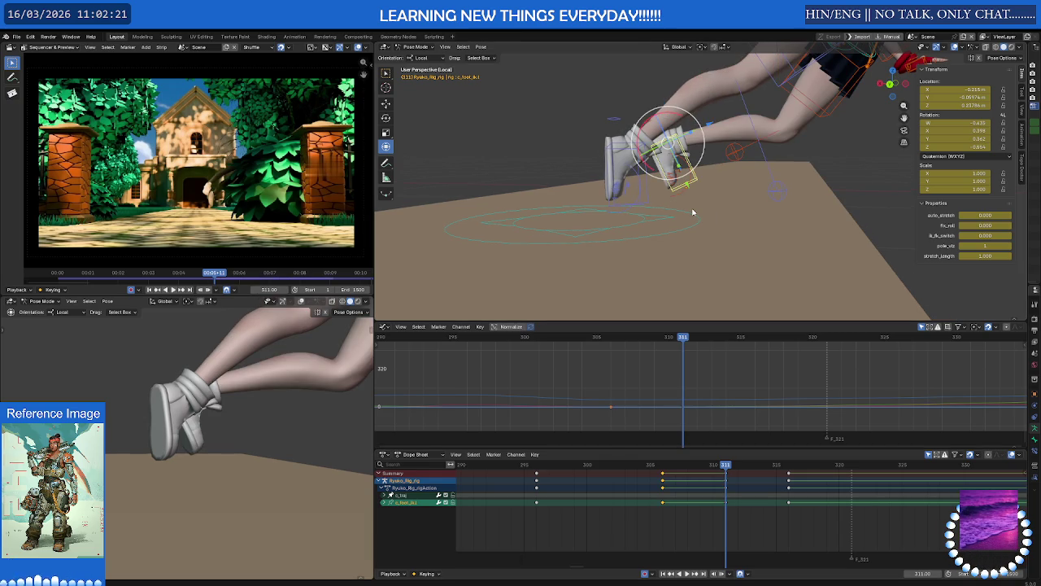
pyautogui.press('Down')
# Copy the frame-306 foot IK keys forward to frame 311 and select the knee pole control.
pyautogui.moveTo(690, 217); pyautogui.dragTo(693, 202, button='middle')
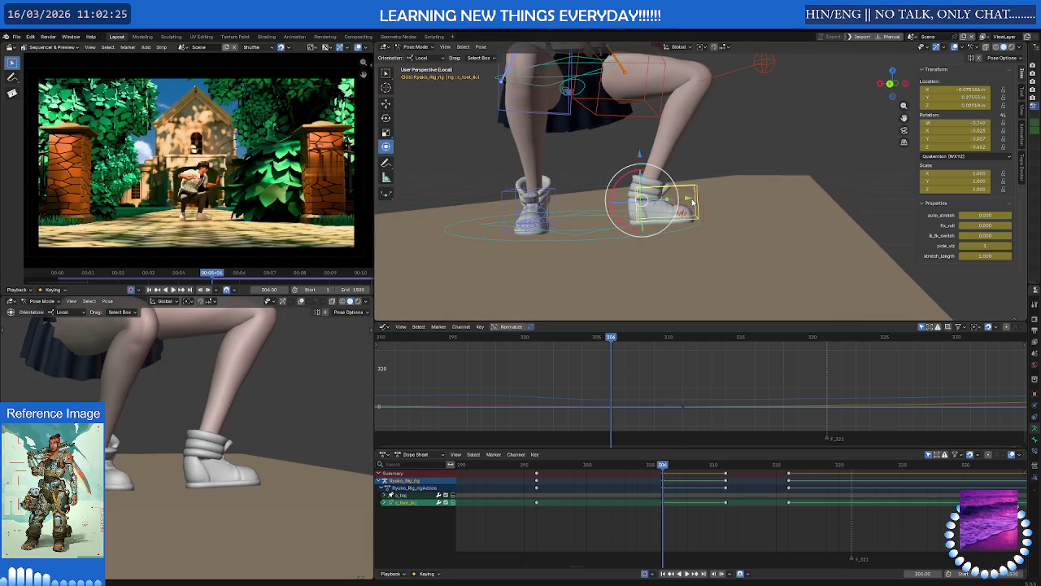
pyautogui.moveTo(682, 507); pyautogui.dragTo(655, 477)
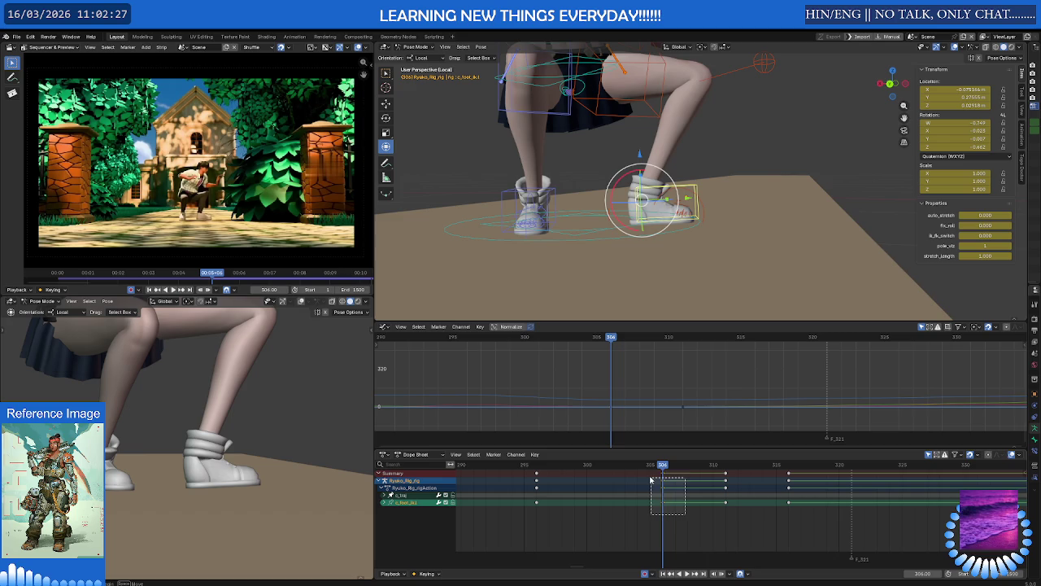
pyautogui.press('g')
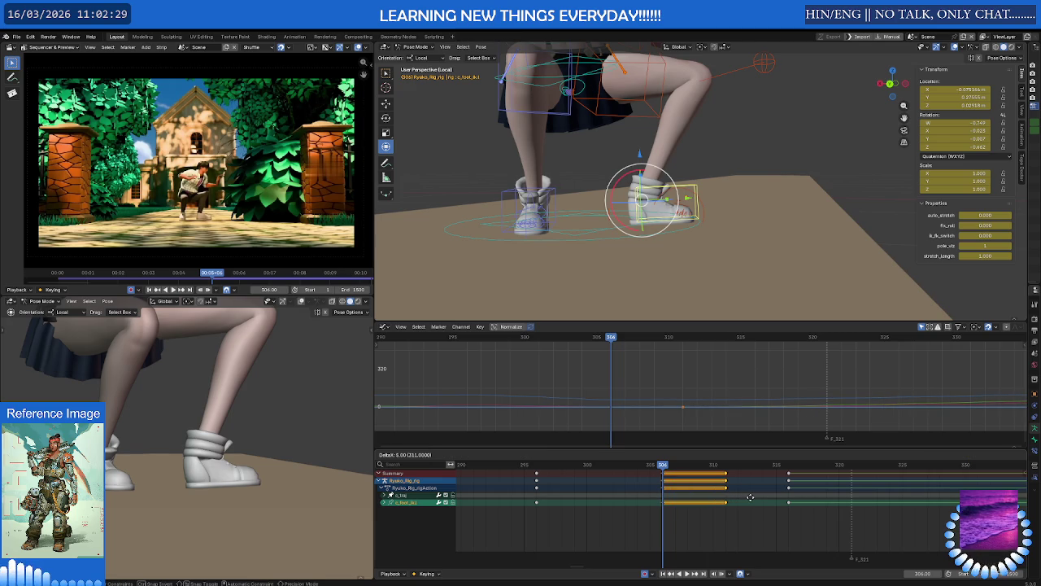
pyautogui.click(750, 497)
pyautogui.moveTo(663, 464)
pyautogui.mouseDown()
pyautogui.moveTo(723, 466)
pyautogui.moveTo(728, 478)
pyautogui.mouseUp()
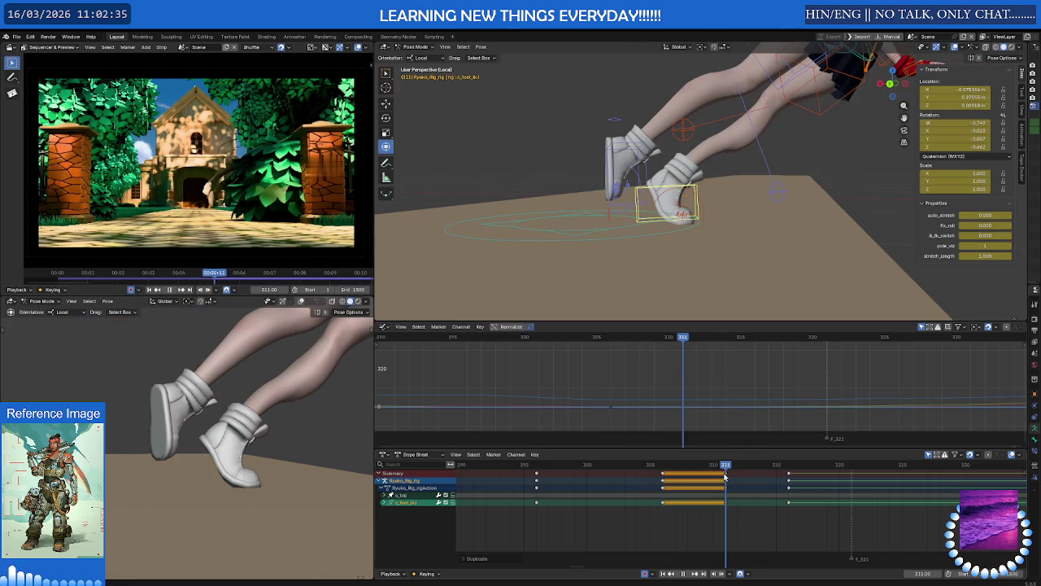
pyautogui.click(773, 195)
pyautogui.moveTo(773, 195); pyautogui.dragTo(885, 214, button='middle')
pyautogui.press('g')
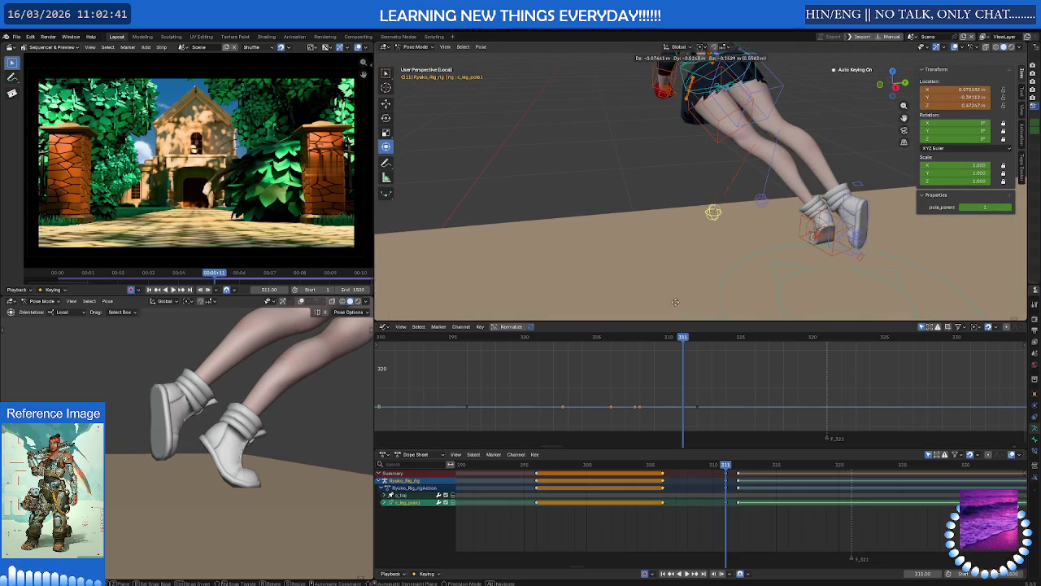
# Reposition the knee pole target at frame 311 so the leg bends correctly.
pyautogui.click(677, 270)
pyautogui.moveTo(678, 271)
pyautogui.mouseDown(button='middle')
pyautogui.moveTo(729, 233)
pyautogui.moveTo(812, 214)
pyautogui.mouseUp(button='middle')
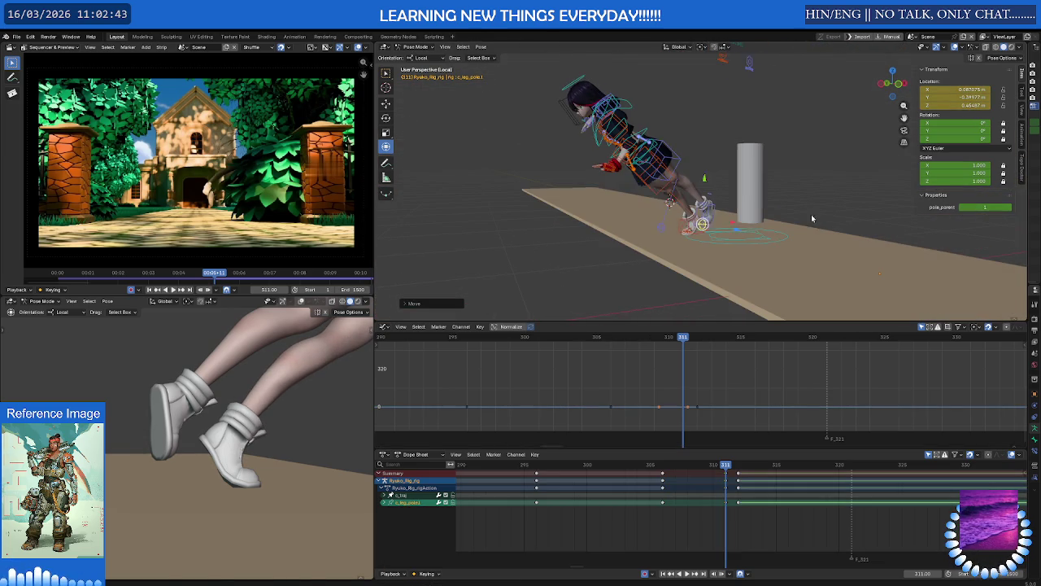
pyautogui.moveTo(725, 228)
pyautogui.mouseDown(button='middle')
pyautogui.moveTo(782, 211)
pyautogui.moveTo(857, 237)
pyautogui.mouseUp(button='middle')
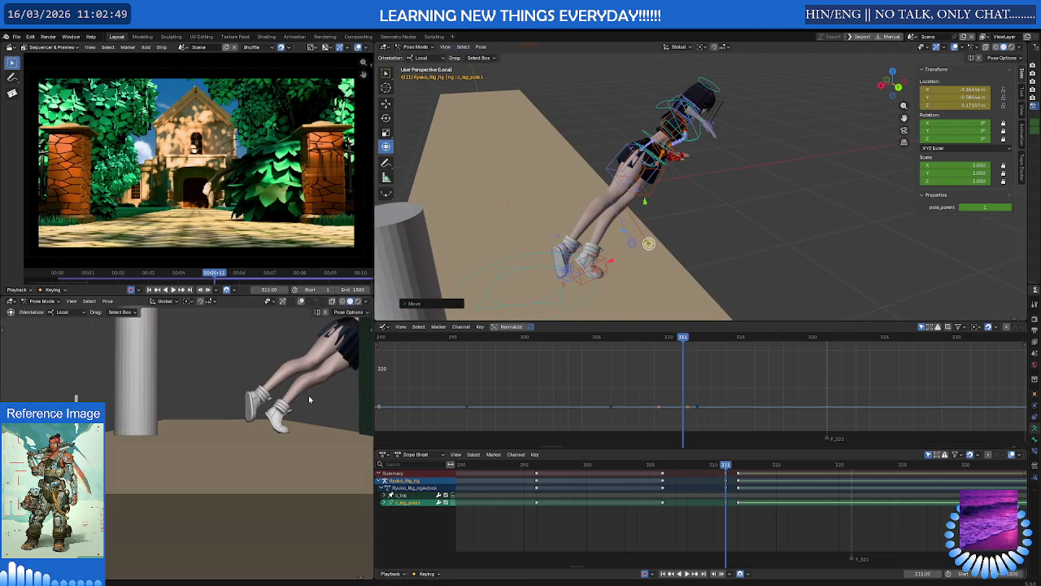
pyautogui.moveTo(648, 252); pyautogui.dragTo(649, 273, button='middle')
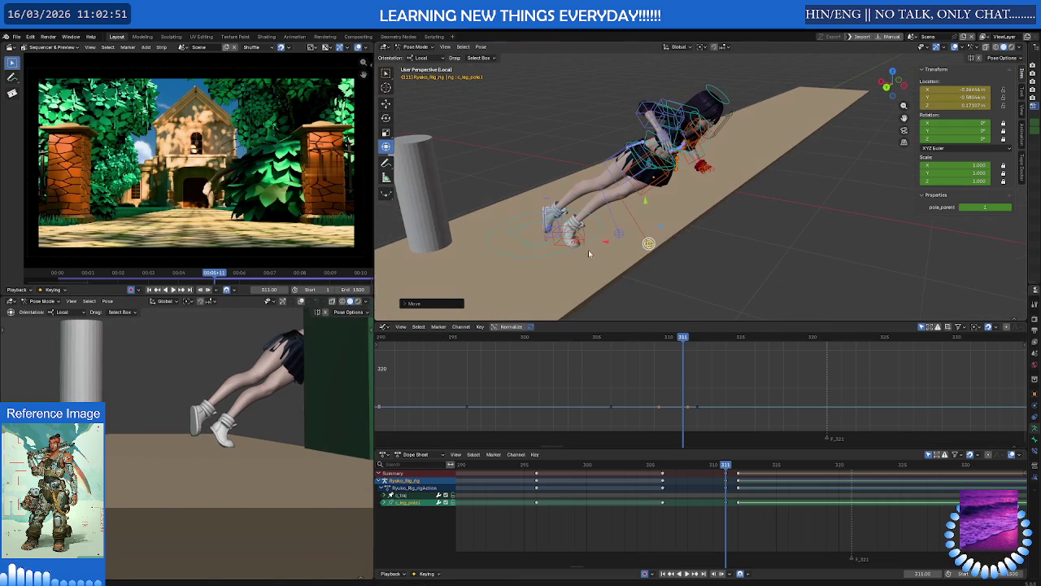
pyautogui.press('g')
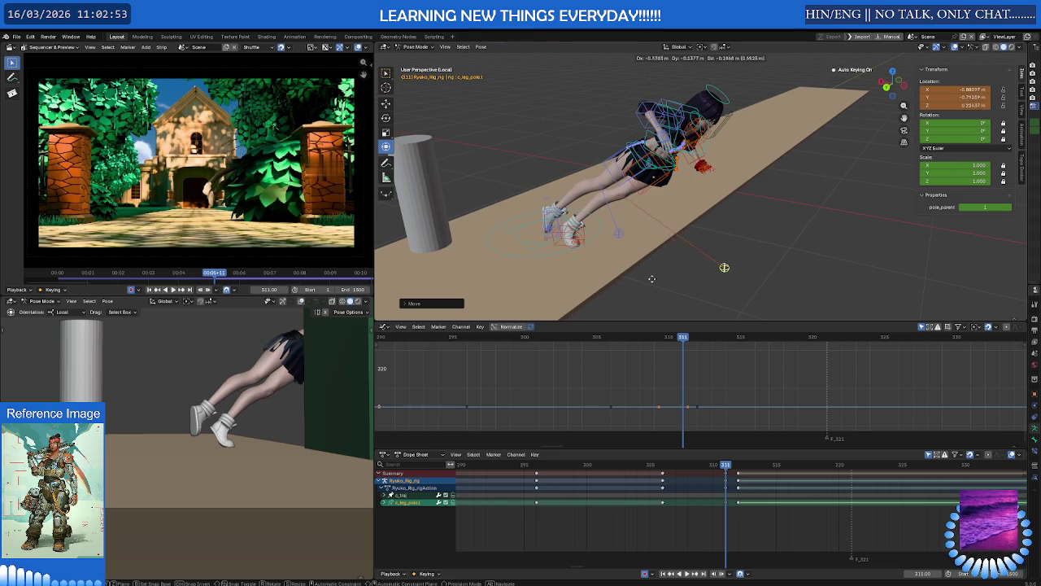
pyautogui.click(652, 279)
pyautogui.moveTo(652, 279); pyautogui.dragTo(577, 260, button='middle')
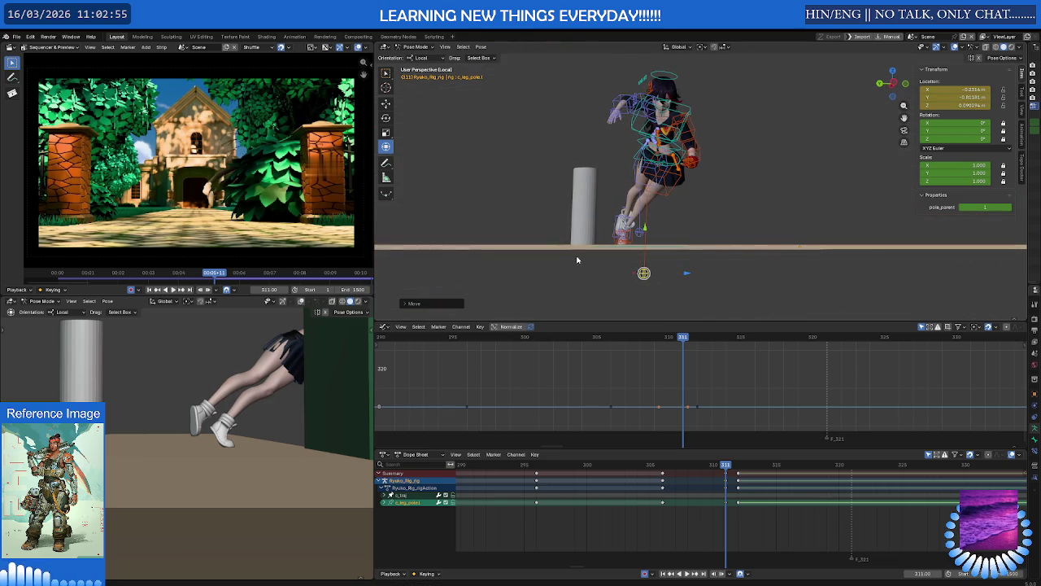
# Move and key the knee pole at frame 312, then scrub back to frame 307 to review.
pyautogui.moveTo(724, 468); pyautogui.dragTo(738, 468)
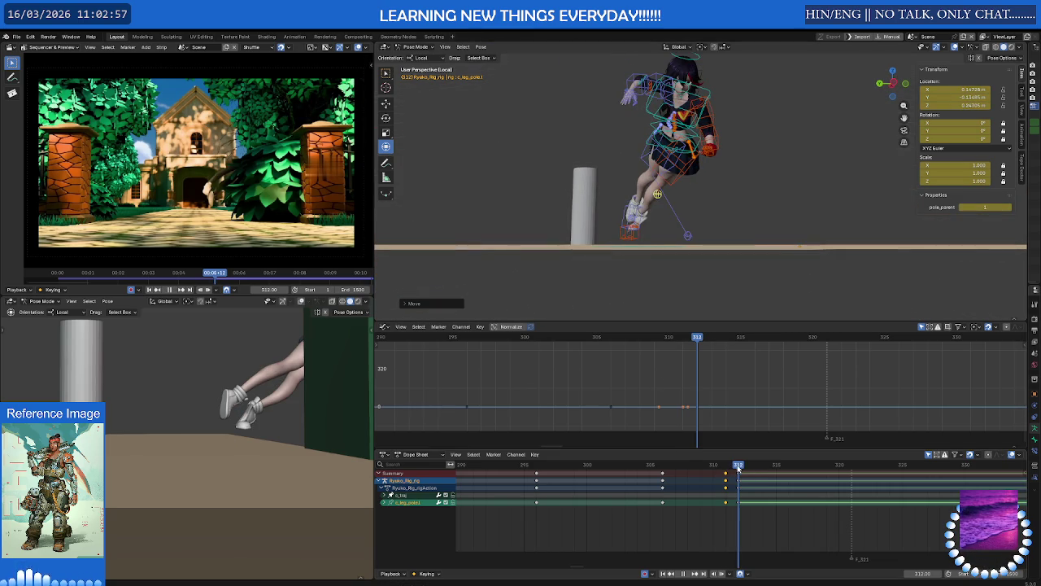
pyautogui.moveTo(658, 252)
pyautogui.mouseDown(button='middle')
pyautogui.moveTo(603, 276)
pyautogui.moveTo(642, 258)
pyautogui.moveTo(704, 288)
pyautogui.moveTo(668, 244)
pyautogui.mouseUp(button='middle')
pyautogui.press('g')
pyautogui.click(563, 286)
pyautogui.press('g')
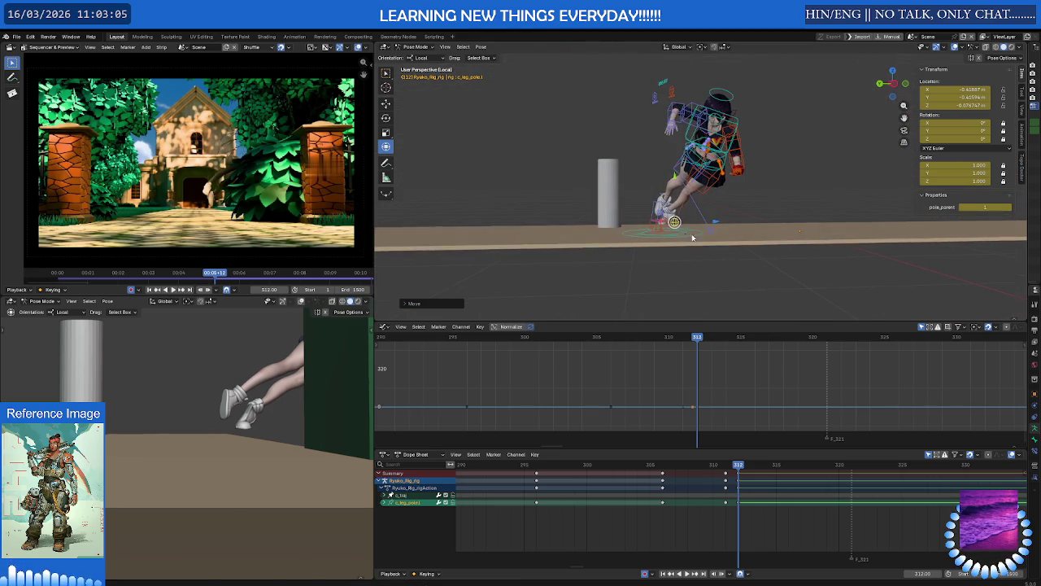
pyautogui.click(711, 262)
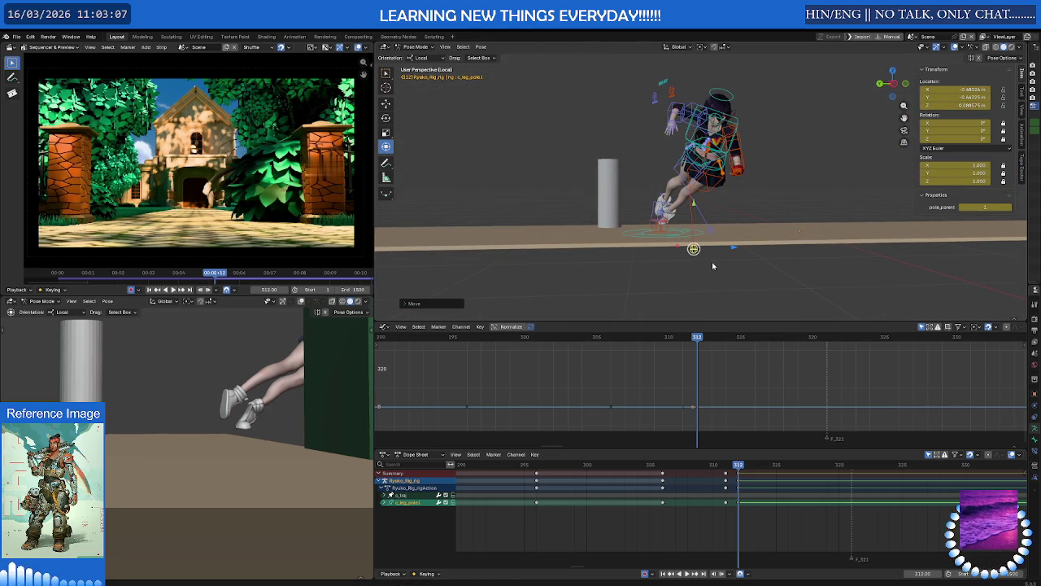
pyautogui.moveTo(738, 467)
pyautogui.mouseDown()
pyautogui.moveTo(676, 475)
pyautogui.moveTo(703, 476)
pyautogui.mouseUp()
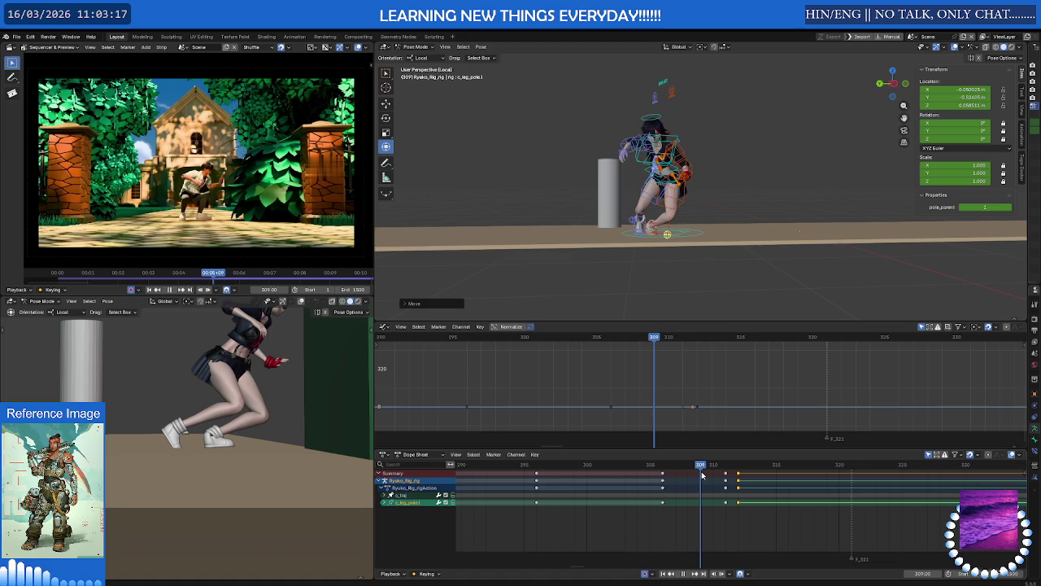
pyautogui.scroll(2, 697, 260)
pyautogui.scroll(2, 676, 269)
pyautogui.scroll(2, 716, 228)
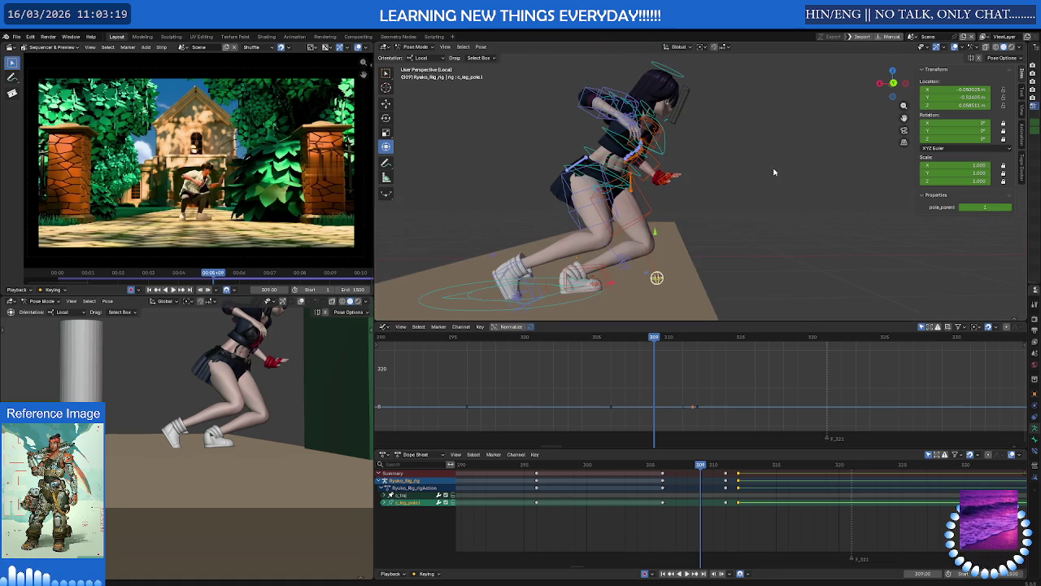
# Select c_root_master.x, move the hips up and forward with a key, then review earlier frames.
pyautogui.click(571, 168)
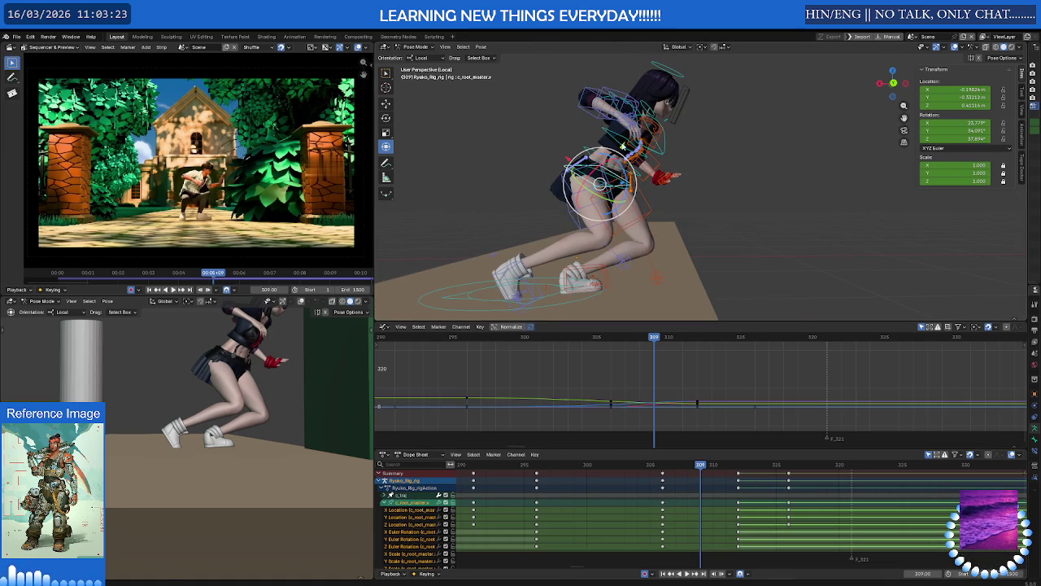
pyautogui.press('g')
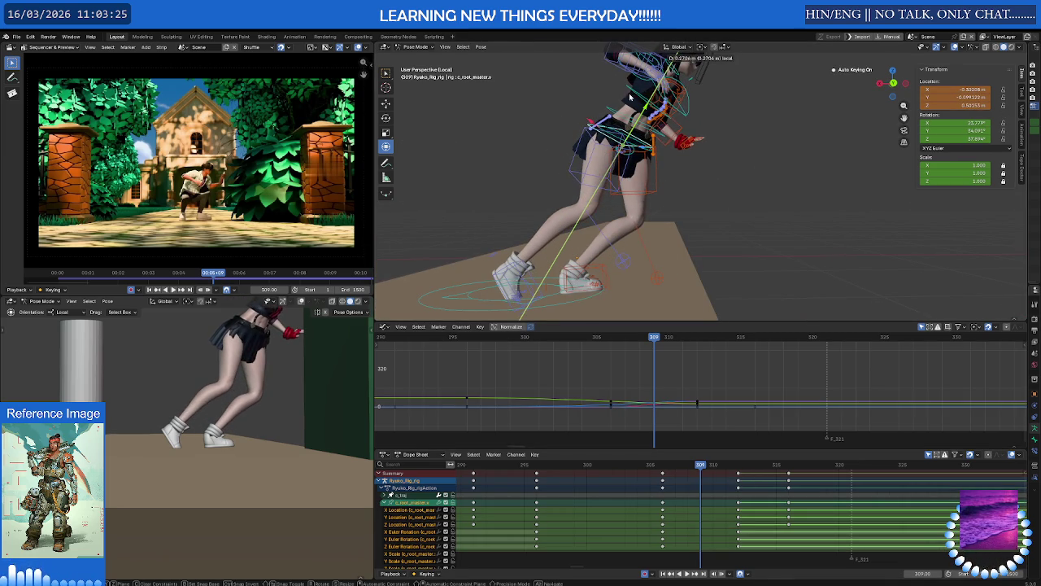
pyautogui.click(631, 97)
pyautogui.moveTo(701, 466)
pyautogui.mouseDown()
pyautogui.moveTo(630, 470)
pyautogui.moveTo(734, 477)
pyautogui.mouseUp()
# Try keying the left foot bone c_foot_01.l, then undo the inserted keys.
pyautogui.hotkey('ctrl', 'z')
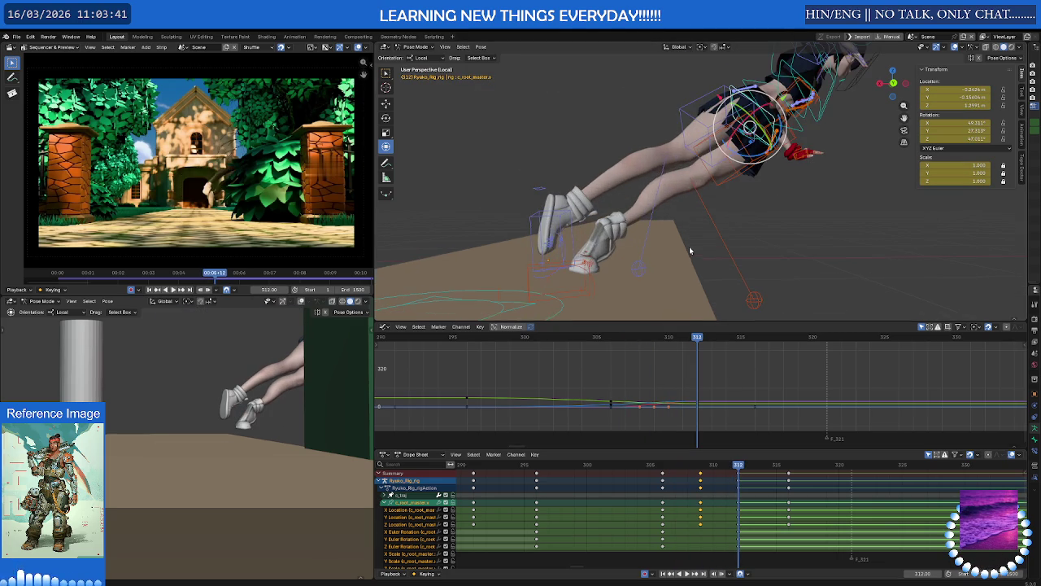
pyautogui.scroll(3, 621, 254)
pyautogui.scroll(2, 651, 254)
pyautogui.moveTo(681, 256); pyautogui.dragTo(626, 246, button='middle')
pyautogui.scroll(-2, 660, 254)
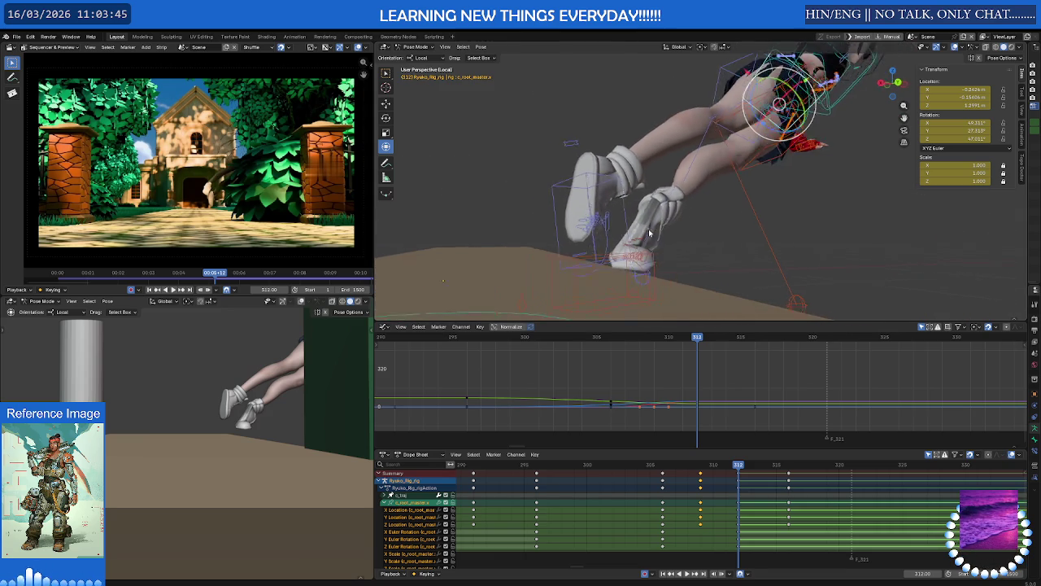
pyautogui.click(583, 263)
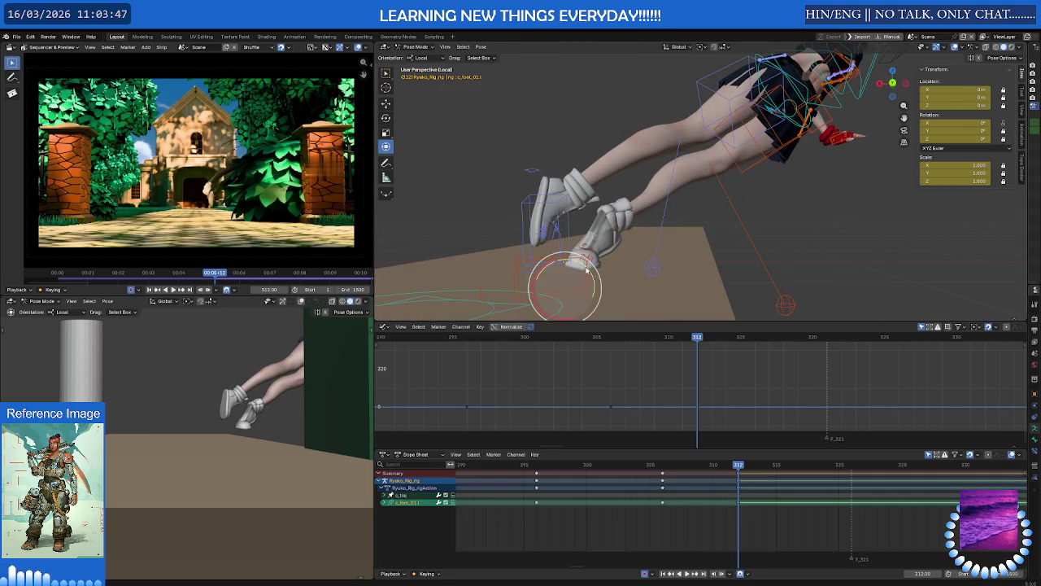
pyautogui.press('i')
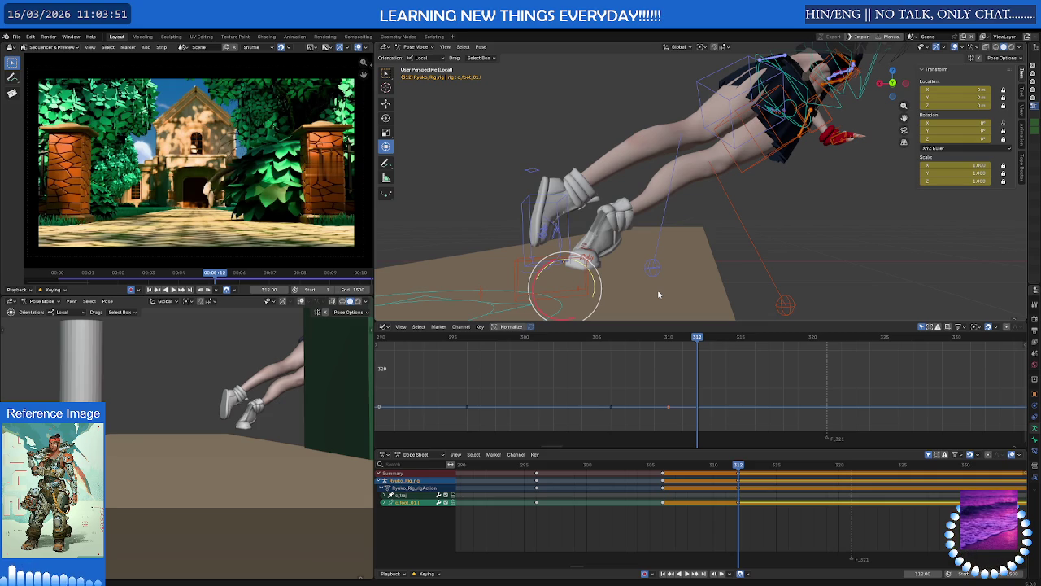
pyautogui.hotkey('ctrl', 'z')
pyautogui.moveTo(596, 278)
pyautogui.mouseDown(button='middle')
pyautogui.moveTo(571, 286)
pyautogui.moveTo(589, 280)
pyautogui.mouseUp(button='middle')
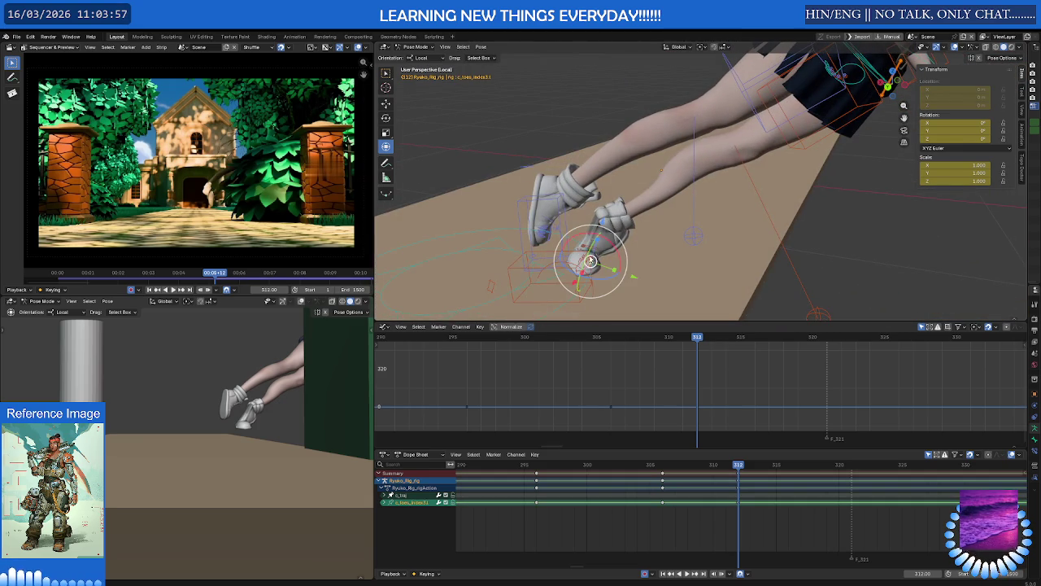
# Rotate the left foot IK control at frame 311 to re-angle the foot.
pyautogui.click(588, 258)
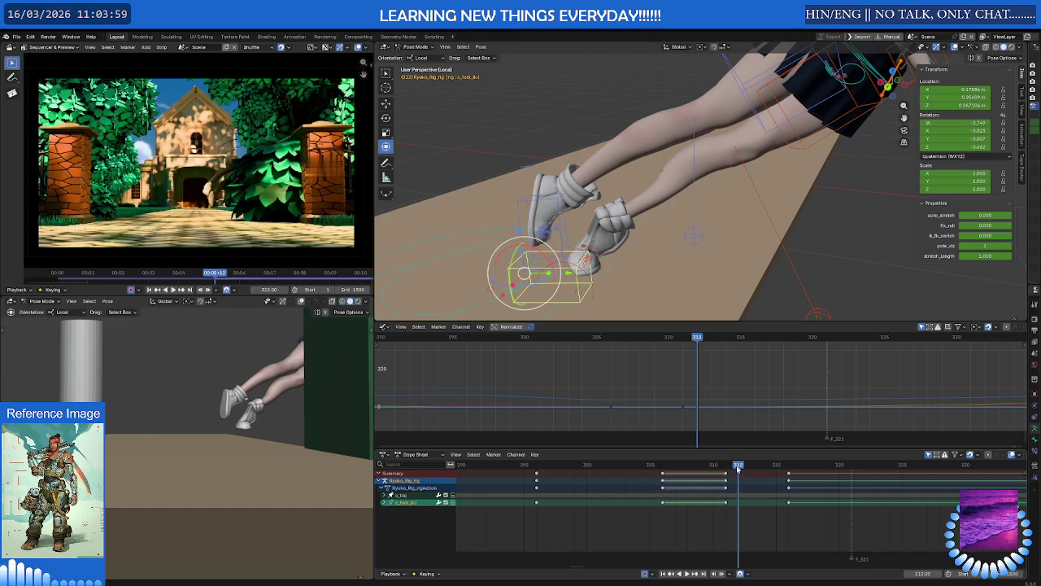
pyautogui.press('Left')
pyautogui.moveTo(588, 257)
pyautogui.mouseDown(button='middle')
pyautogui.moveTo(576, 267)
pyautogui.moveTo(682, 269)
pyautogui.moveTo(590, 280)
pyautogui.moveTo(560, 266)
pyautogui.moveTo(575, 244)
pyautogui.moveTo(582, 254)
pyautogui.mouseUp(button='middle')
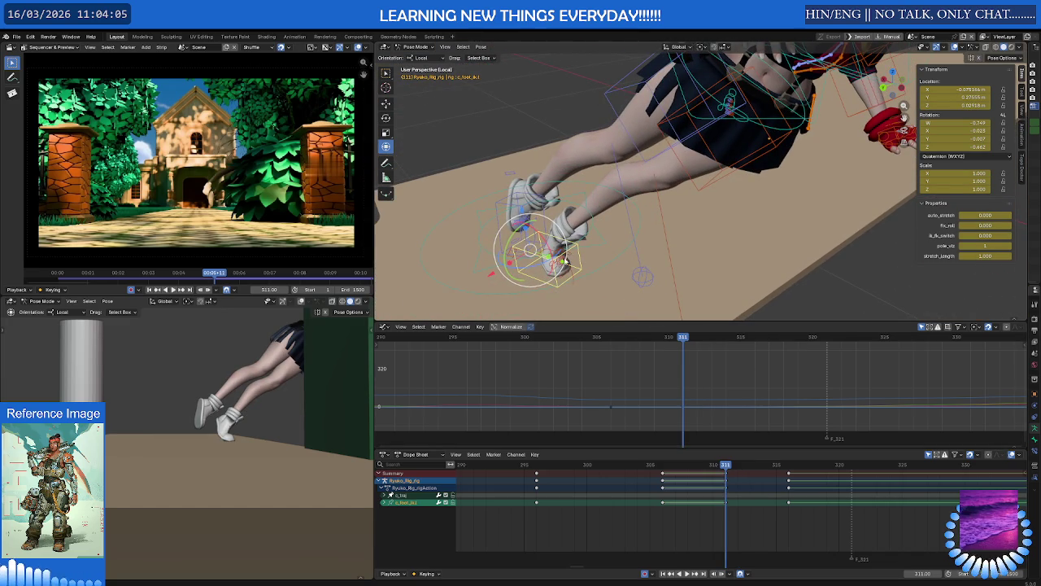
pyautogui.press('r')
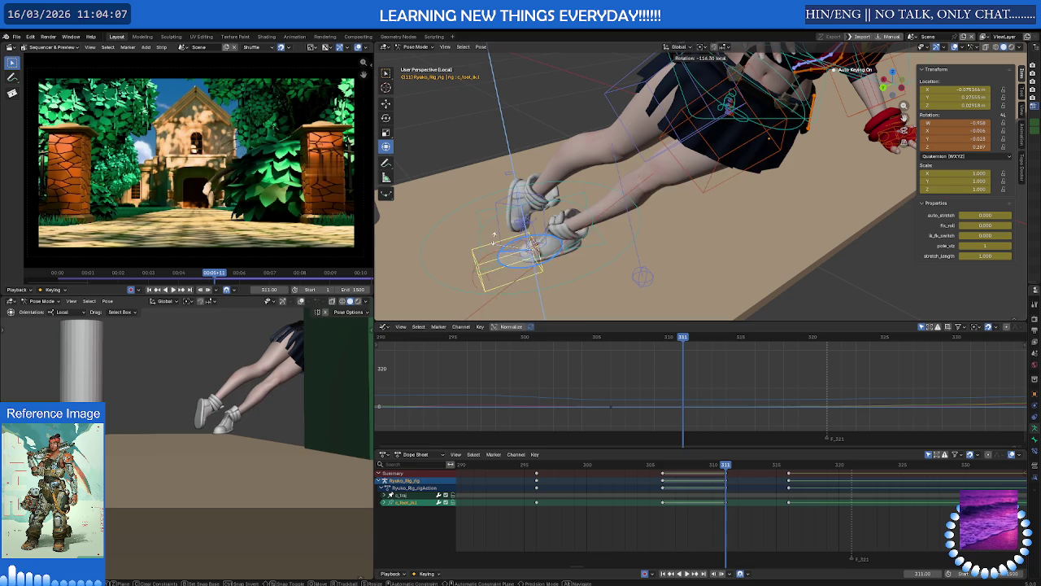
pyautogui.click(685, 372)
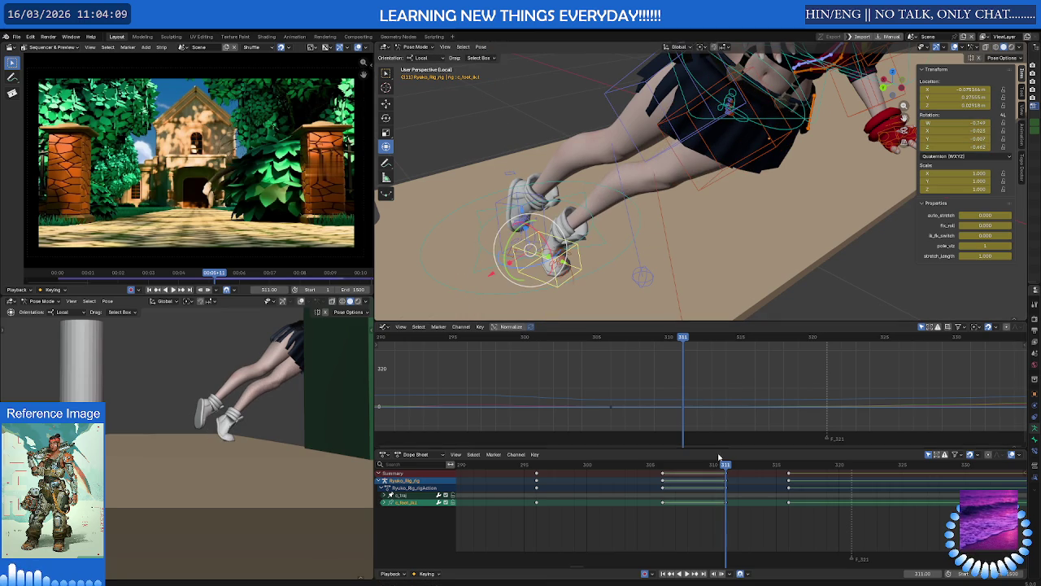
pyautogui.press('Right')
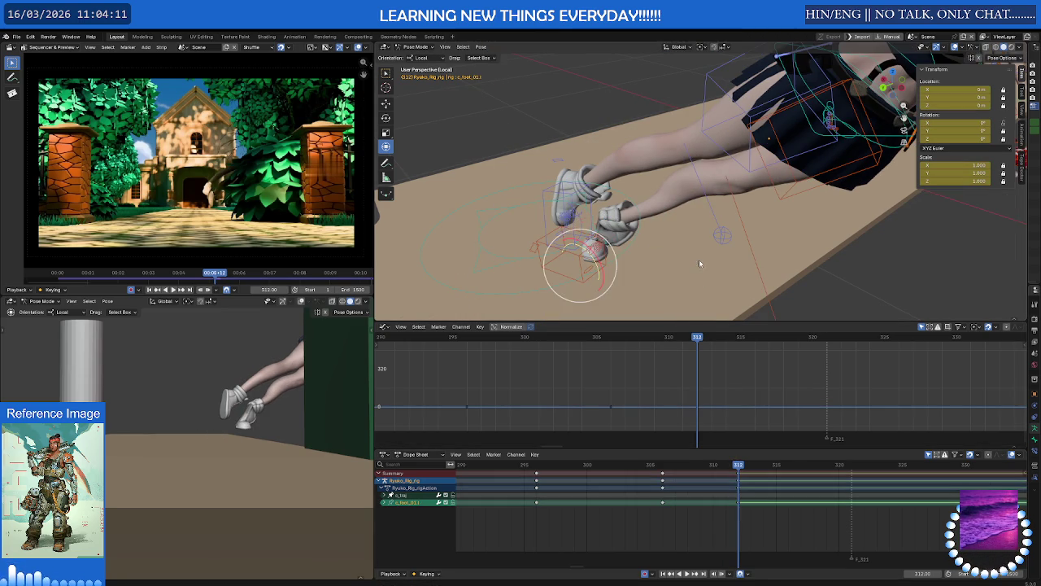
pyautogui.click(694, 247)
pyautogui.scroll(-5, 690, 238)
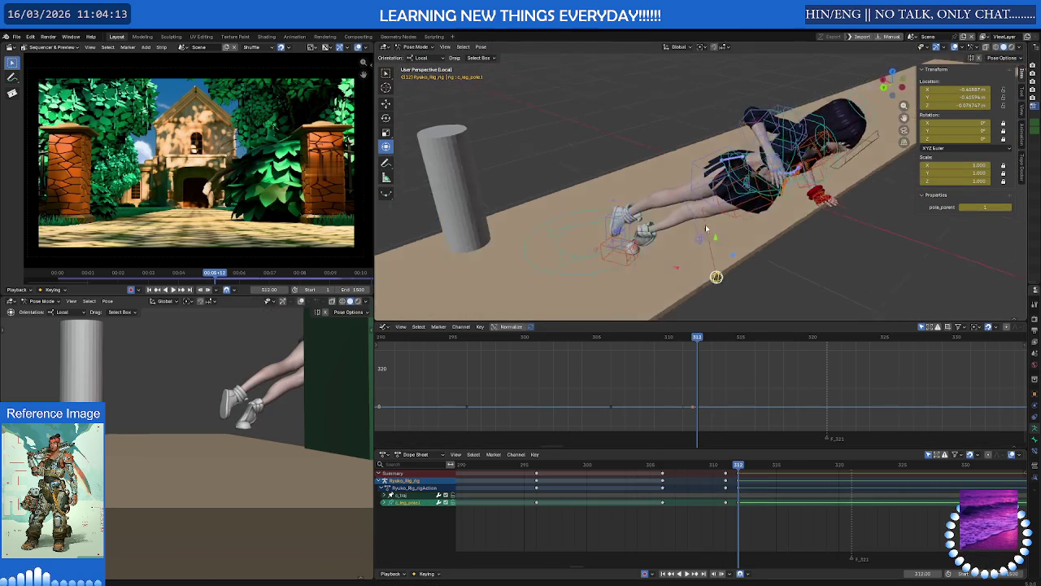
pyautogui.moveTo(691, 239); pyautogui.dragTo(740, 223, button='middle')
pyautogui.press('Left')
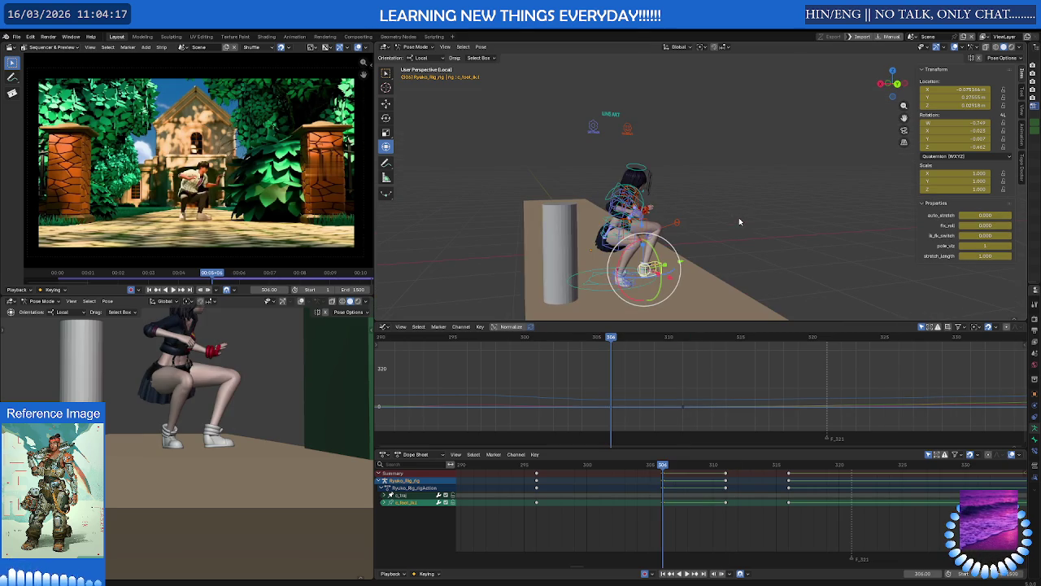
pyautogui.moveTo(739, 218); pyautogui.dragTo(715, 218, button='middle')
# Duplicate the foot IK control's frame-304 keys forward to about frame 310.
pyautogui.moveTo(665, 470)
pyautogui.mouseDown()
pyautogui.moveTo(735, 470)
pyautogui.moveTo(608, 469)
pyautogui.moveTo(972, 470)
pyautogui.moveTo(582, 470)
pyautogui.moveTo(725, 468)
pyautogui.moveTo(651, 487)
pyautogui.moveTo(695, 465)
pyautogui.moveTo(725, 465)
pyautogui.mouseUp()
pyautogui.click(675, 502)
pyautogui.hotkey('shift', 'd')
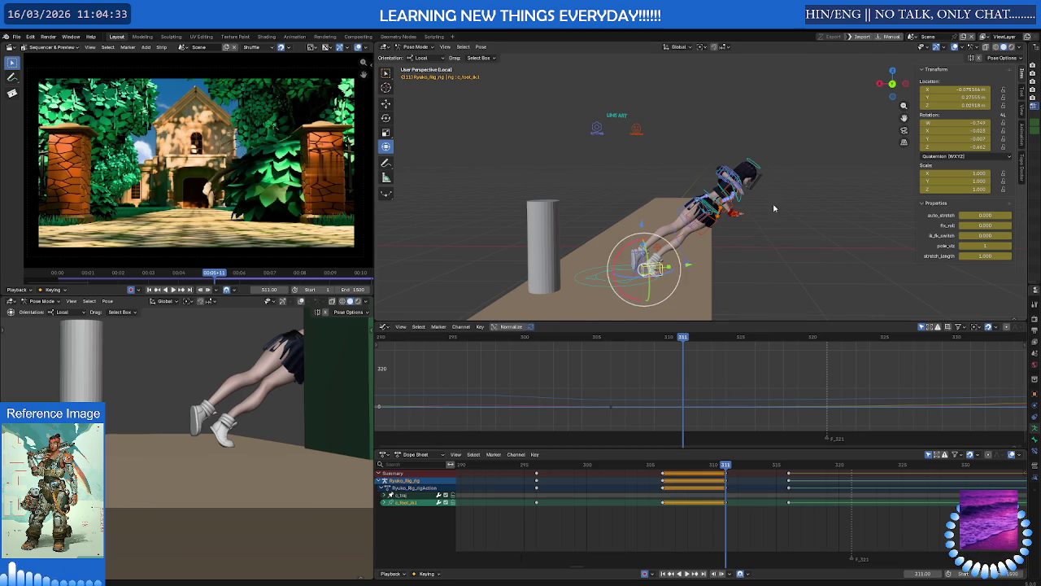
pyautogui.scroll(4, 751, 214)
pyautogui.moveTo(751, 214)
pyautogui.mouseDown(button='middle')
pyautogui.moveTo(638, 185)
pyautogui.moveTo(525, 230)
pyautogui.mouseUp(button='middle')
pyautogui.click(505, 225)
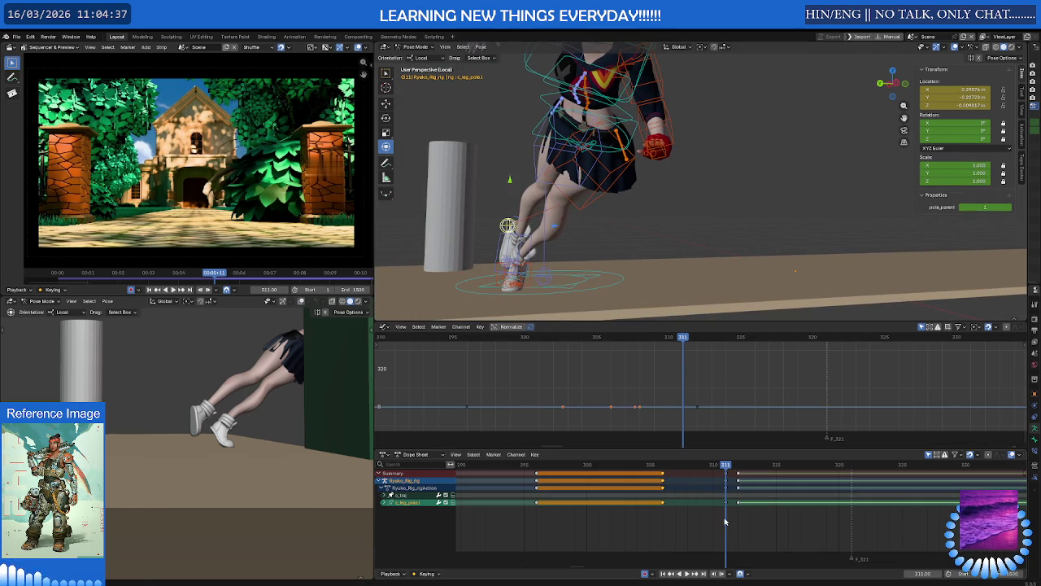
# Move the left leg pole at frame 312 to about −0.406, −0.488, 0.094 m, undoing the last nudge.
pyautogui.hotkey('ctrl', 'z')
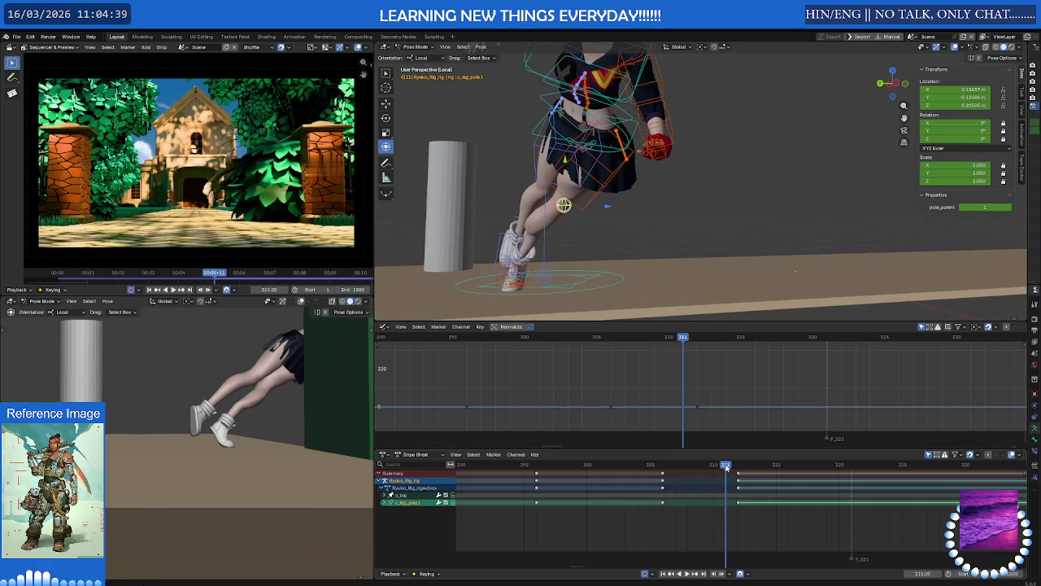
pyautogui.moveTo(726, 465); pyautogui.dragTo(739, 467)
pyautogui.moveTo(603, 235); pyautogui.dragTo(606, 227, button='middle')
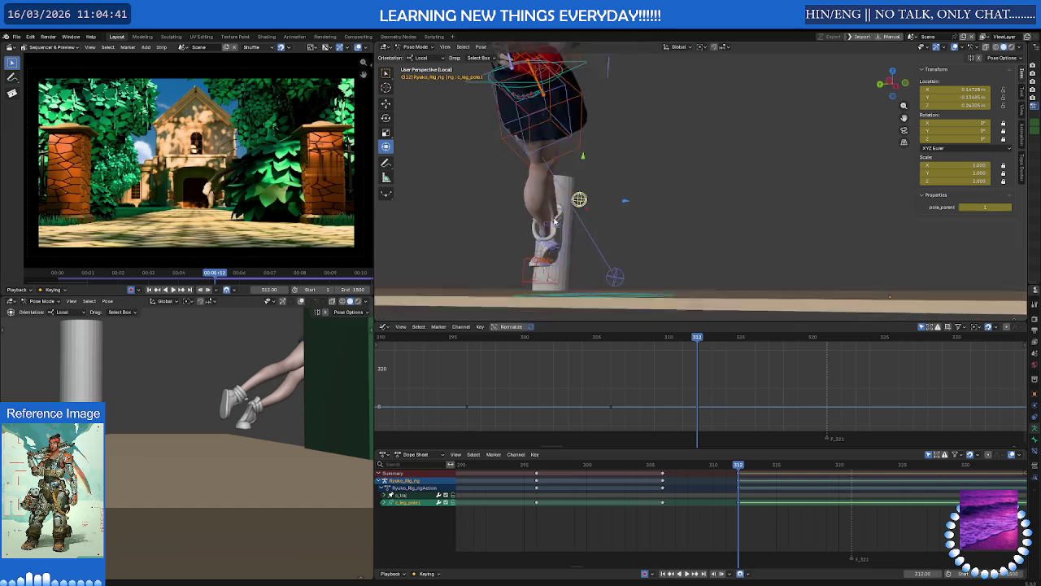
pyautogui.press('g')
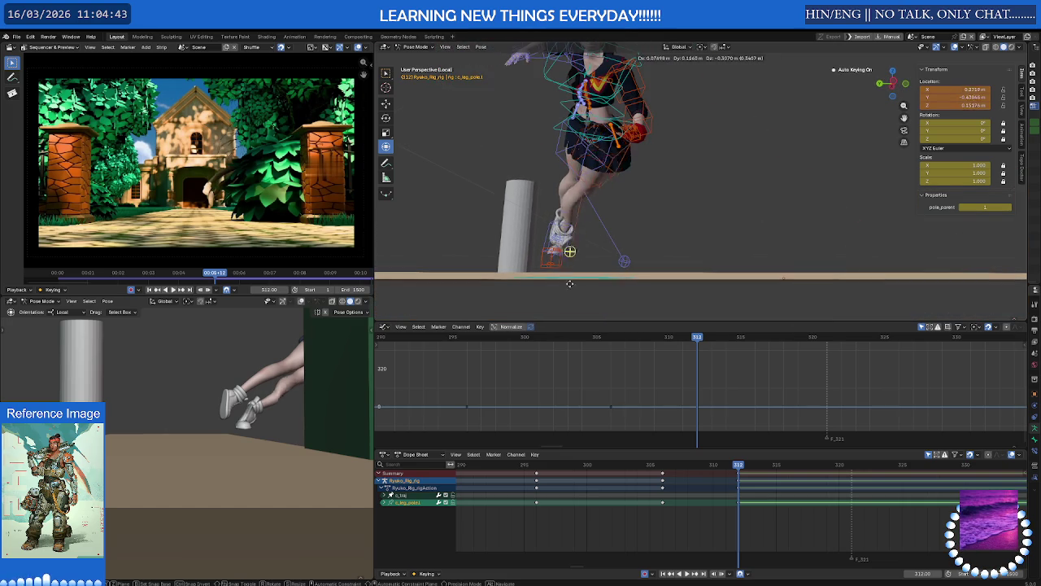
pyautogui.click(563, 312)
pyautogui.press('g')
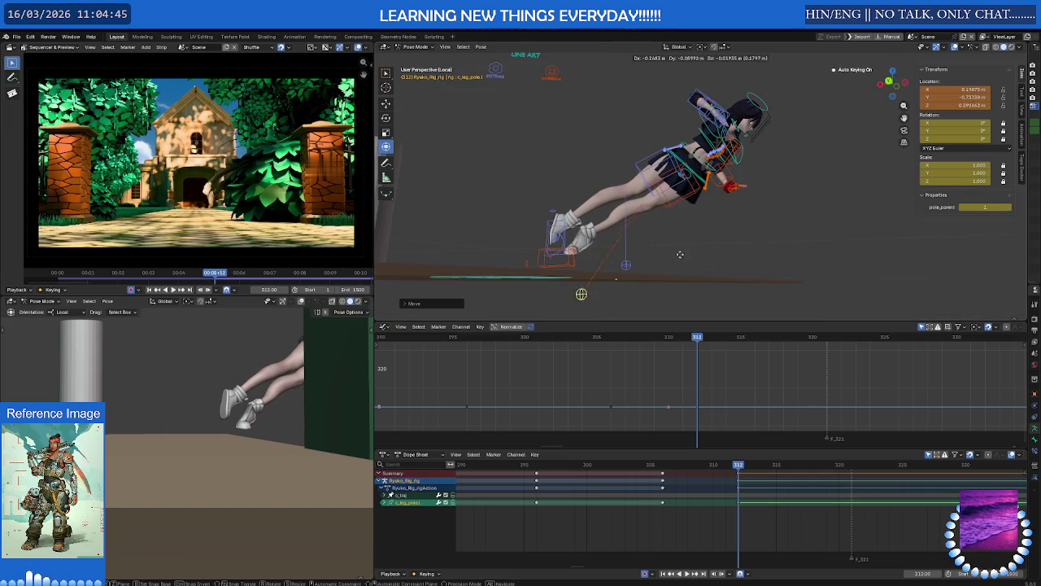
pyautogui.click(658, 258)
pyautogui.moveTo(725, 220)
pyautogui.mouseDown(button='middle')
pyautogui.moveTo(641, 236)
pyautogui.moveTo(707, 251)
pyautogui.mouseUp(button='middle')
pyautogui.press('g')
pyautogui.click(672, 244)
pyautogui.scroll(2, 674, 236)
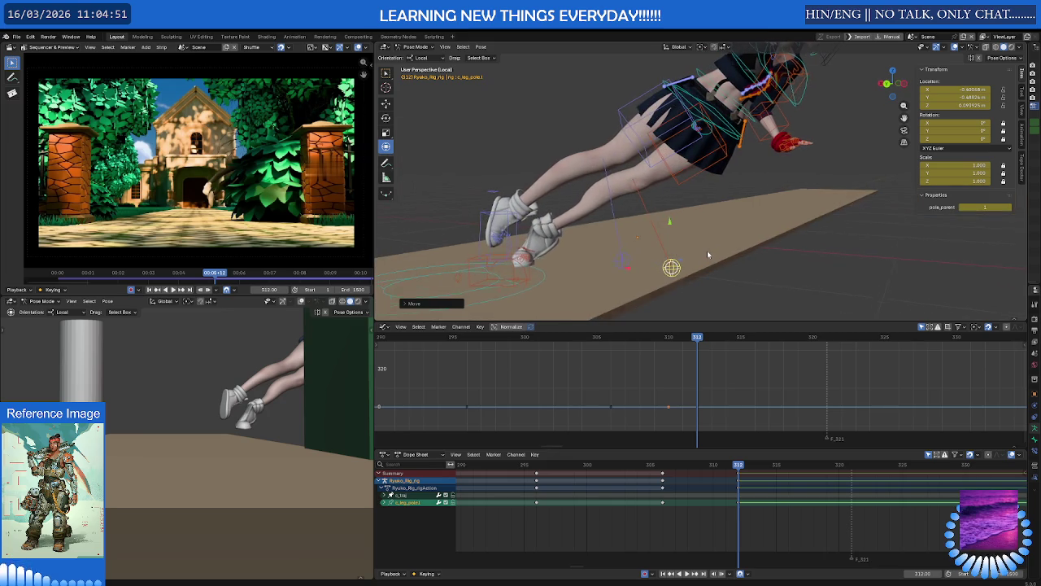
pyautogui.hotkey('ctrl', 'z')
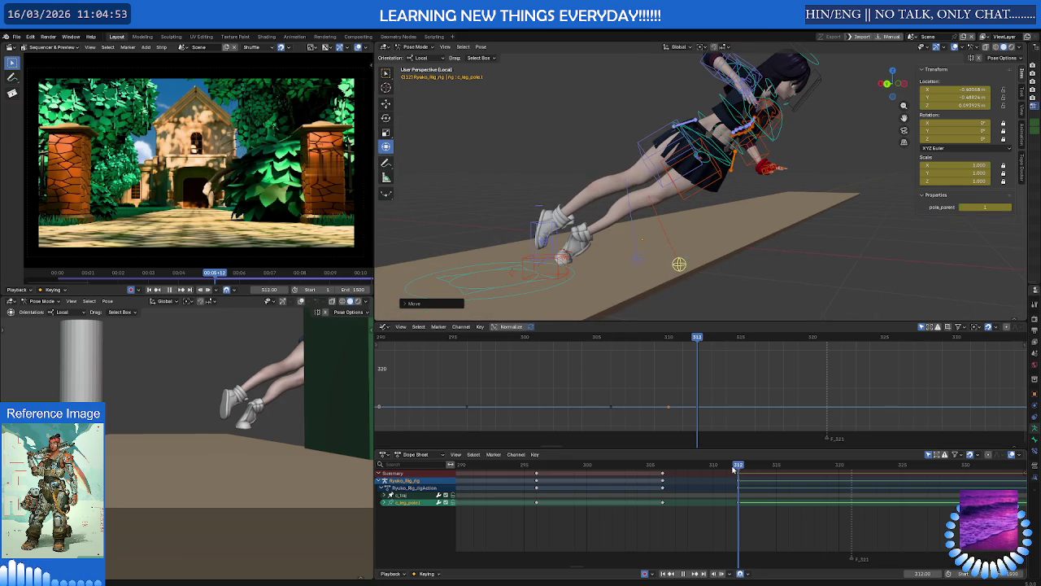
pyautogui.moveTo(736, 465)
pyautogui.mouseDown()
pyautogui.moveTo(629, 470)
pyautogui.moveTo(730, 468)
pyautogui.mouseUp()
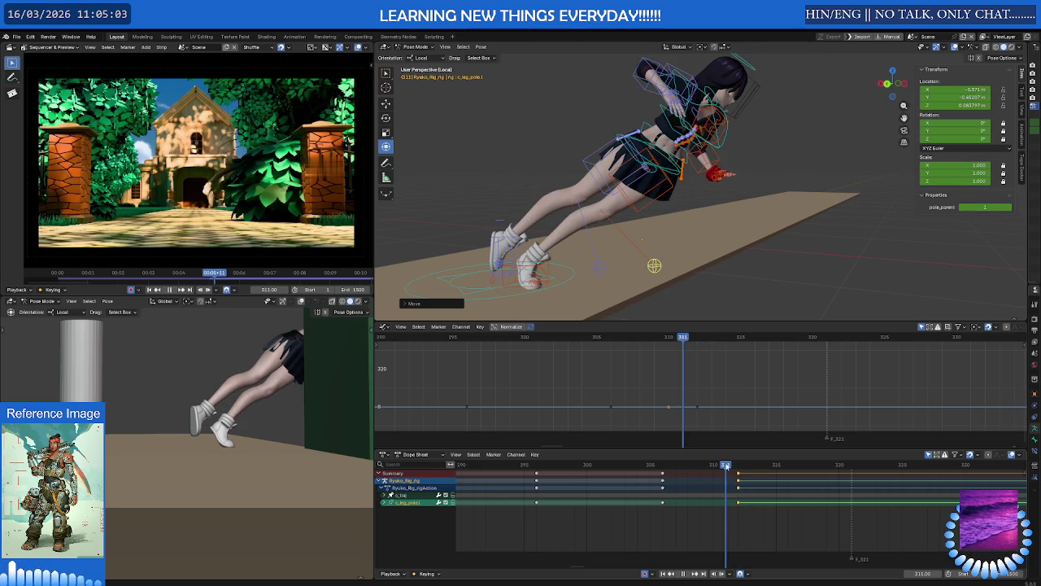
# Insert left foot IK keys at frame 316 and shift them to frame 313.
pyautogui.hotkey('ctrl', 'z')
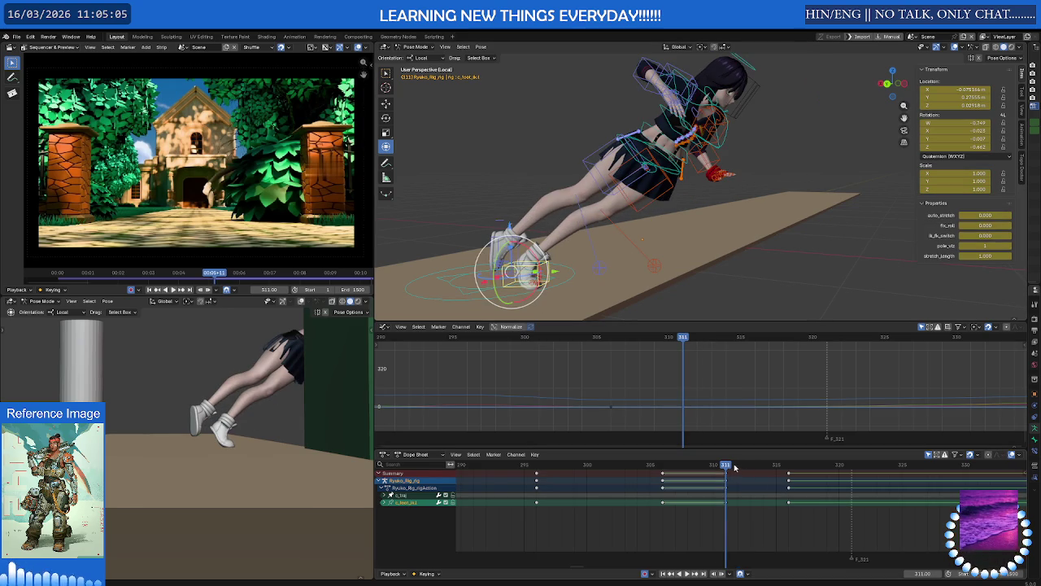
pyautogui.moveTo(735, 466)
pyautogui.mouseDown()
pyautogui.moveTo(795, 467)
pyautogui.moveTo(690, 466)
pyautogui.moveTo(792, 473)
pyautogui.mouseUp()
pyautogui.press('i')
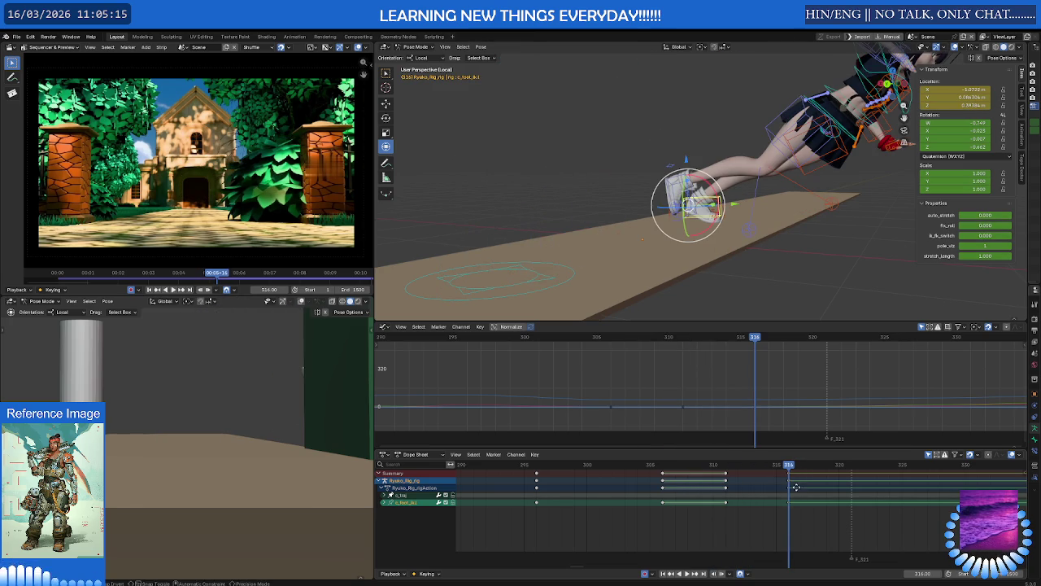
pyautogui.press('g')
pyautogui.click(761, 486)
pyautogui.moveTo(789, 466)
pyautogui.mouseDown()
pyautogui.moveTo(825, 466)
pyautogui.moveTo(725, 467)
pyautogui.moveTo(751, 467)
pyautogui.mouseUp()
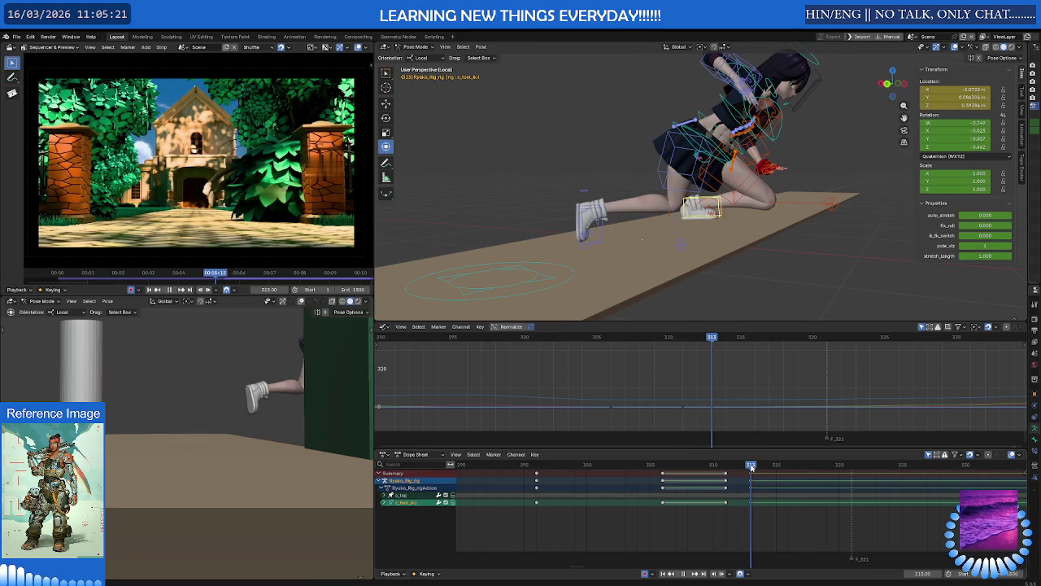
# Rotate the foot around local X at frame 313, then re-rotate it at frame 312.
pyautogui.press('r')
pyautogui.press('x')
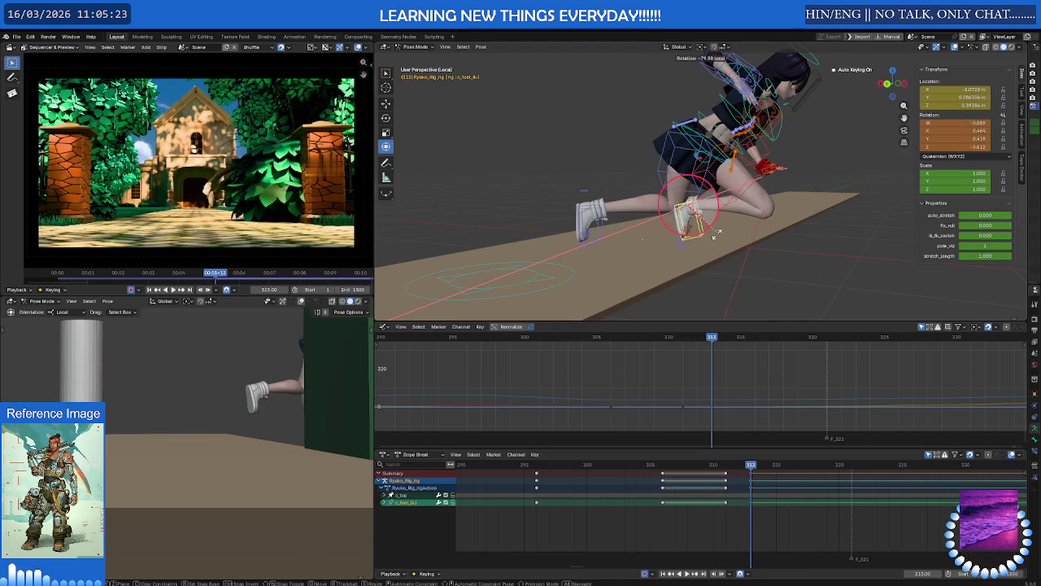
pyautogui.click(715, 233)
pyautogui.moveTo(691, 236); pyautogui.dragTo(692, 228, button='middle')
pyautogui.moveTo(751, 466)
pyautogui.mouseDown()
pyautogui.moveTo(727, 468)
pyautogui.moveTo(738, 468)
pyautogui.mouseUp()
pyautogui.press('r')
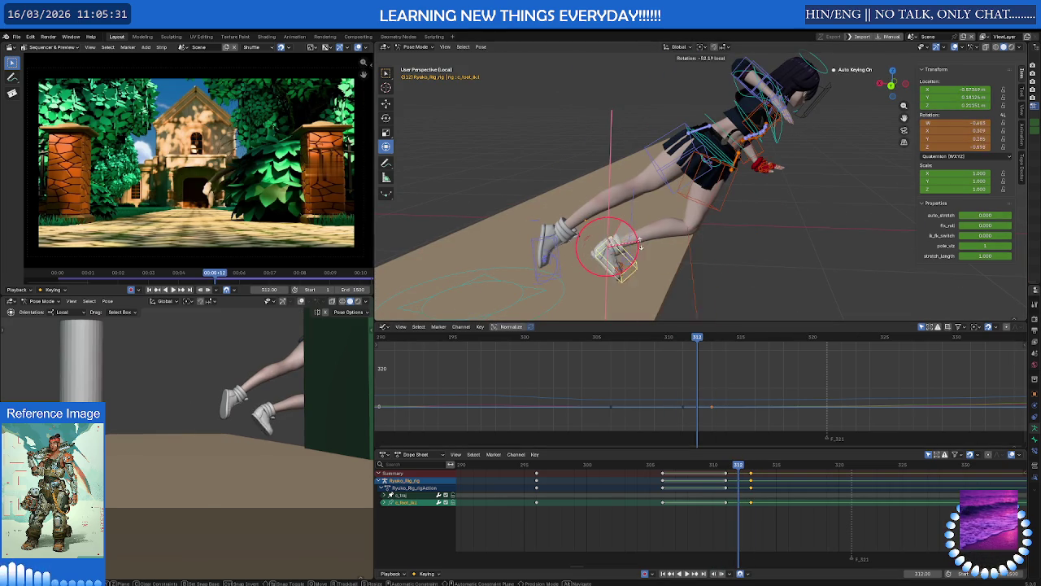
pyautogui.click(627, 248)
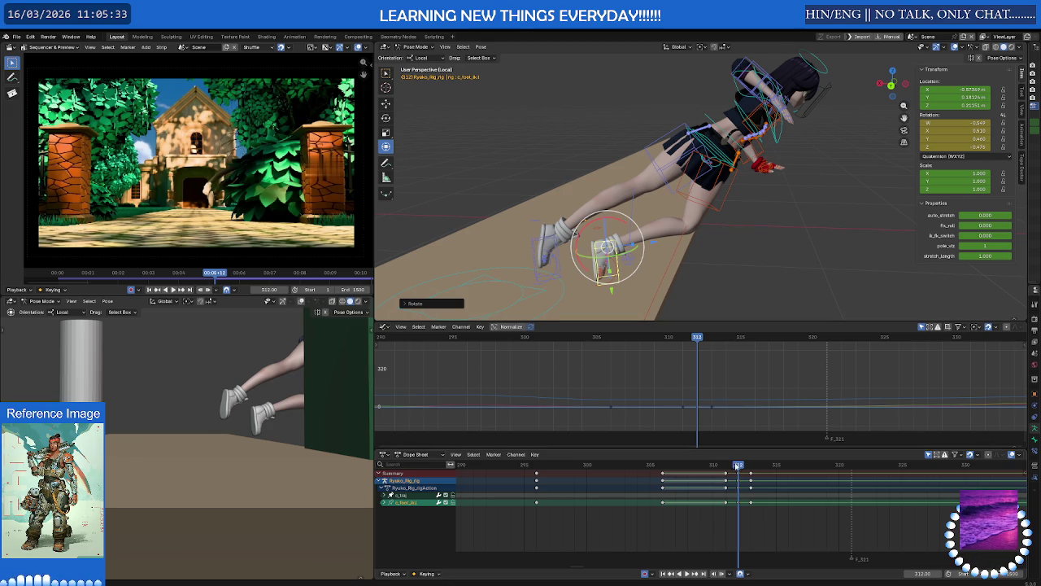
pyautogui.moveTo(738, 466)
pyautogui.mouseDown()
pyautogui.moveTo(722, 469)
pyautogui.moveTo(751, 465)
pyautogui.moveTo(646, 467)
pyautogui.moveTo(701, 466)
pyautogui.mouseUp()
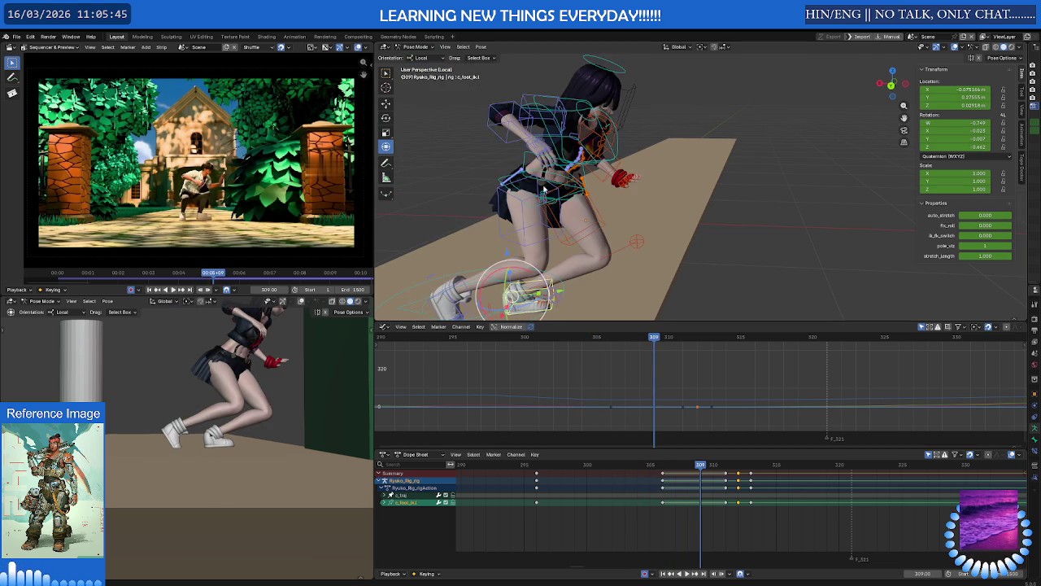
# Key the right thigh IK control at frame 306 and duplicate that key to frame 309.
pyautogui.click(499, 189)
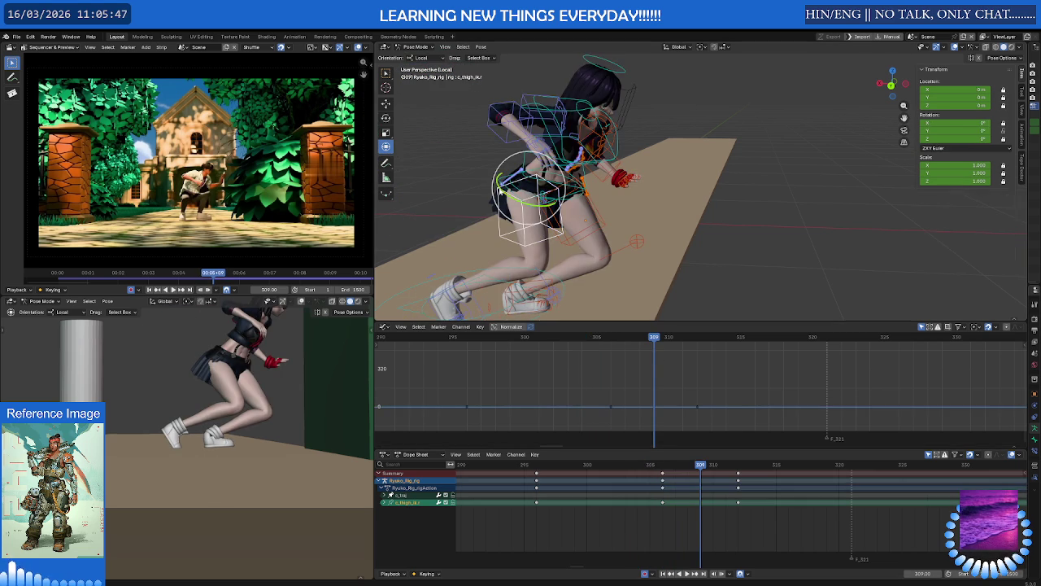
pyautogui.click(651, 467)
pyautogui.moveTo(635, 470); pyautogui.dragTo(690, 467)
pyautogui.press('i')
pyautogui.press('Left')
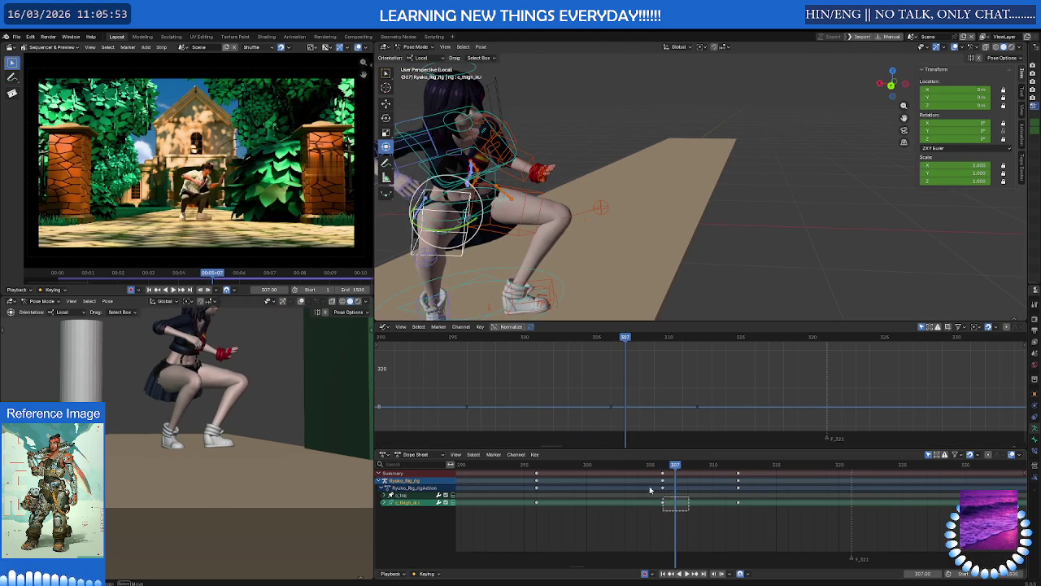
pyautogui.moveTo(692, 516); pyautogui.dragTo(640, 480)
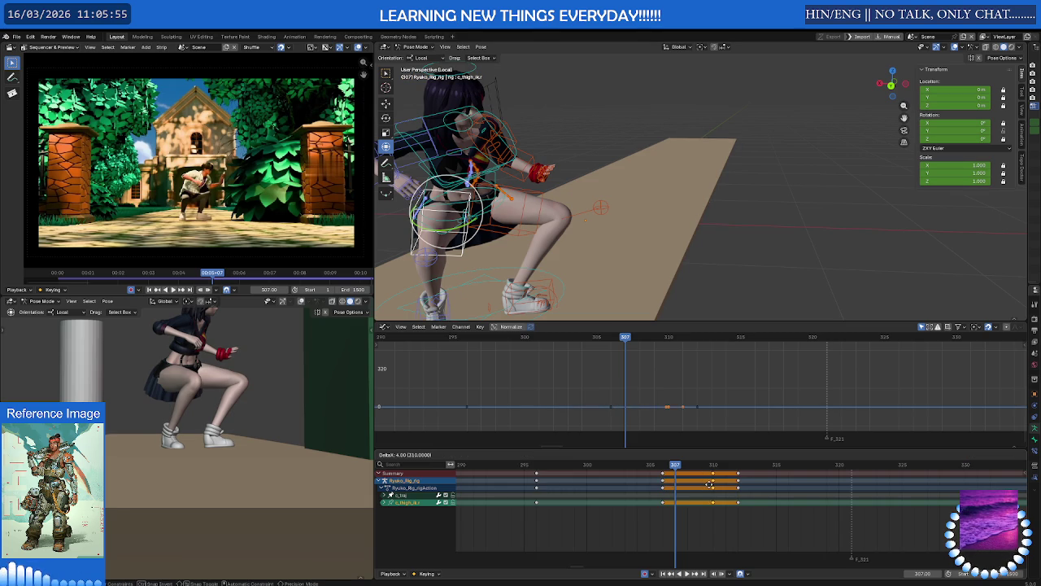
pyautogui.hotkey('shift', 'd')
pyautogui.click(695, 488)
pyautogui.moveTo(675, 464); pyautogui.dragTo(784, 465)
# Play back the vault twice to review the crouch and forward dive.
pyautogui.press('space')
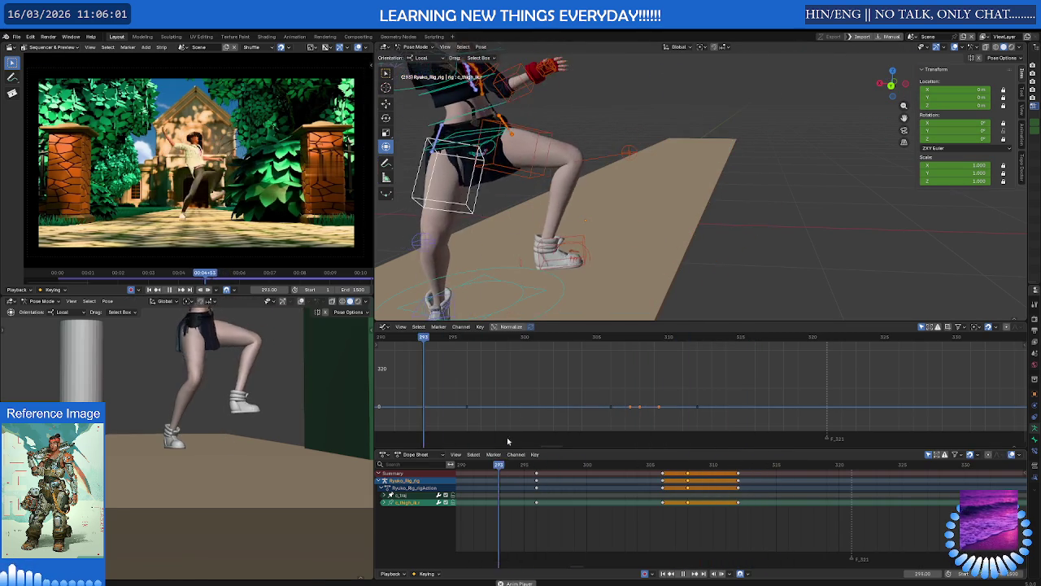
pyautogui.moveTo(530, 465)
pyautogui.mouseDown()
pyautogui.moveTo(751, 463)
pyautogui.moveTo(787, 442)
pyautogui.moveTo(595, 462)
pyautogui.moveTo(700, 465)
pyautogui.mouseUp()
pyautogui.press('space')
pyautogui.scroll(2, 614, 207)
pyautogui.scroll(2, 615, 207)
pyautogui.scroll(2, 614, 207)
# Move the left foot IK controller to a new position at frame 309.
pyautogui.scroll(2, 614, 208)
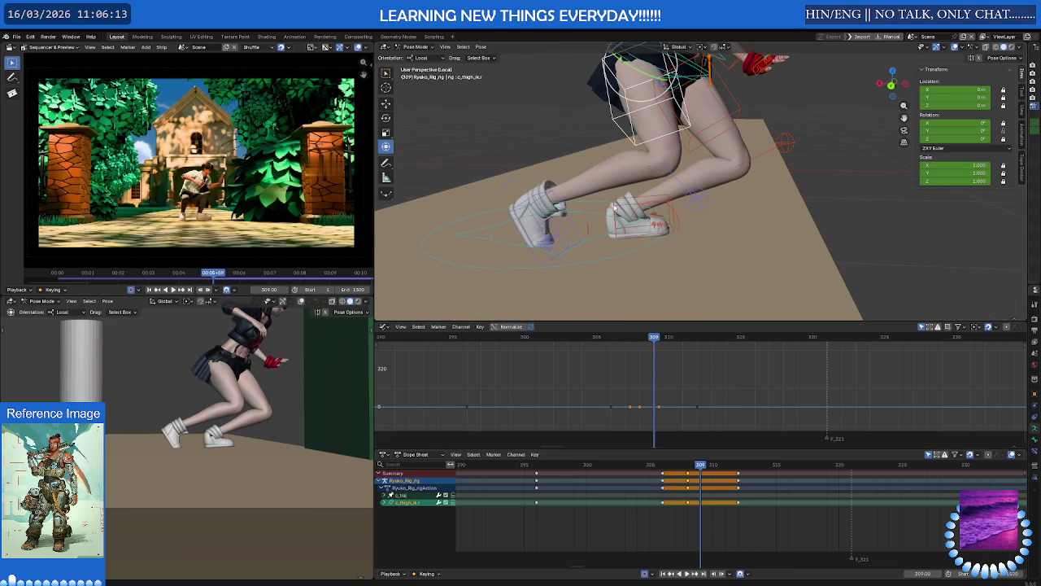
pyautogui.click(564, 228)
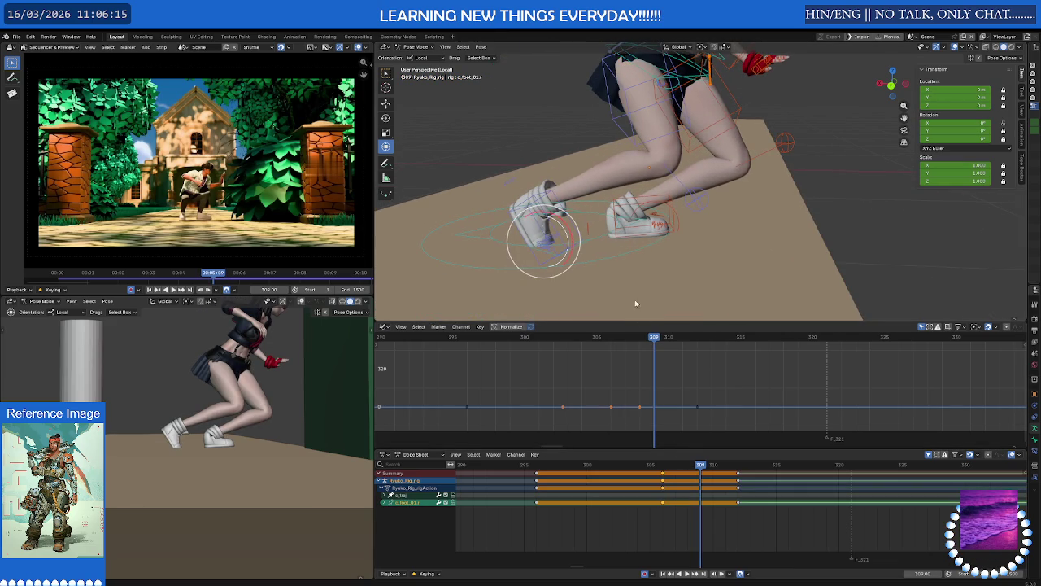
pyautogui.press('r')
pyautogui.press('x')
pyautogui.press('x')
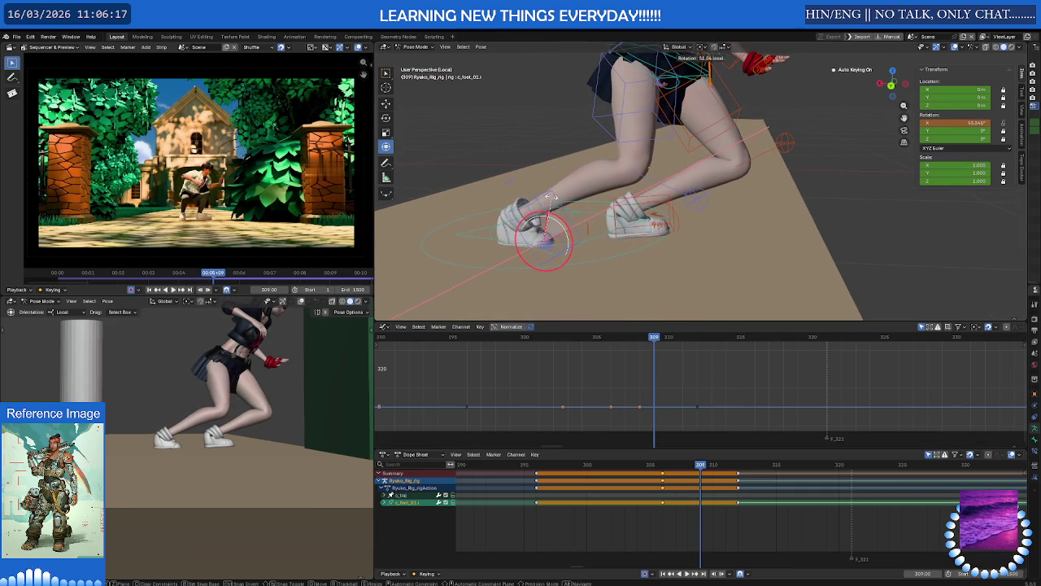
pyautogui.press('Escape')
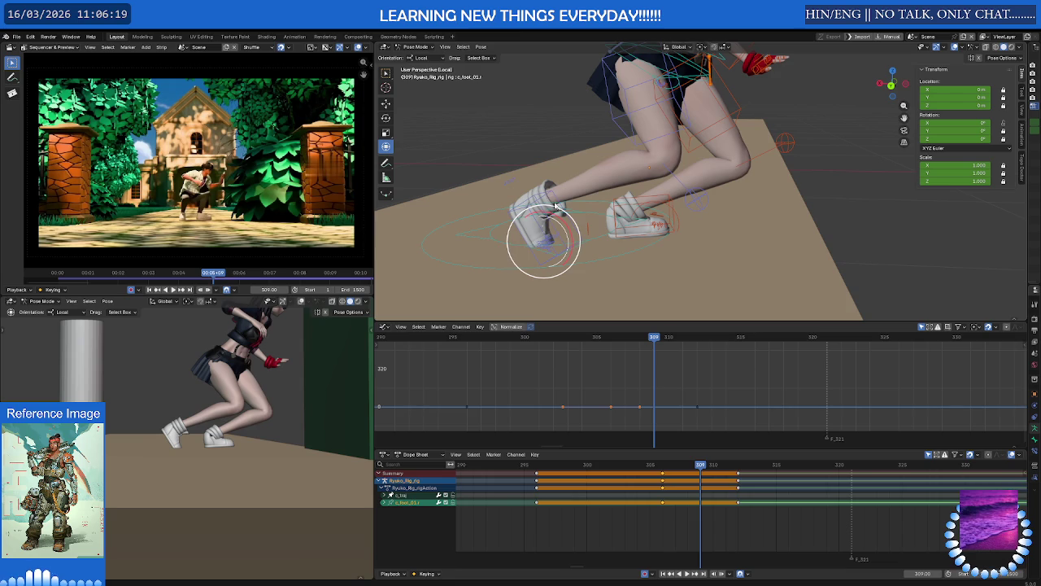
pyautogui.click(549, 198)
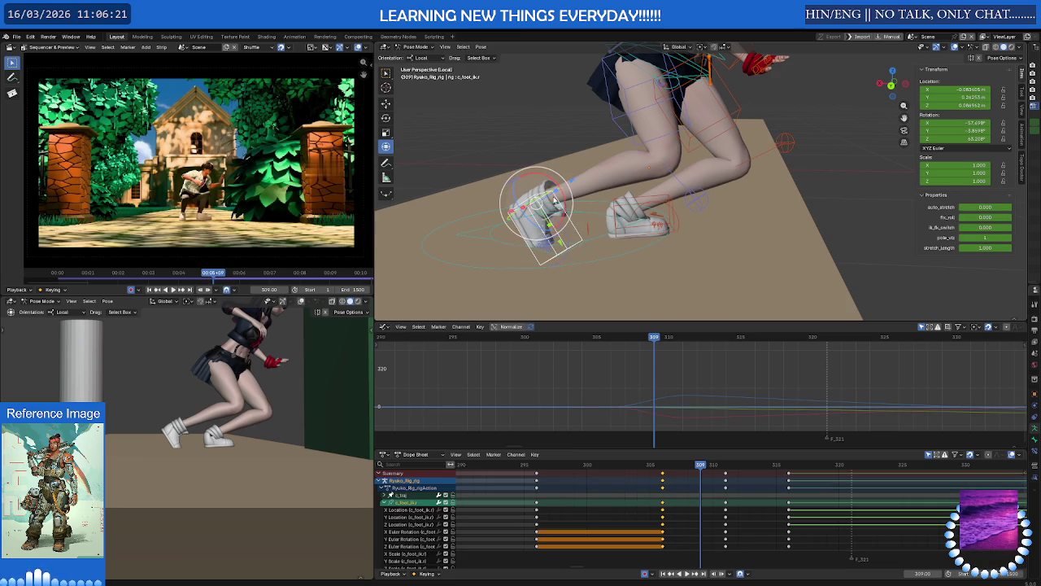
pyautogui.press('g')
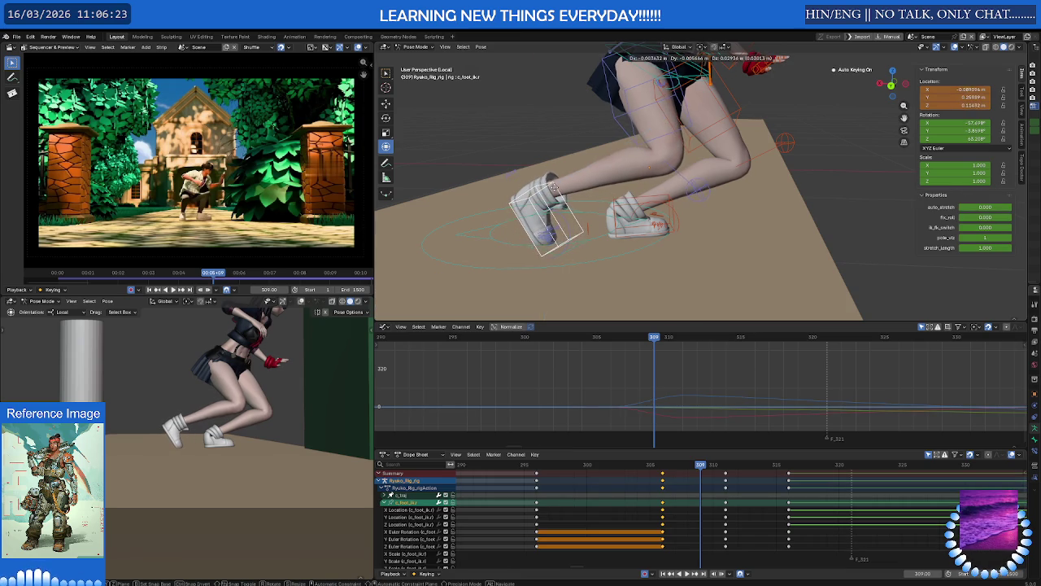
pyautogui.click(554, 186)
# Rotate the c_foot_01.l foot bone twice to re-angle the foot.
pyautogui.click(551, 207)
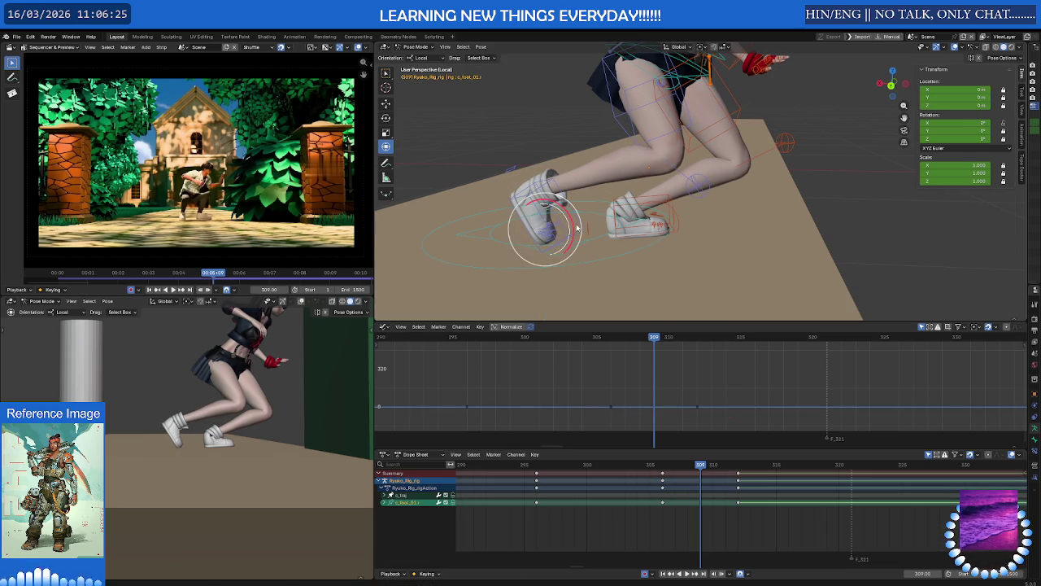
pyautogui.press('r')
pyautogui.click(586, 220)
pyautogui.press('r')
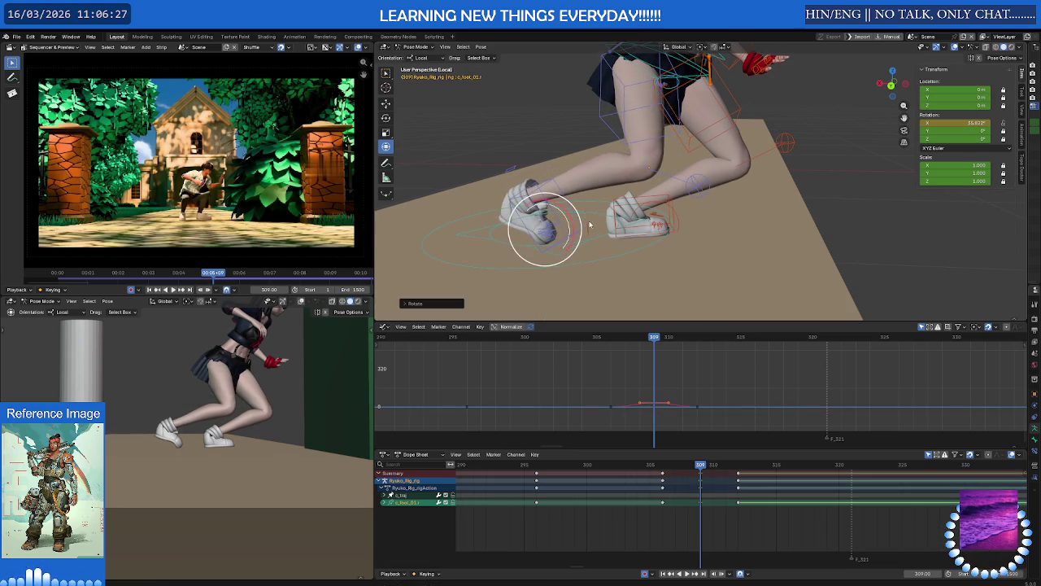
pyautogui.click(593, 283)
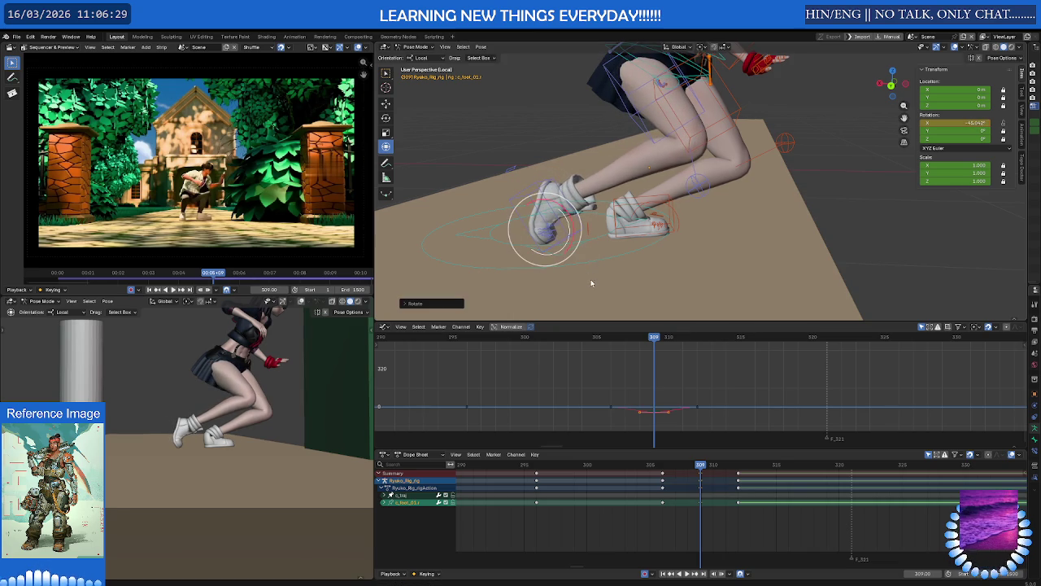
# Tilt the foot IK controller with trackball and local-X rotations to about −15°, −4°, 65°.
pyautogui.click(580, 228)
pyautogui.press('r')
pyautogui.press('r')
pyautogui.click(583, 235)
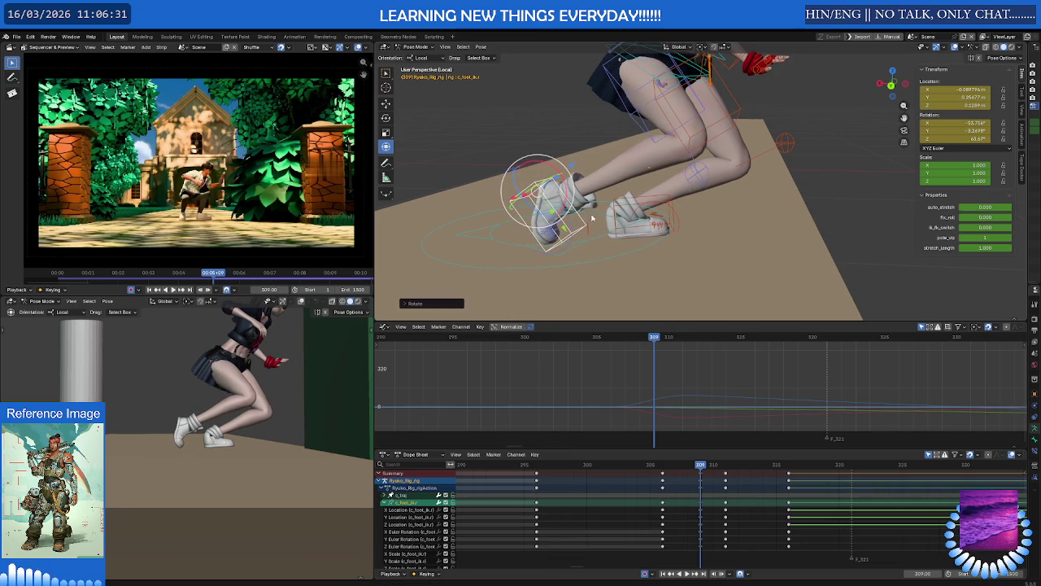
pyautogui.press('r')
pyautogui.press('r')
pyautogui.click(562, 189)
pyautogui.press('r')
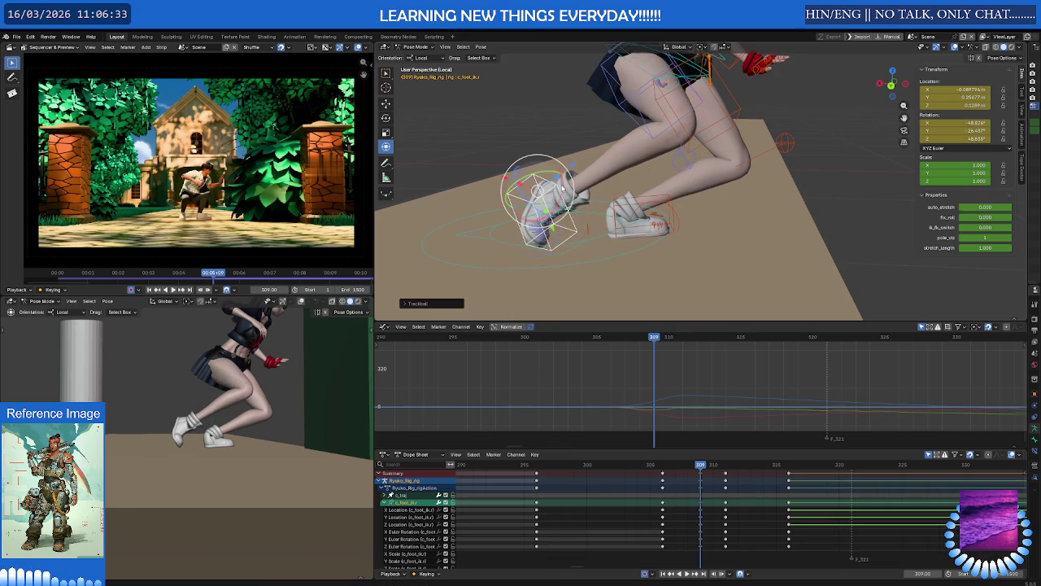
pyautogui.press('x')
pyautogui.press('x')
pyautogui.click(559, 172)
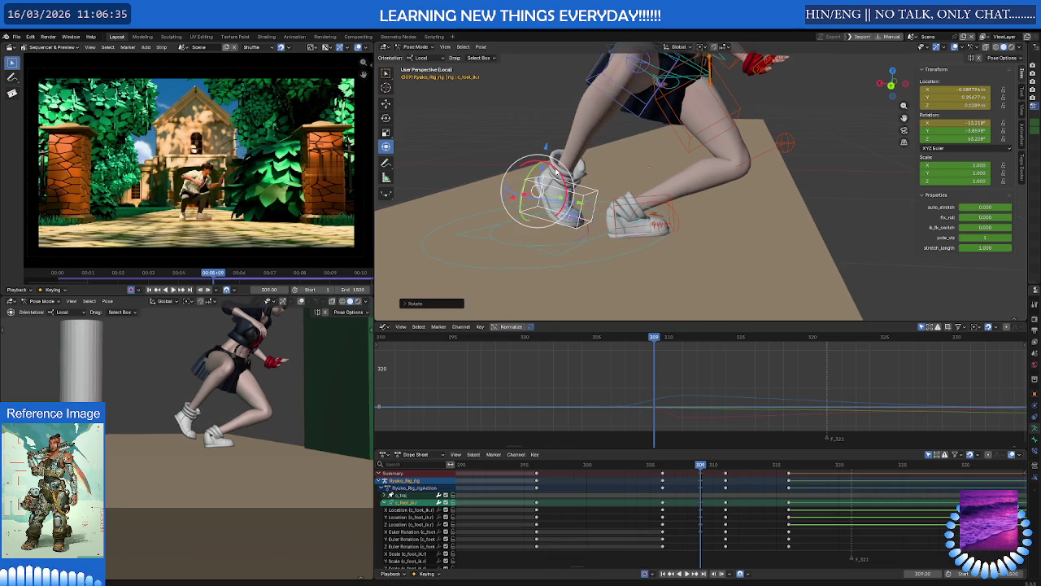
# Lower the foot IK controller along its local Z axis.
pyautogui.press('g')
pyautogui.press('z')
pyautogui.press('z')
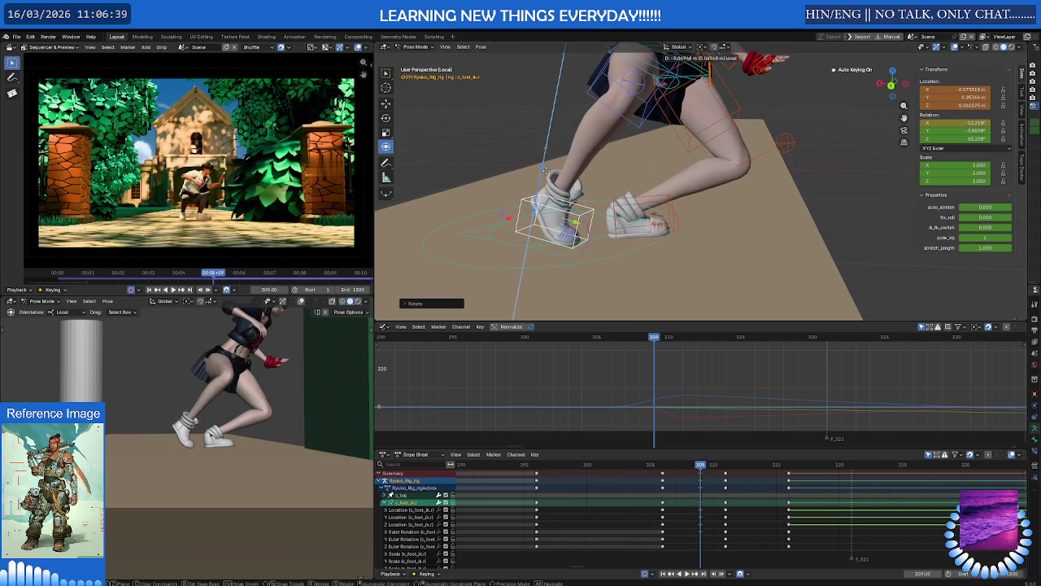
pyautogui.click(563, 147)
pyautogui.click(634, 81)
pyautogui.moveTo(634, 81); pyautogui.dragTo(577, 145, button='middle')
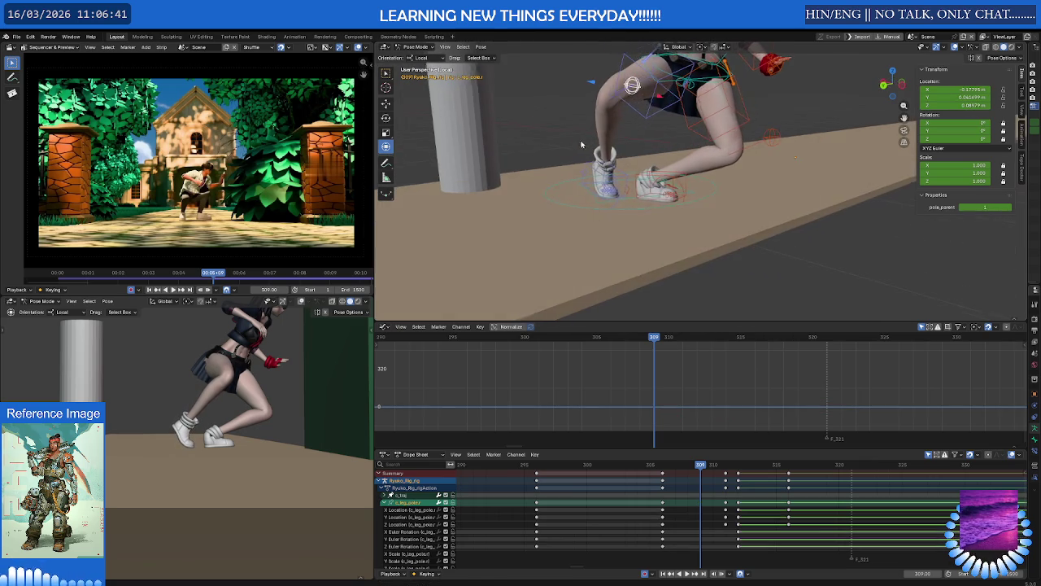
# Reposition the knee pole at frames 309, 311 and 312 so the leg bends properly.
pyautogui.press('g')
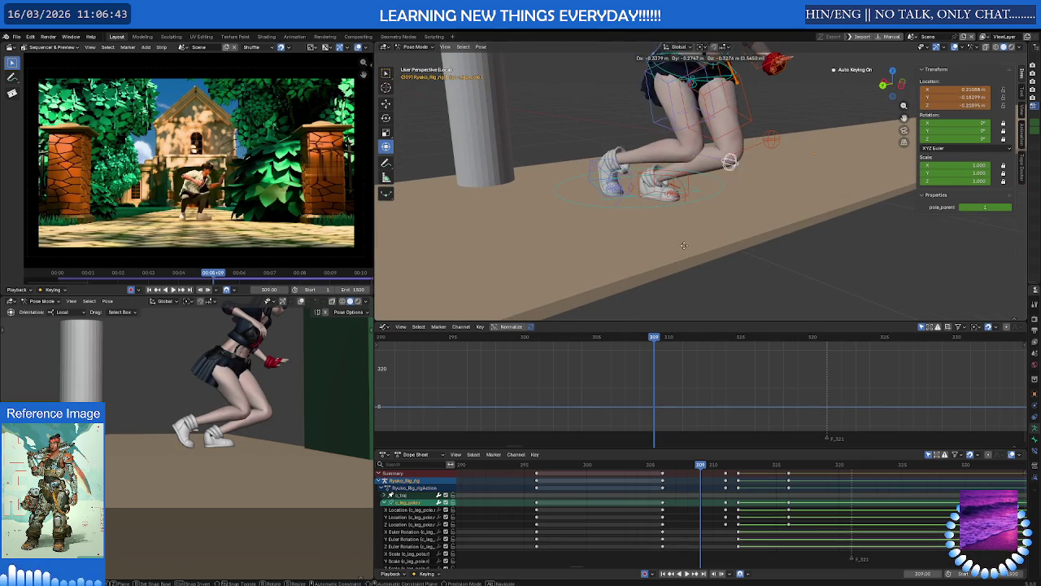
pyautogui.click(643, 236)
pyautogui.moveTo(642, 236); pyautogui.dragTo(598, 218, button='middle')
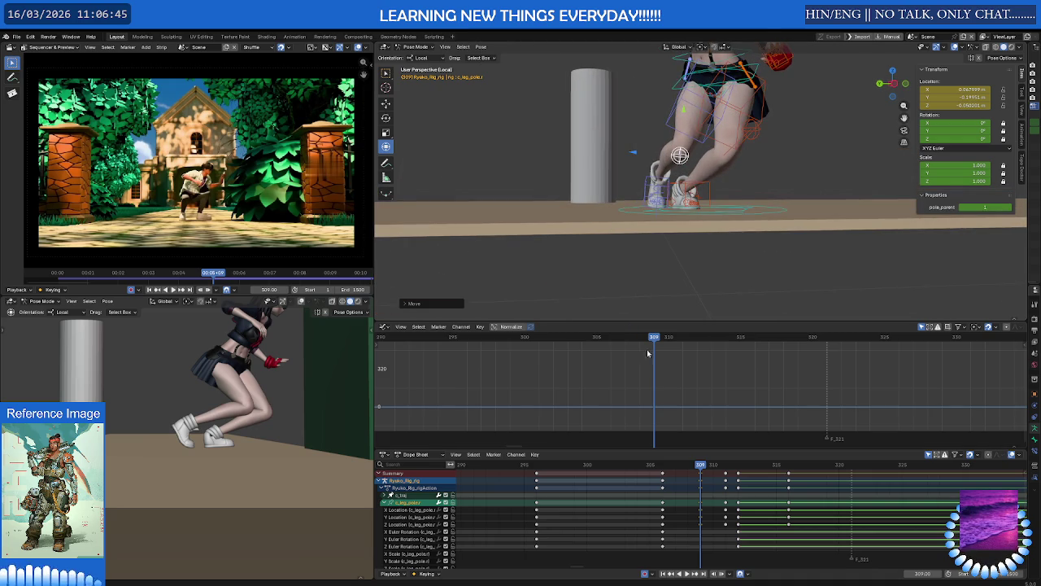
pyautogui.moveTo(705, 466); pyautogui.dragTo(726, 465)
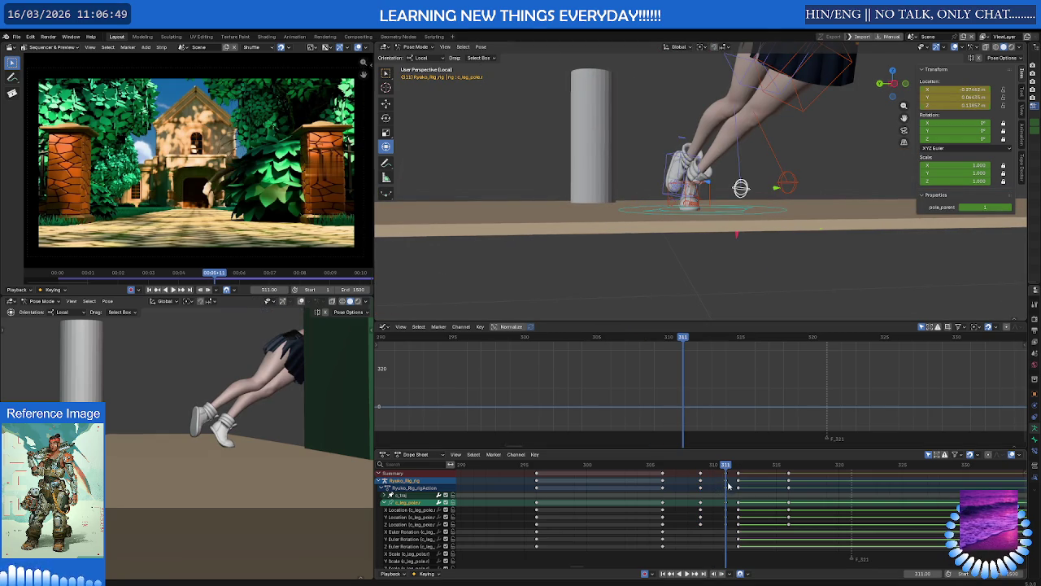
pyautogui.click(727, 465)
pyautogui.press('Right')
pyautogui.moveTo(700, 203); pyautogui.dragTo(735, 215, button='middle')
pyautogui.press('g')
pyautogui.click(724, 210)
# Play the vault back from frame 309 and zoom out to watch it.
pyautogui.moveTo(738, 465)
pyautogui.mouseDown()
pyautogui.moveTo(552, 468)
pyautogui.moveTo(666, 468)
pyautogui.mouseUp()
pyautogui.press('space')
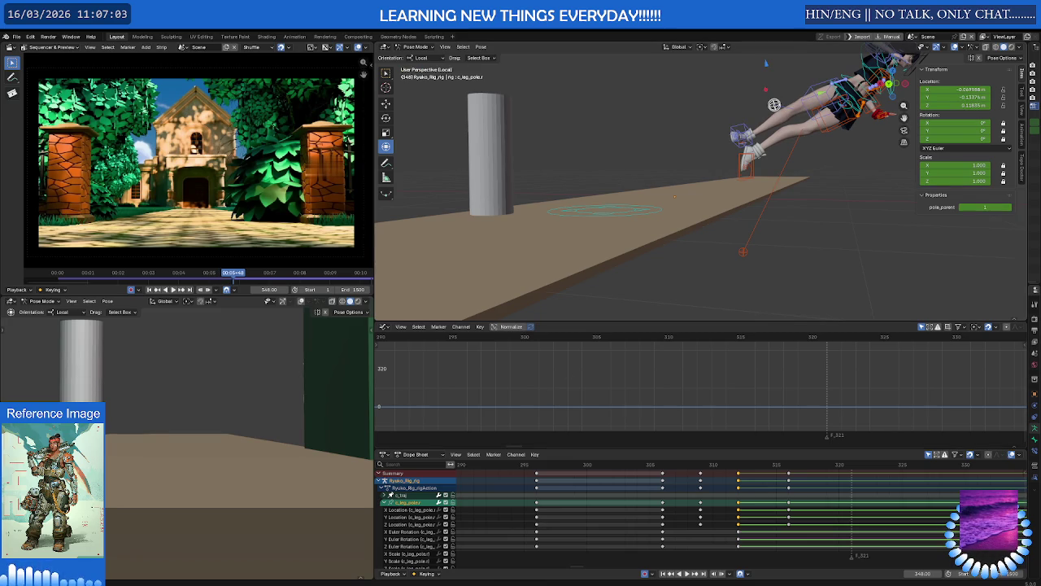
pyautogui.moveTo(619, 204); pyautogui.dragTo(706, 231, button='middle')
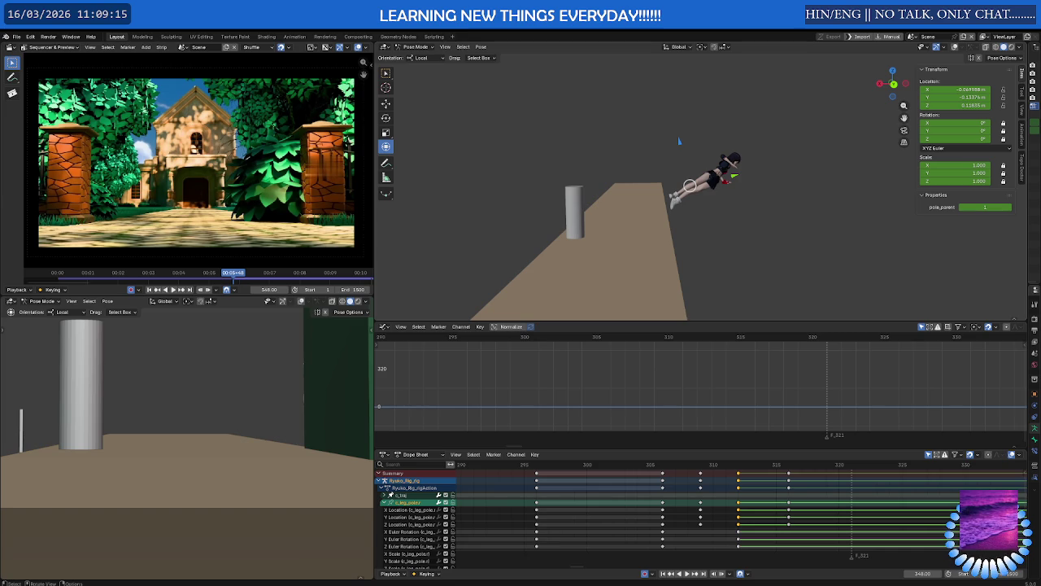
# Move and key the knee pole at frame 348, then switch to Object Mode and select Cube.001.
pyautogui.moveTo(586, 282)
pyautogui.mouseDown(button='middle')
pyautogui.moveTo(673, 203)
pyautogui.moveTo(791, 504)
pyautogui.moveTo(576, 471)
pyautogui.mouseUp(button='middle')
pyautogui.hotkey('shift', 'alt', 'z')
pyautogui.scroll(-3, 790, 503)
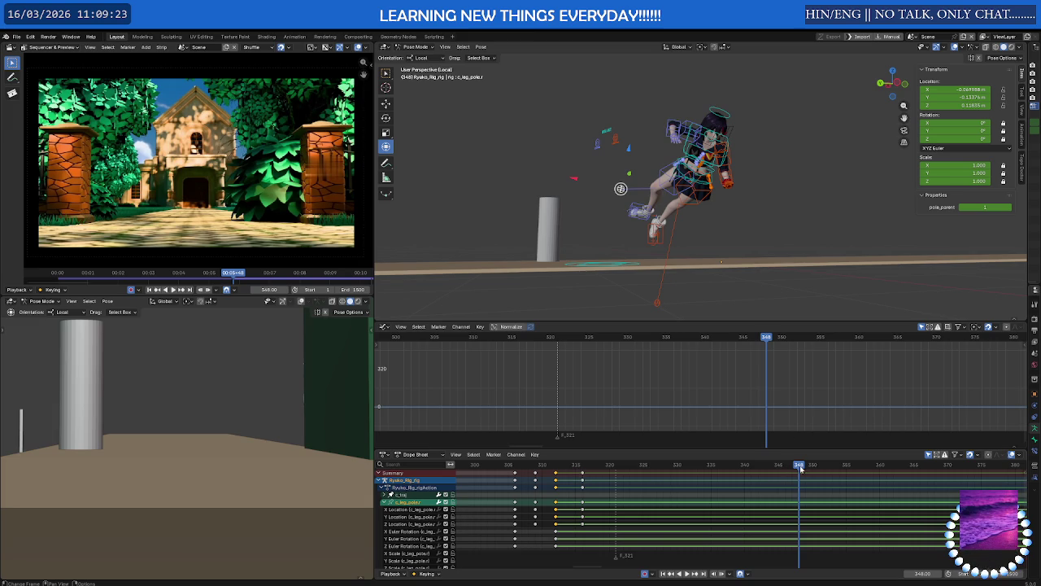
pyautogui.press('g')
pyautogui.click(707, 268)
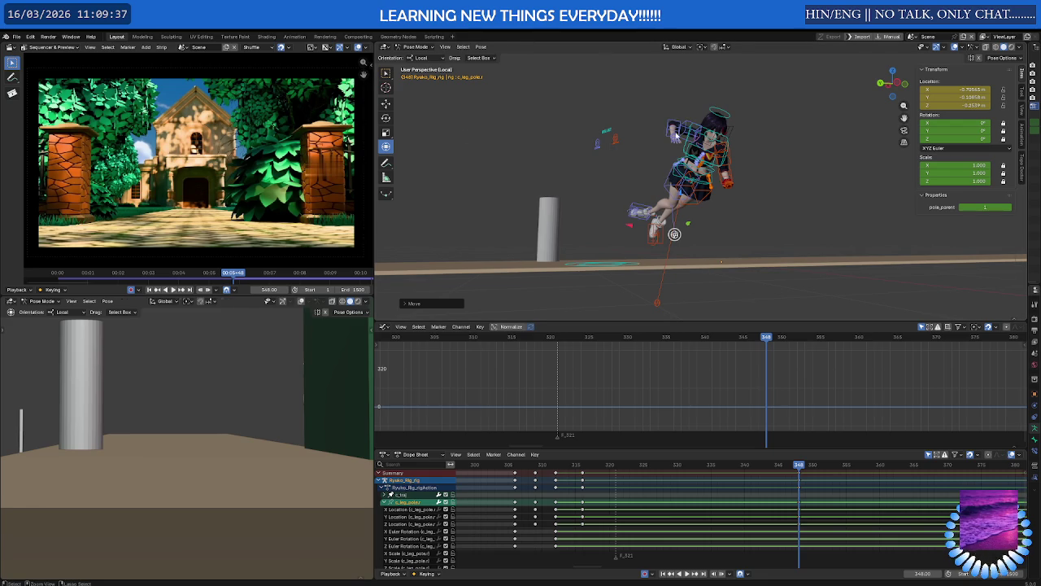
pyautogui.hotkey('ctrl', 'Tab')
pyautogui.click(357, 365)
# Leave local view to show the whole scene and frame the green panel Cube.001.
pyautogui.scroll(-3, 597, 185)
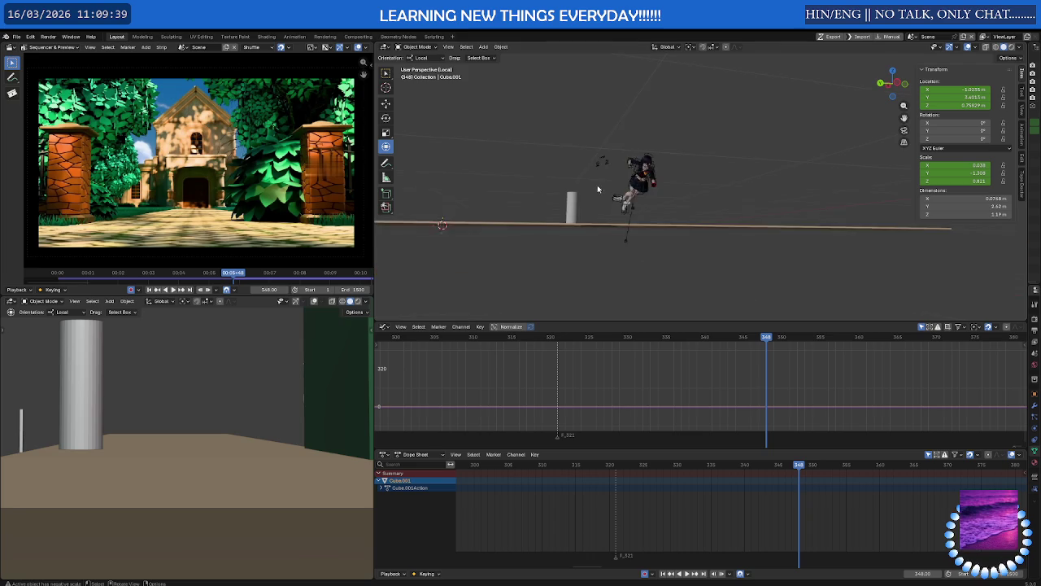
pyautogui.moveTo(598, 185); pyautogui.dragTo(616, 202, button='middle')
pyautogui.moveTo(480, 297)
pyautogui.mouseDown(button='middle')
pyautogui.moveTo(597, 218)
pyautogui.moveTo(639, 242)
pyautogui.moveTo(646, 315)
pyautogui.mouseUp(button='middle')
pyautogui.hotkey('shift', 'alt', 'z')
pyautogui.press('KP_Divide')
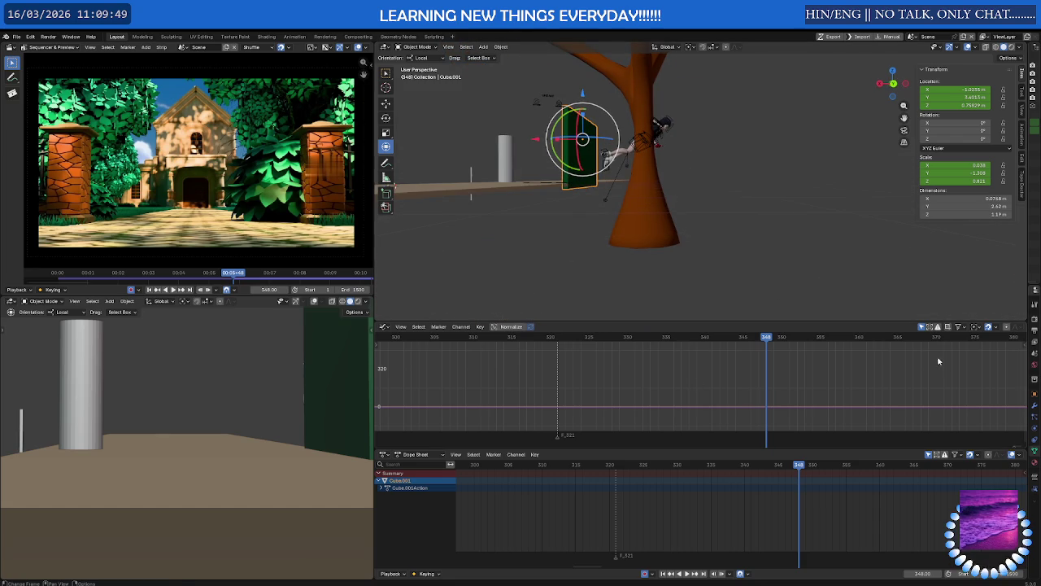
pyautogui.moveTo(681, 201)
pyautogui.mouseDown(button='middle')
pyautogui.moveTo(651, 197)
pyautogui.moveTo(670, 220)
pyautogui.mouseUp(button='middle')
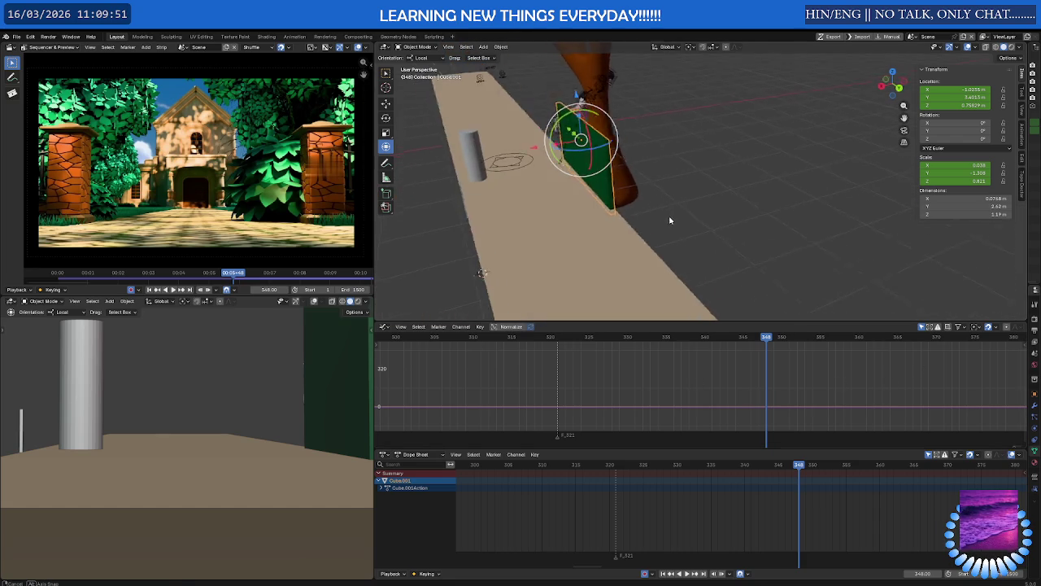
pyautogui.scroll(-5, 722, 488)
pyautogui.keyDown('ctrl'); pyautogui.hscroll(3, 720, 491); pyautogui.keyUp('ctrl')
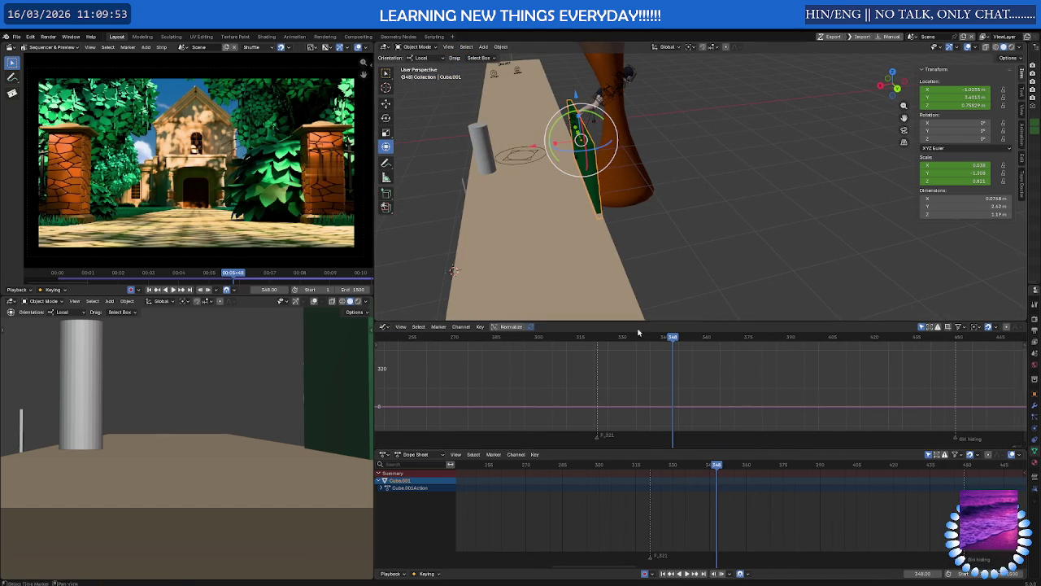
pyautogui.moveTo(611, 183); pyautogui.dragTo(582, 166, button='middle')
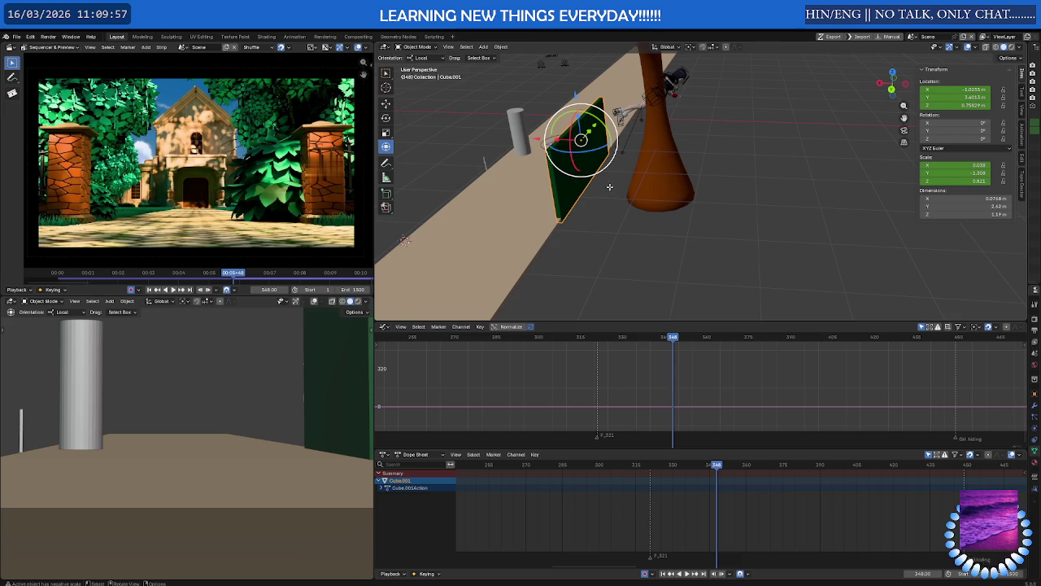
# Slide the panel's face along X to make a box about 3.01 × 2.62 × 1.19 m.
pyautogui.press('Tab')
pyautogui.moveTo(608, 191)
pyautogui.mouseDown(button='middle')
pyautogui.moveTo(588, 189)
pyautogui.moveTo(584, 160)
pyautogui.mouseUp(button='middle')
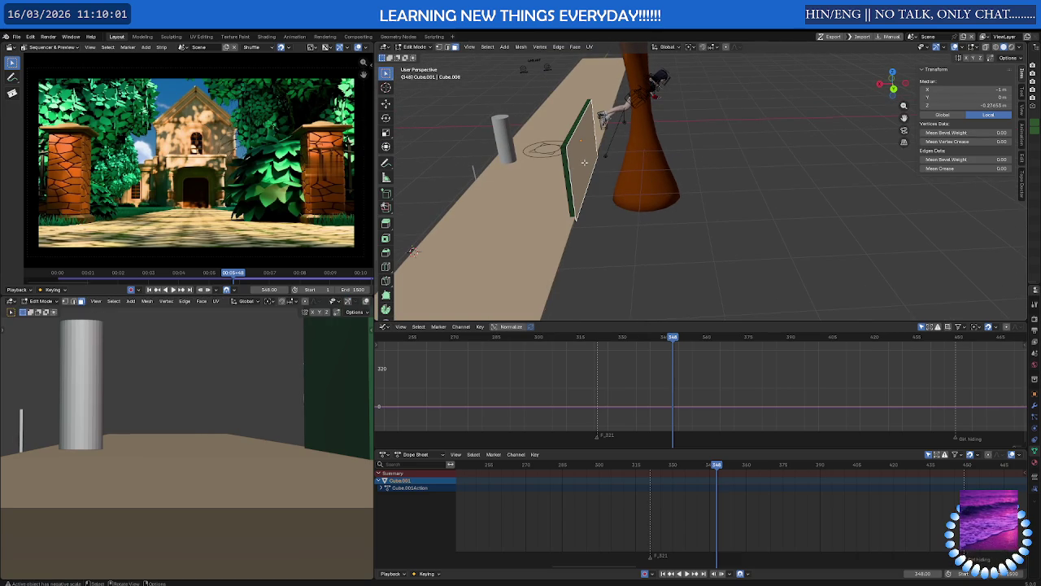
pyautogui.press('g')
pyautogui.press('x')
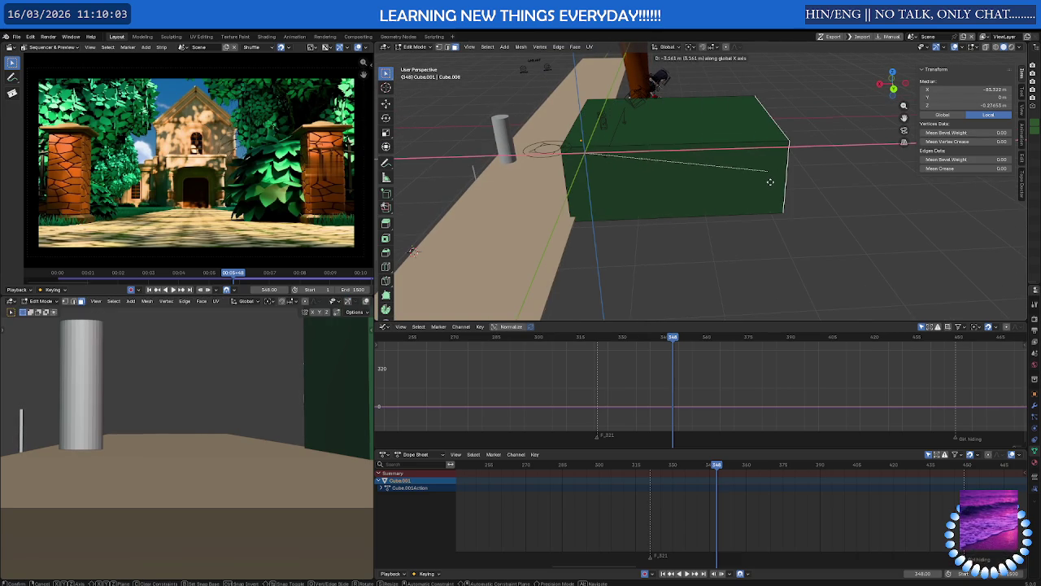
pyautogui.click(702, 183)
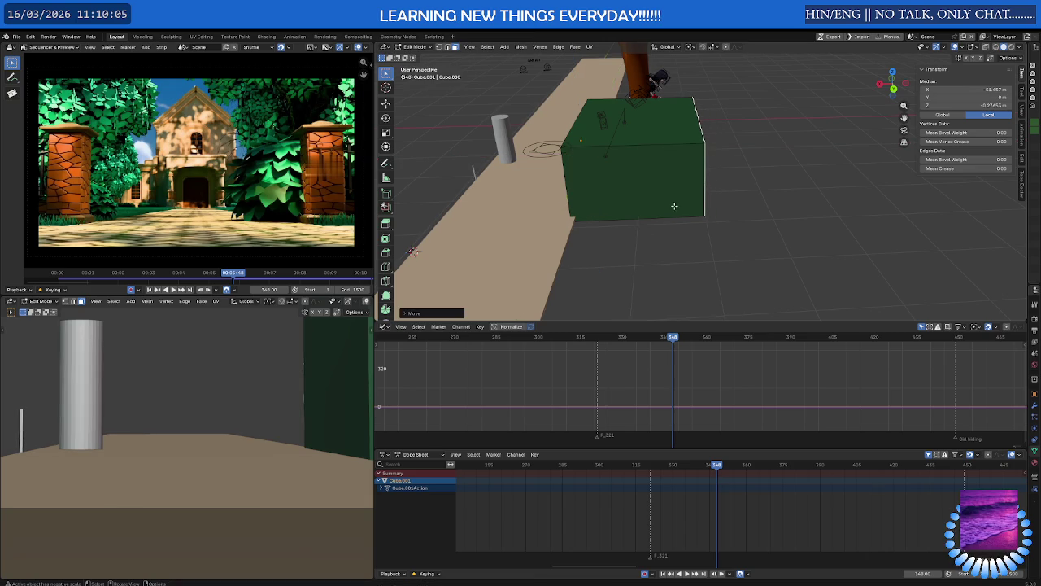
pyautogui.press('Tab')
pyautogui.scroll(-2, 261, 385)
pyautogui.scroll(-2, 261, 386)
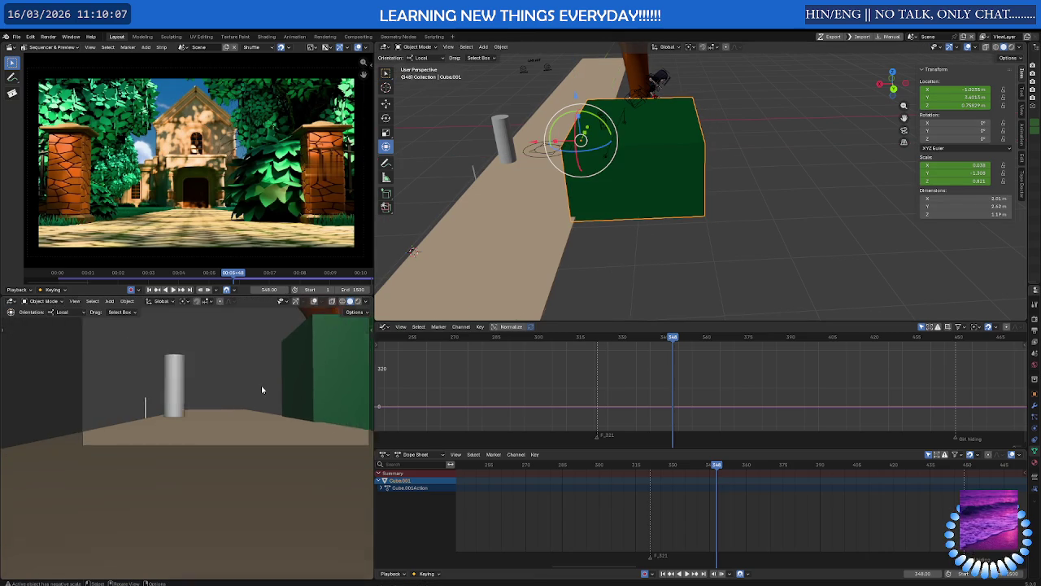
pyautogui.scroll(-1, 261, 386)
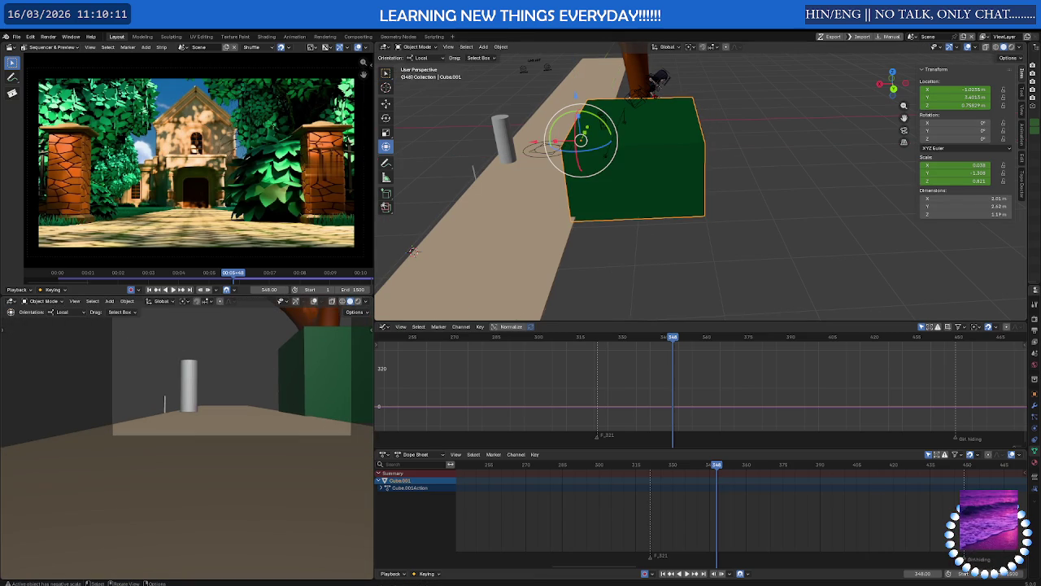
# Duplicate the green box as Cube.008 and scale the copy along X.
pyautogui.moveTo(553, 171); pyautogui.dragTo(618, 168, button='middle')
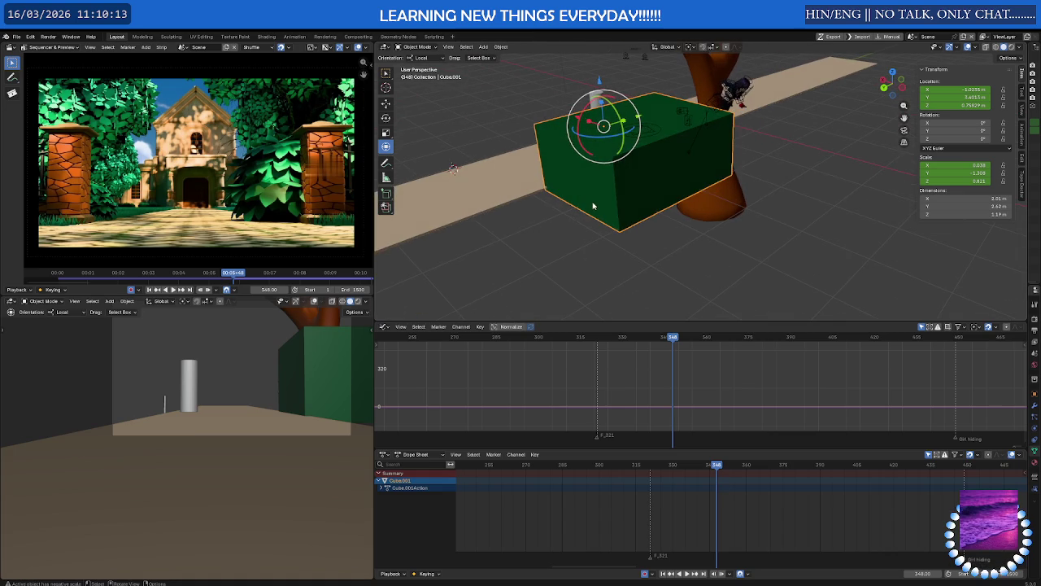
pyautogui.hotkey('shift', 'd')
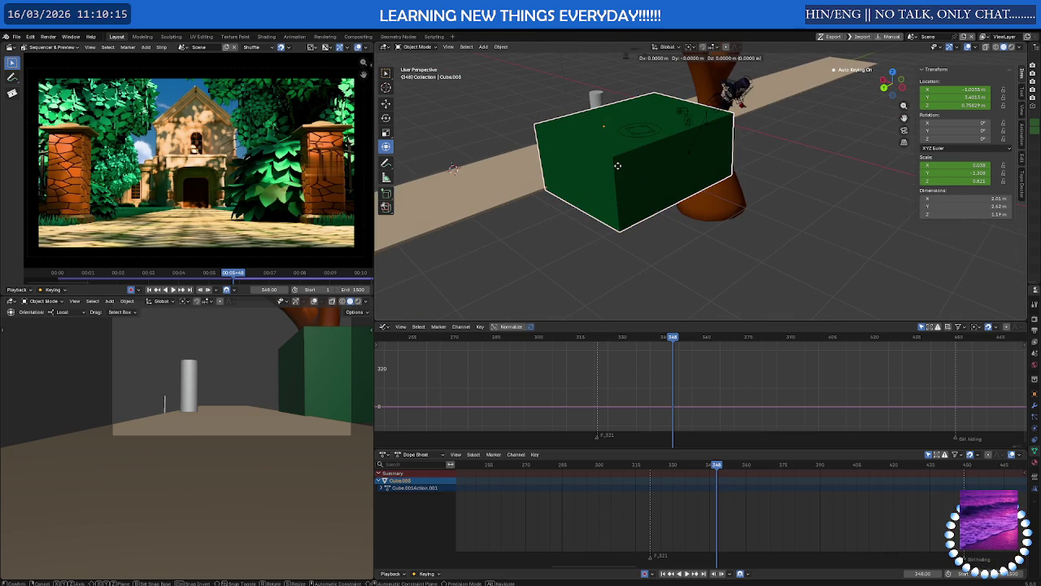
pyautogui.click(594, 169)
pyautogui.press('s')
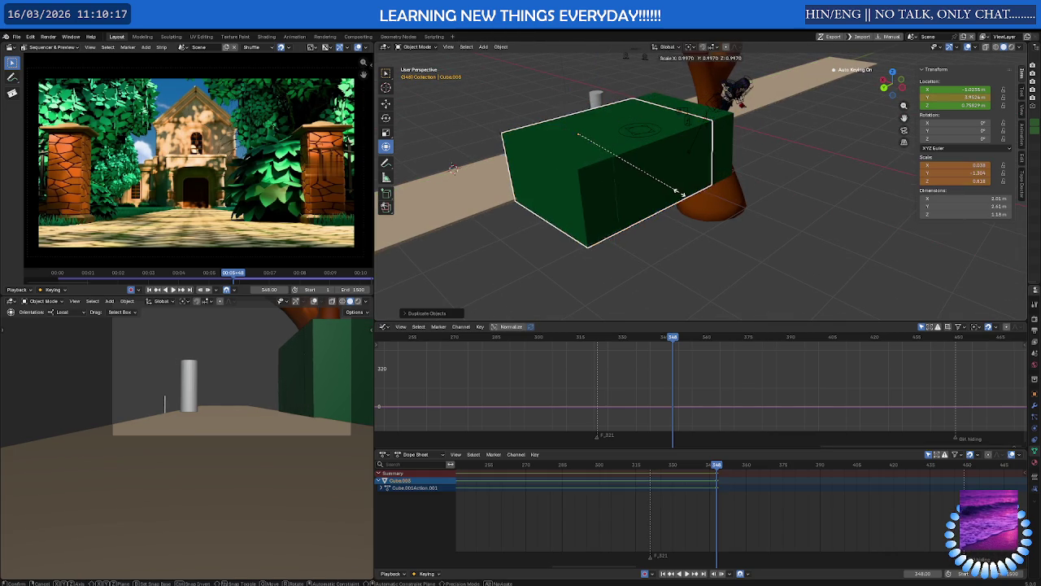
pyautogui.press('x')
pyautogui.click(616, 170)
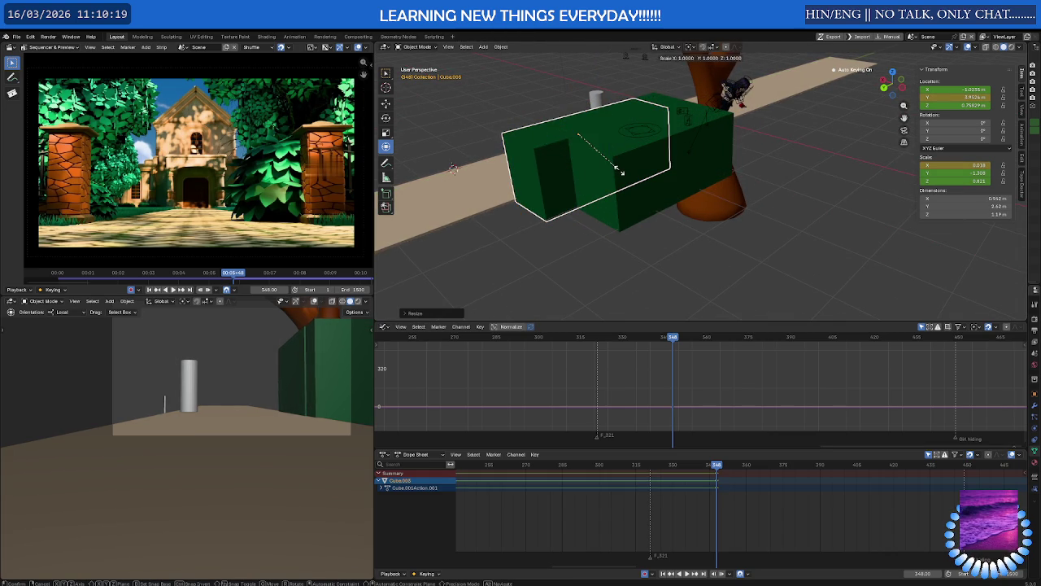
# Scale the new block along Y and move it along Y and X beside the plank path.
pyautogui.press('s')
pyautogui.press('y')
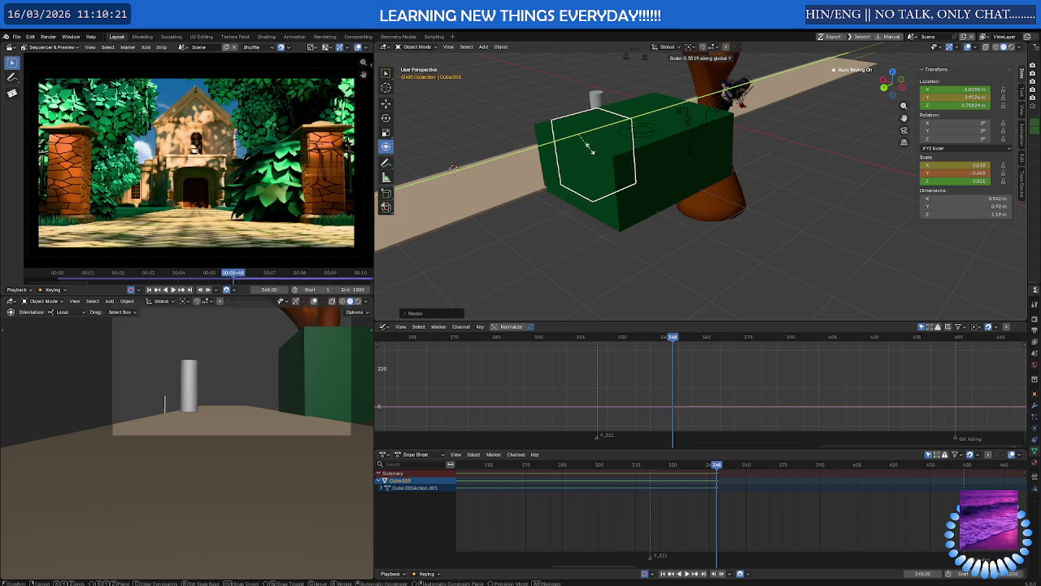
pyautogui.click(590, 138)
pyautogui.press('g')
pyautogui.press('y')
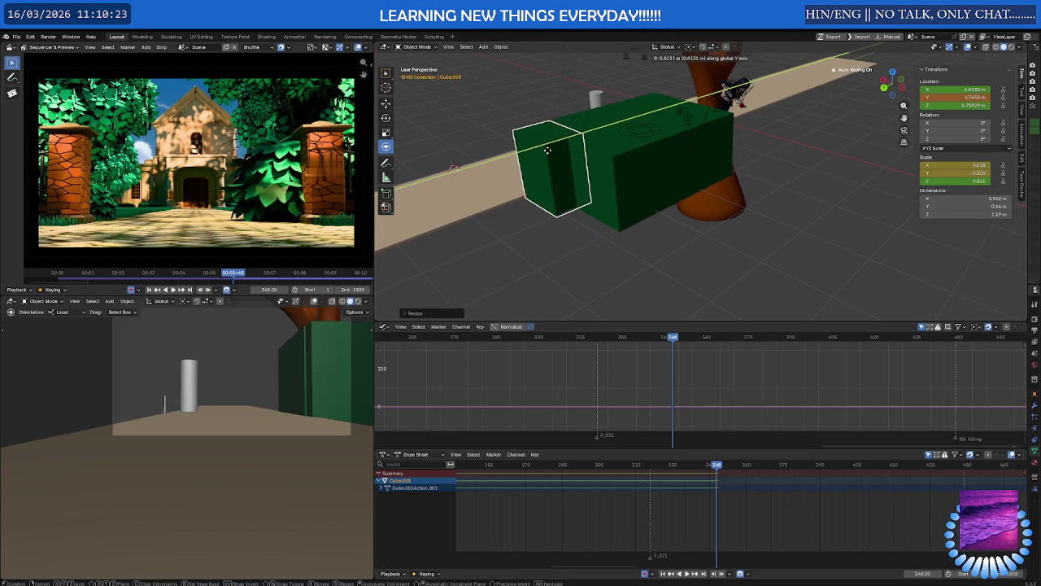
pyautogui.click(556, 155)
pyautogui.moveTo(553, 155); pyautogui.dragTo(627, 155, button='middle')
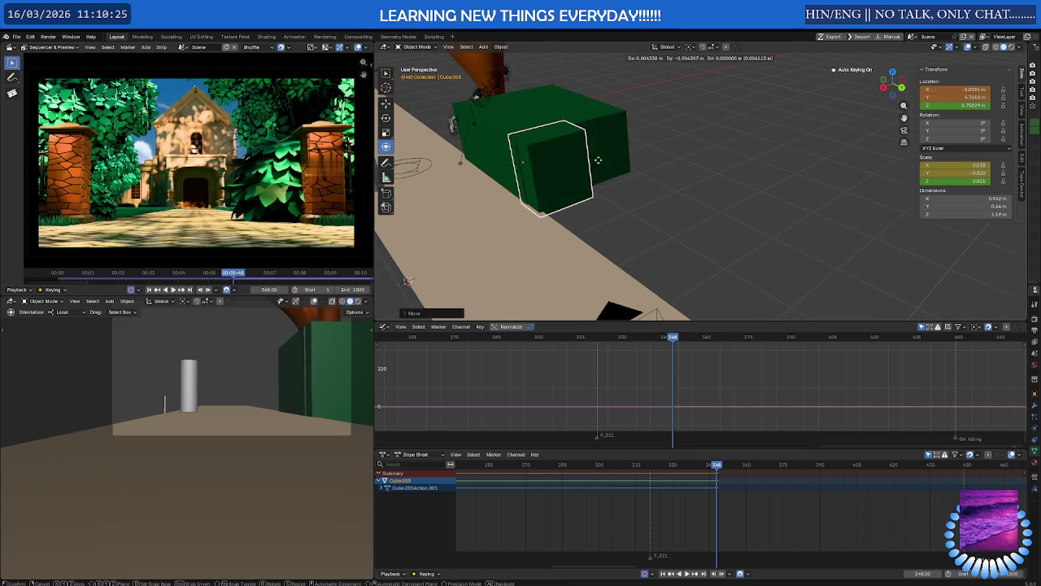
pyautogui.press('g')
pyautogui.press('x')
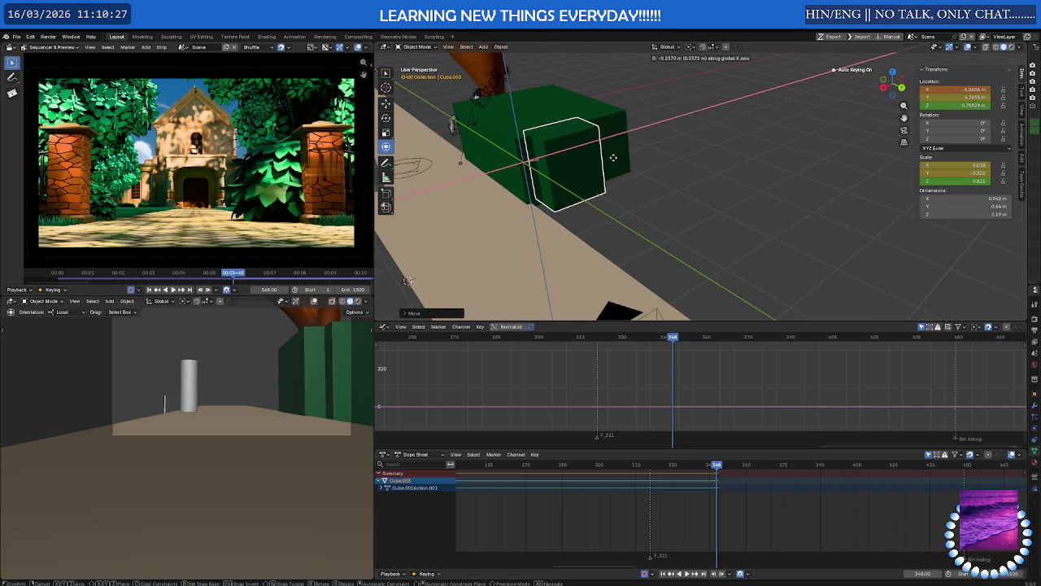
pyautogui.click(612, 157)
# Stretch the block tall along Z and lift it upward.
pyautogui.moveTo(613, 157); pyautogui.dragTo(570, 154, button='middle')
pyautogui.press('s')
pyautogui.press('z')
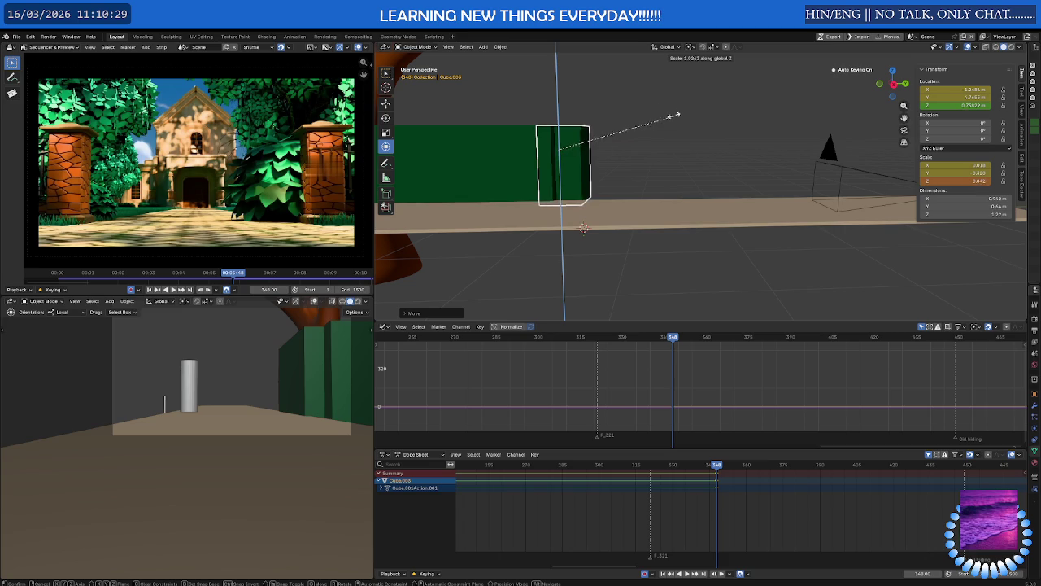
pyautogui.click(672, 61)
pyautogui.press('g')
pyautogui.press('z')
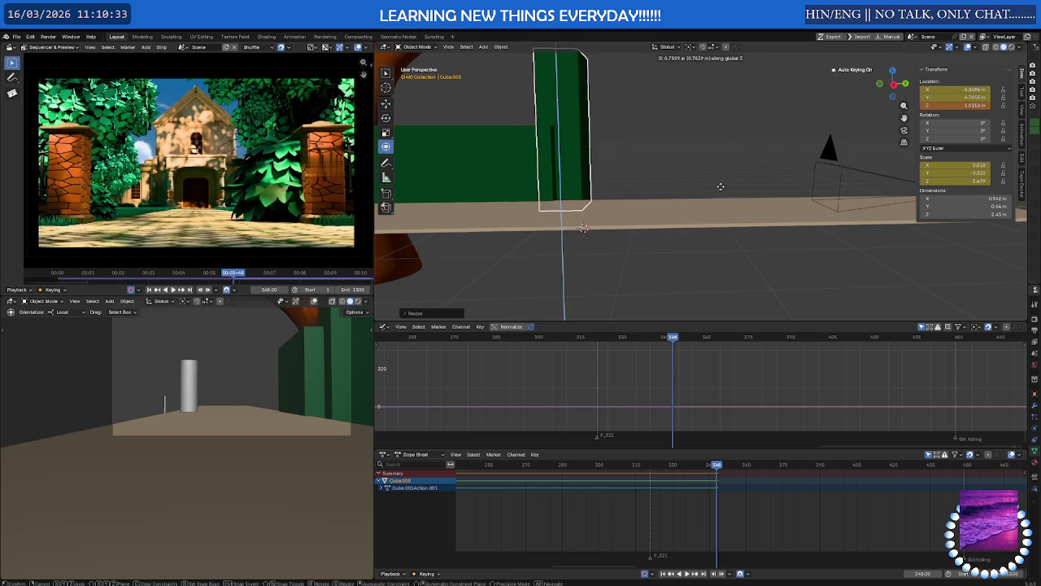
pyautogui.click(723, 184)
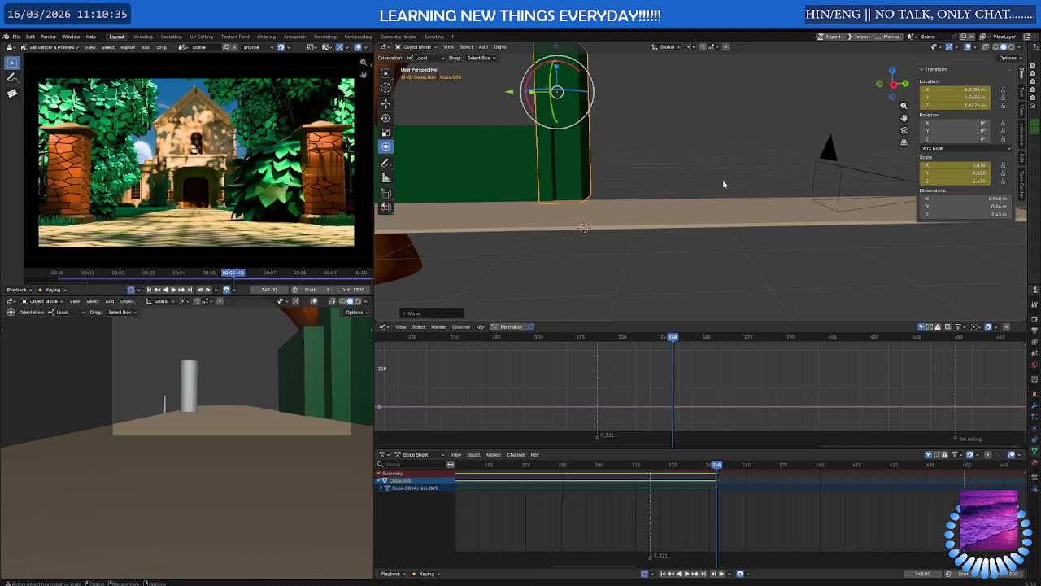
# Thin the post along Y to about 0.56 × 0.64 × 3.45 m.
pyautogui.moveTo(720, 183); pyautogui.dragTo(637, 186, button='middle')
pyautogui.press('s')
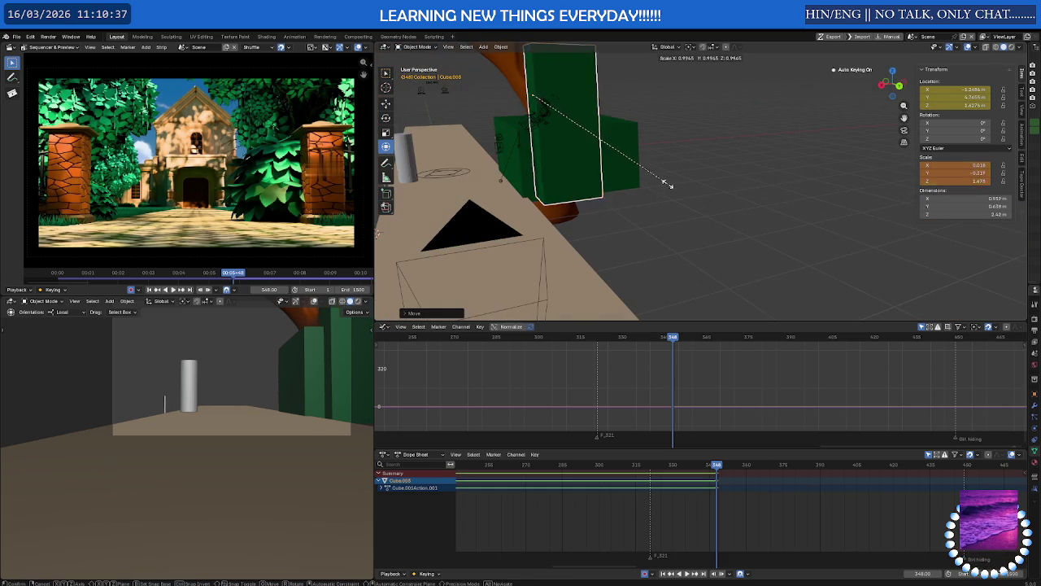
pyautogui.press('y')
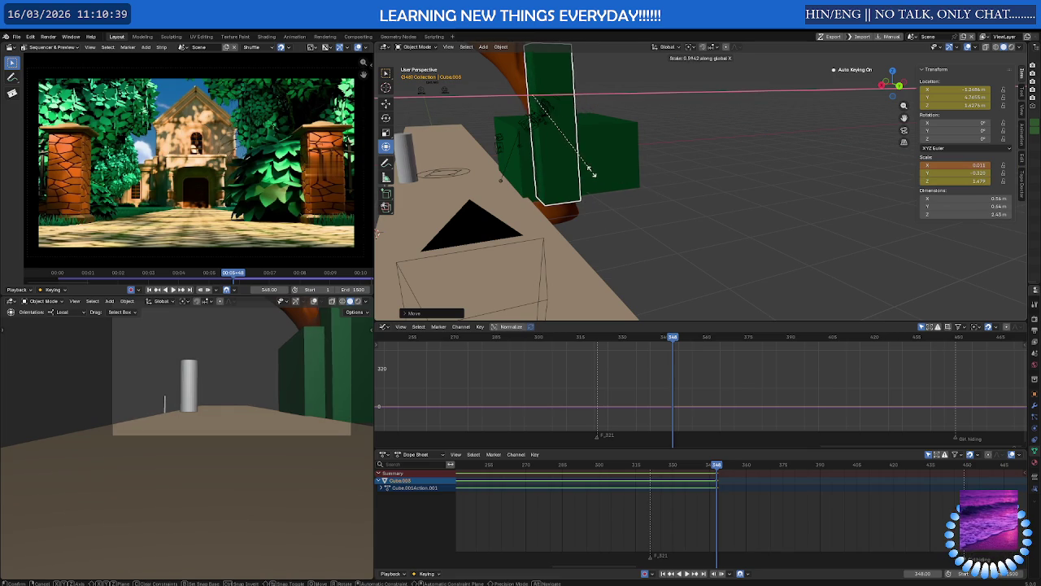
pyautogui.click(592, 171)
pyautogui.press('g')
pyautogui.click(592, 171)
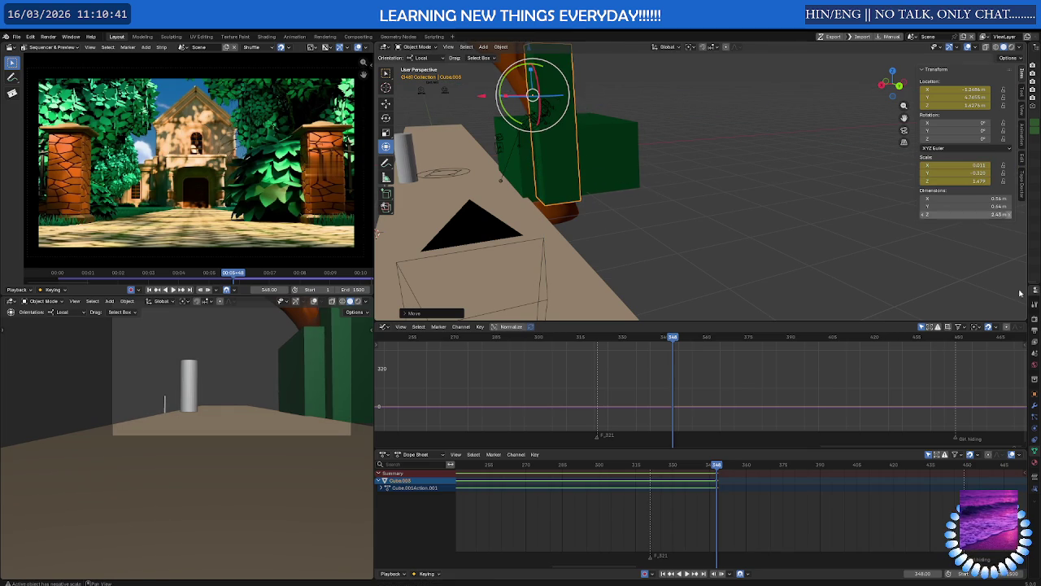
# Set Cube.008's material viewport display colour to a dark brownish orange instead of green.
pyautogui.moveTo(1026, 294); pyautogui.dragTo(898, 390)
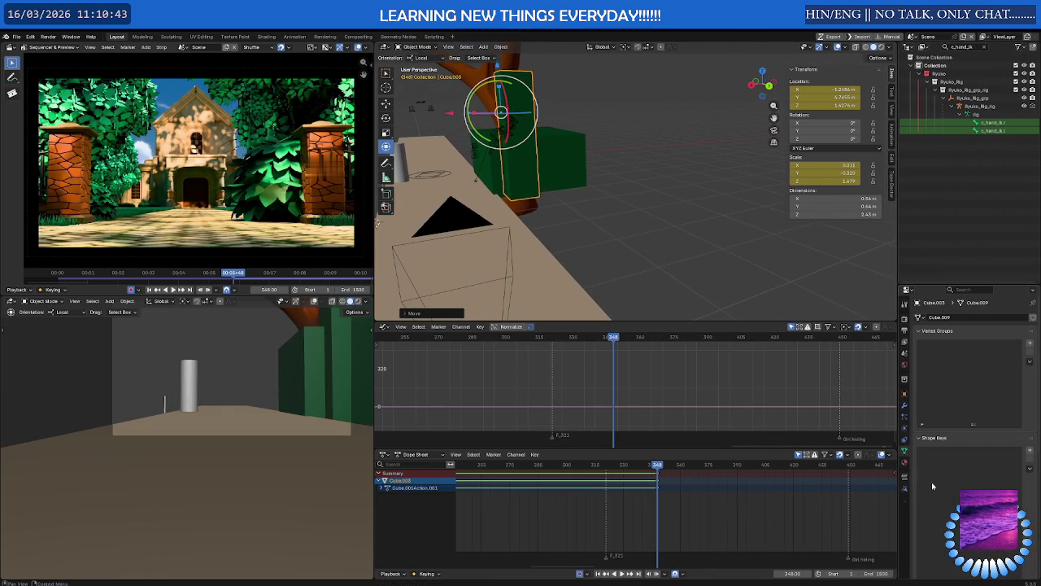
pyautogui.click(905, 463)
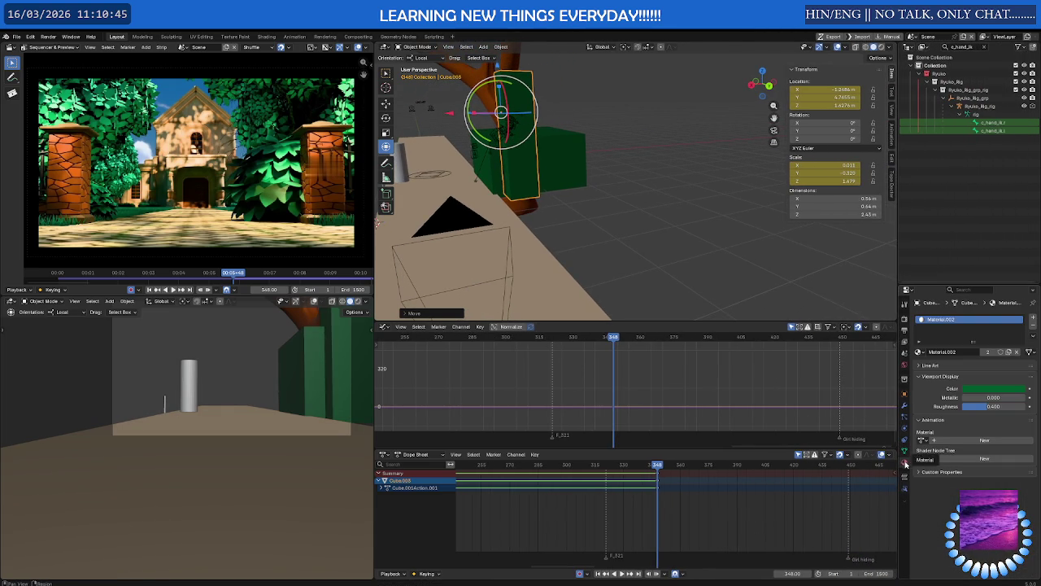
pyautogui.click(966, 390)
pyautogui.moveTo(986, 296); pyautogui.dragTo(988, 302)
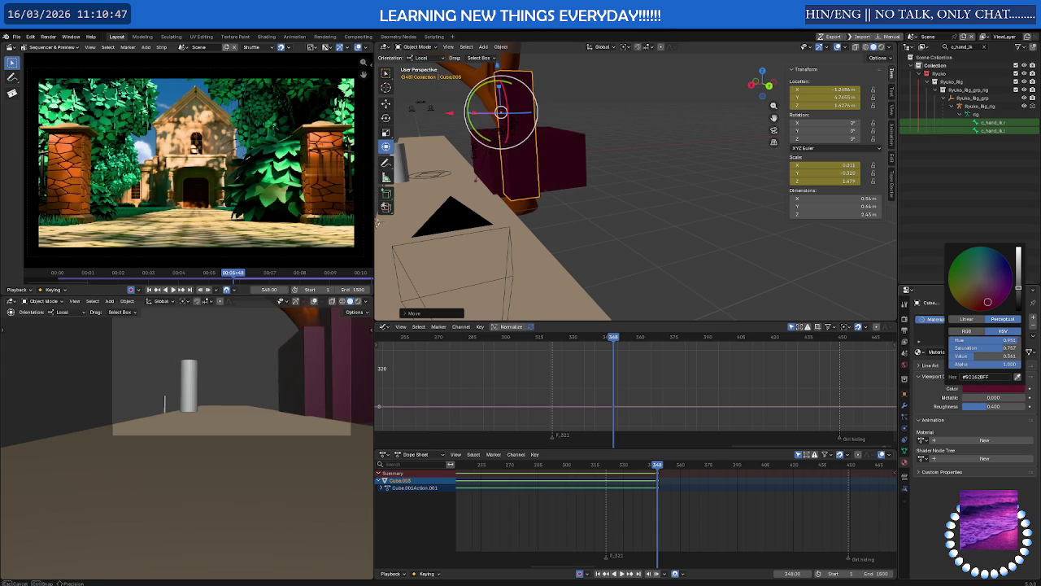
pyautogui.hotkey('ctrl', 'z')
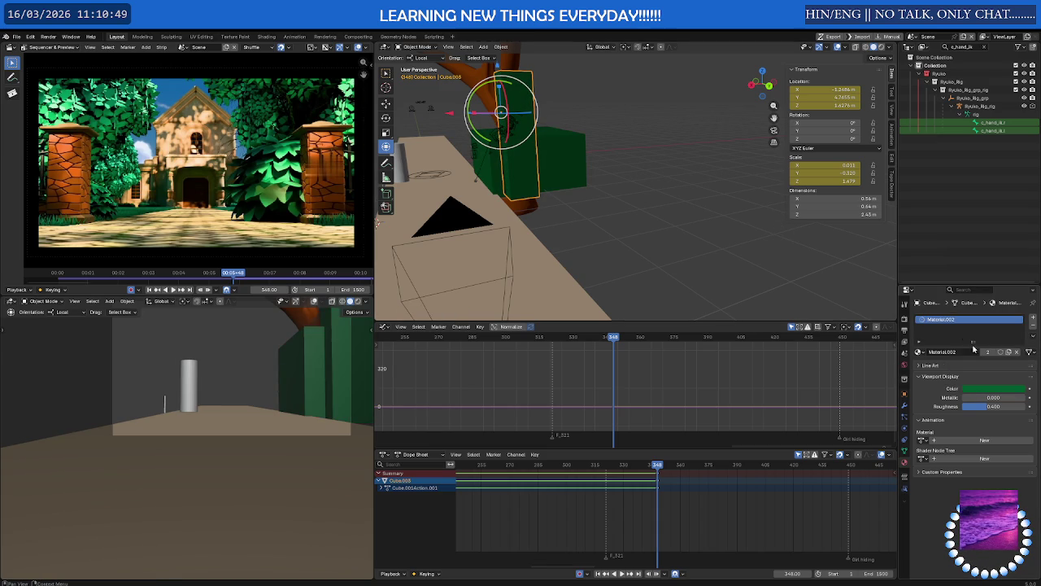
pyautogui.click(1004, 389)
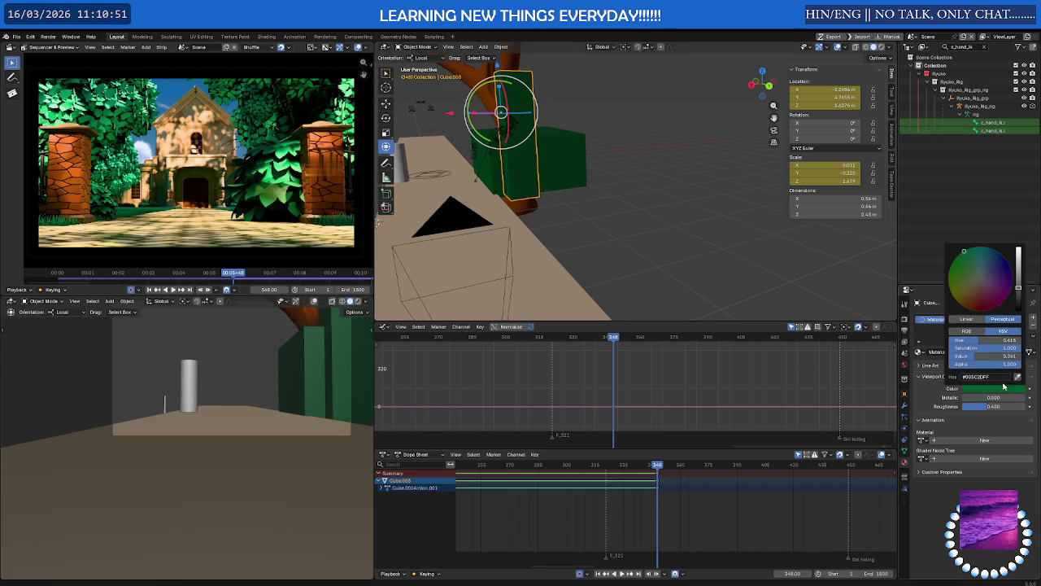
pyautogui.click(982, 285)
pyautogui.moveTo(982, 285)
pyautogui.mouseDown()
pyautogui.moveTo(977, 300)
pyautogui.moveTo(965, 294)
pyautogui.moveTo(968, 305)
pyautogui.mouseUp()
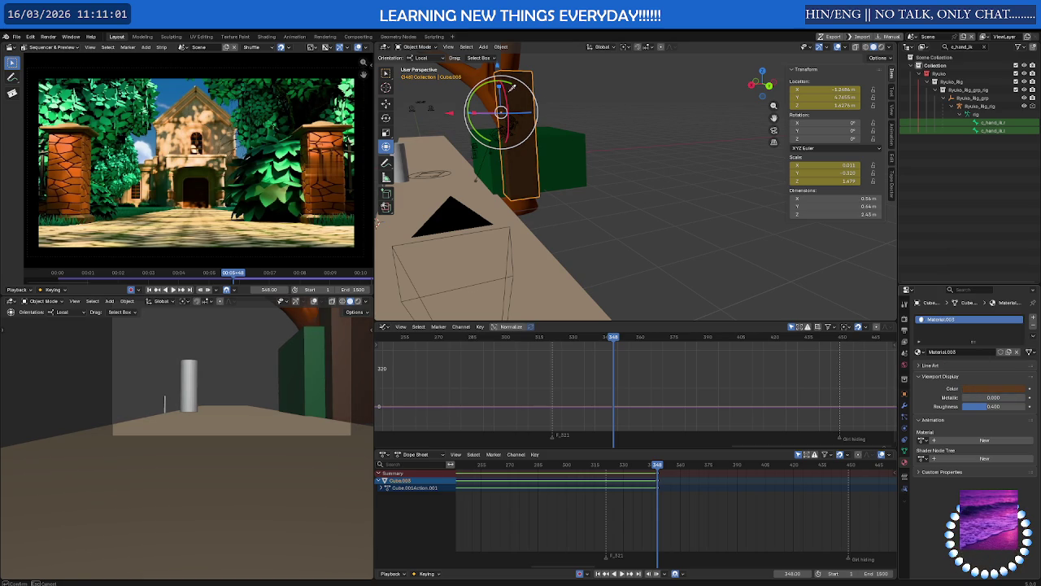
pyautogui.click(1017, 393)
pyautogui.moveTo(1019, 289)
pyautogui.mouseDown()
pyautogui.moveTo(1018, 259)
pyautogui.moveTo(1019, 281)
pyautogui.mouseUp()
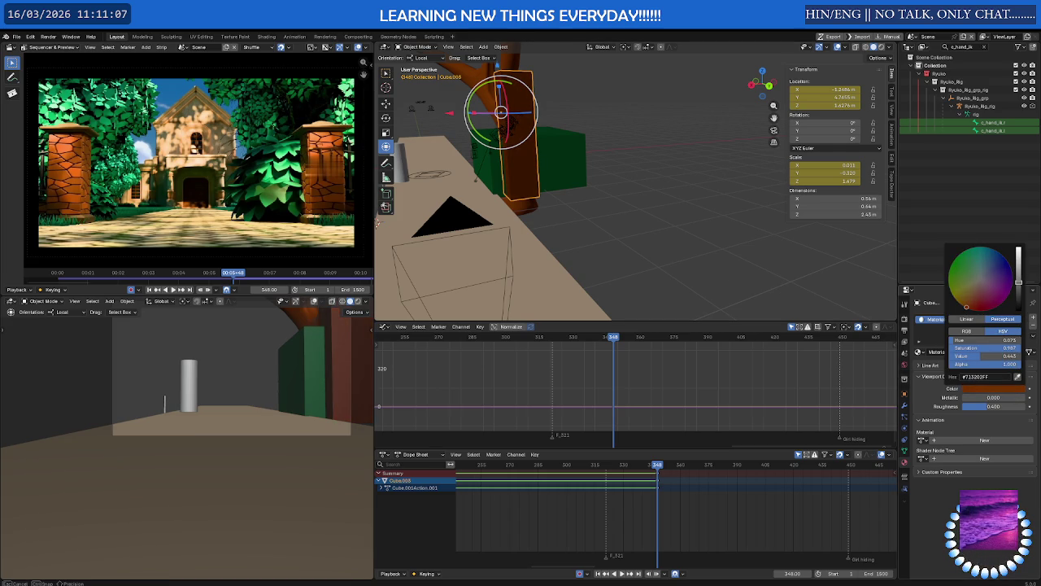
# Zoom out the Dope Sheet and deselect the tall block.
pyautogui.scroll(-3, 675, 518)
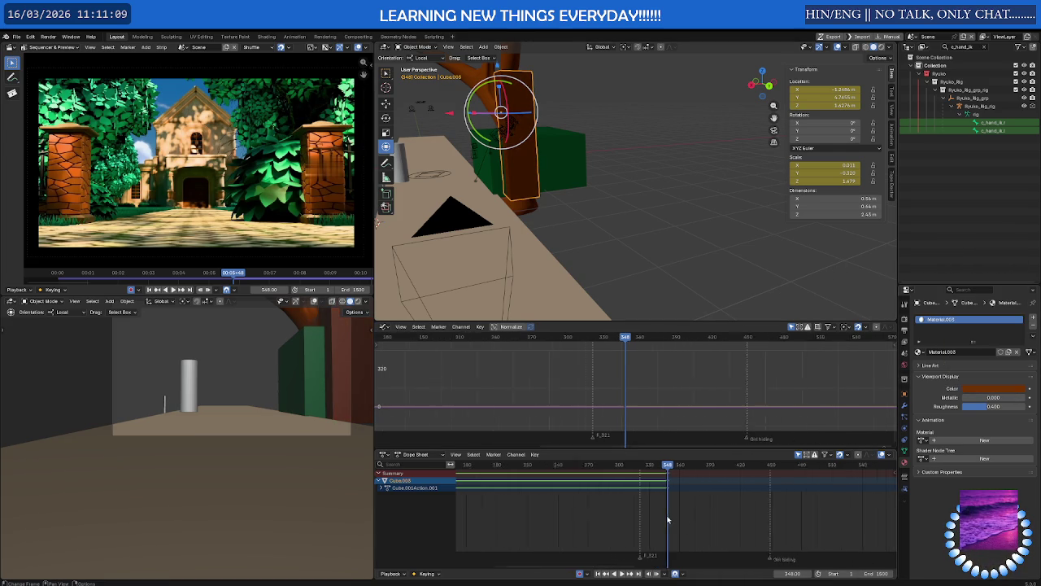
pyautogui.scroll(-3, 667, 519)
pyautogui.scroll(-3, 643, 505)
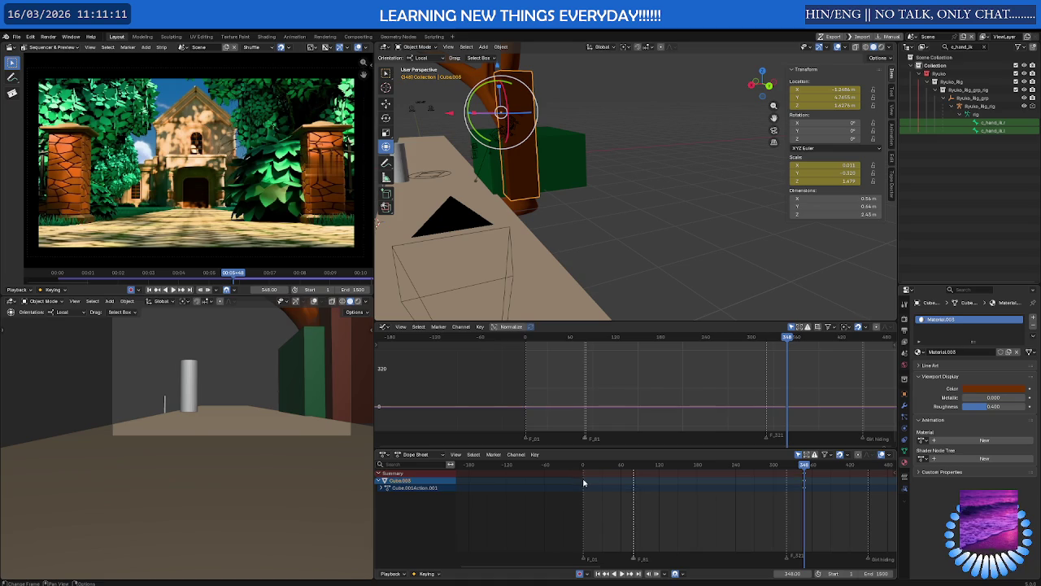
pyautogui.scroll(-1, 706, 485)
pyautogui.scroll(-1, 675, 485)
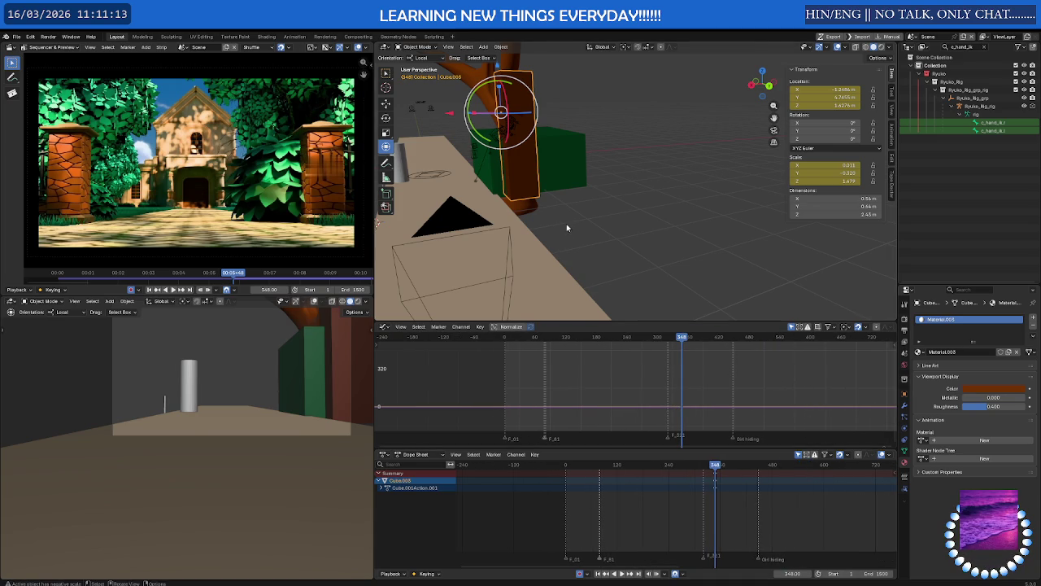
pyautogui.moveTo(575, 225)
pyautogui.mouseDown(button='middle')
pyautogui.moveTo(616, 204)
pyautogui.moveTo(553, 211)
pyautogui.mouseUp(button='middle')
pyautogui.click(616, 204)
# Play the animation from near the start, stop, then scrub to around frame 107.
pyautogui.scroll(-1, 702, 468)
pyautogui.scroll(-1, 702, 468)
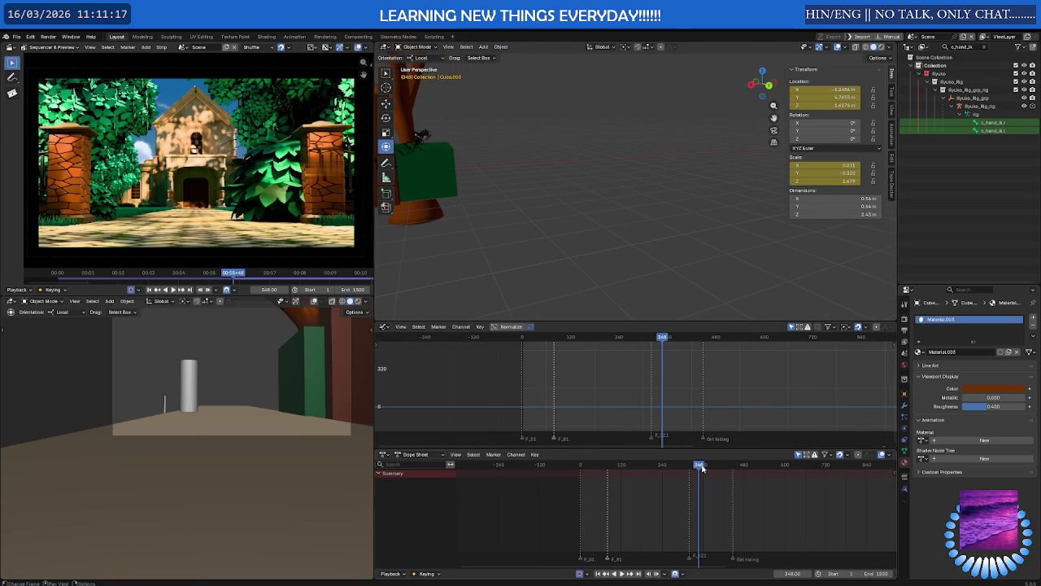
pyautogui.moveTo(702, 468); pyautogui.dragTo(496, 470)
pyautogui.press('space')
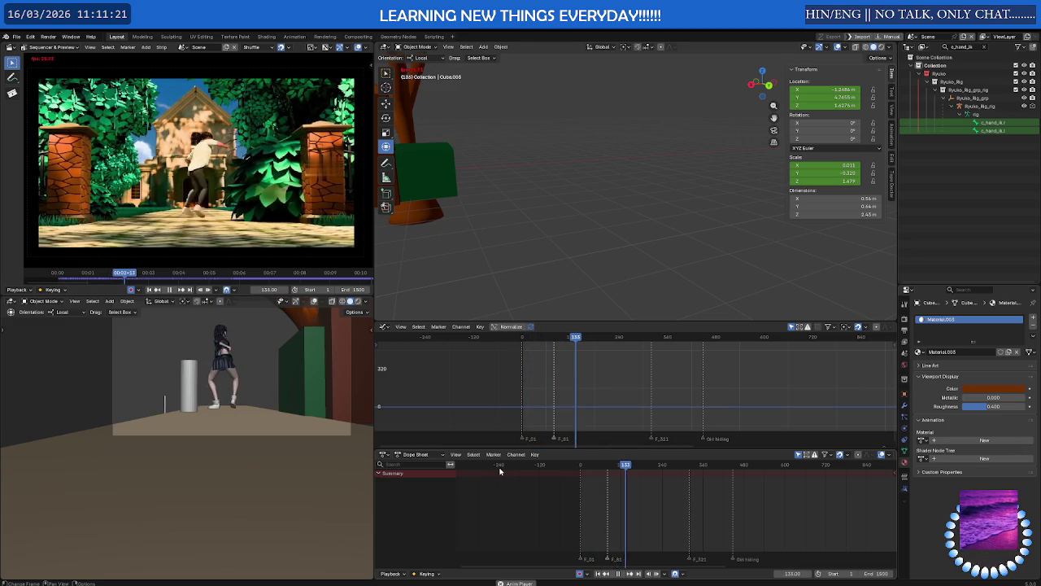
pyautogui.press('space')
pyautogui.press('space')
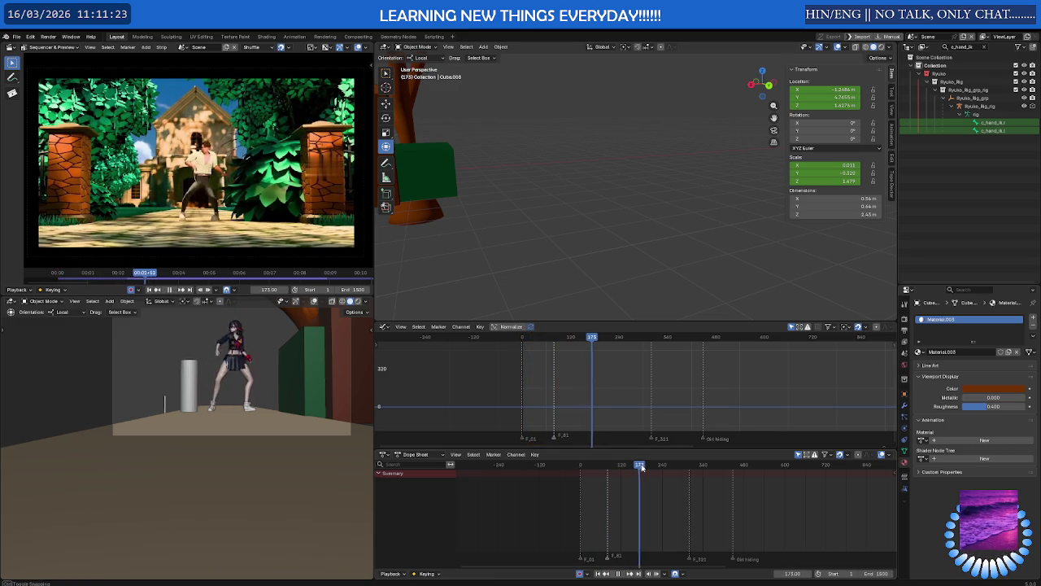
pyautogui.click(623, 468)
pyautogui.moveTo(581, 468)
pyautogui.mouseDown()
pyautogui.moveTo(750, 469)
pyautogui.moveTo(584, 473)
pyautogui.moveTo(643, 472)
pyautogui.moveTo(586, 473)
pyautogui.moveTo(626, 473)
pyautogui.moveTo(617, 472)
pyautogui.mouseUp()
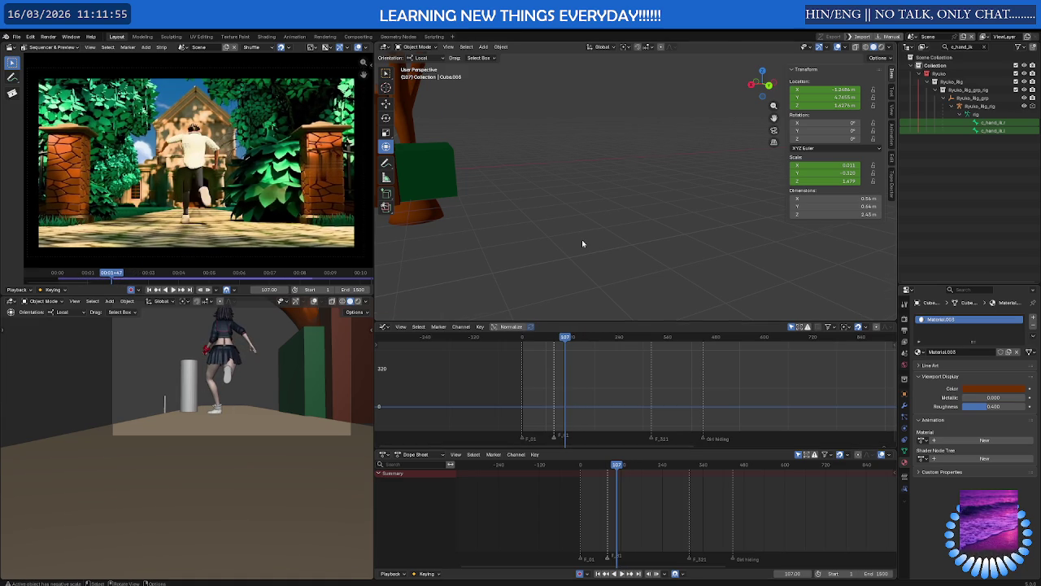
# Zoom in on the girl, scrub to frame 105, and select her Ryuko rig.
pyautogui.scroll(-5, 581, 243)
pyautogui.scroll(-3, 582, 242)
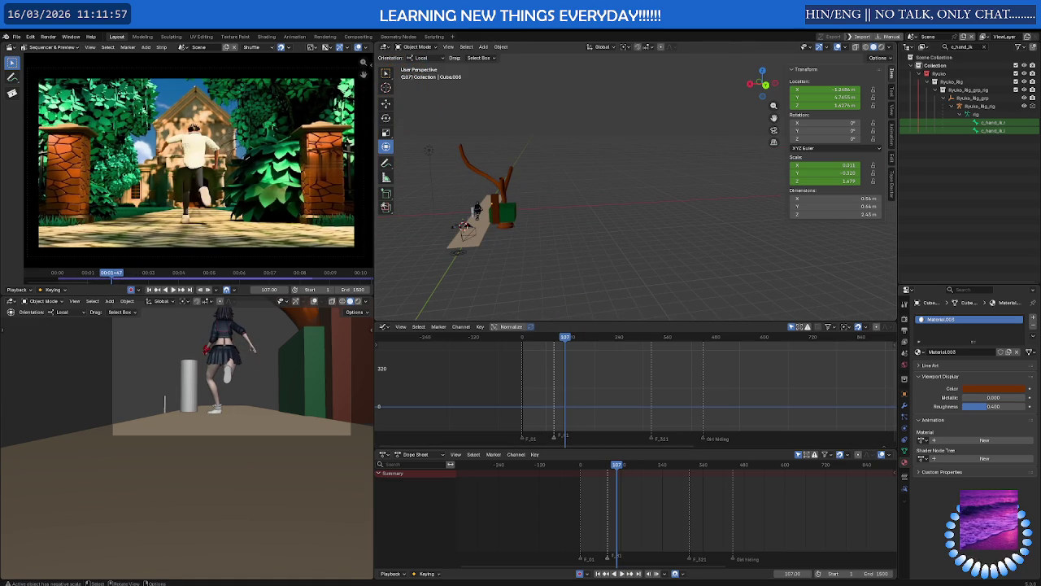
pyautogui.scroll(2, 493, 233)
pyautogui.scroll(2, 488, 226)
pyautogui.scroll(3, 554, 230)
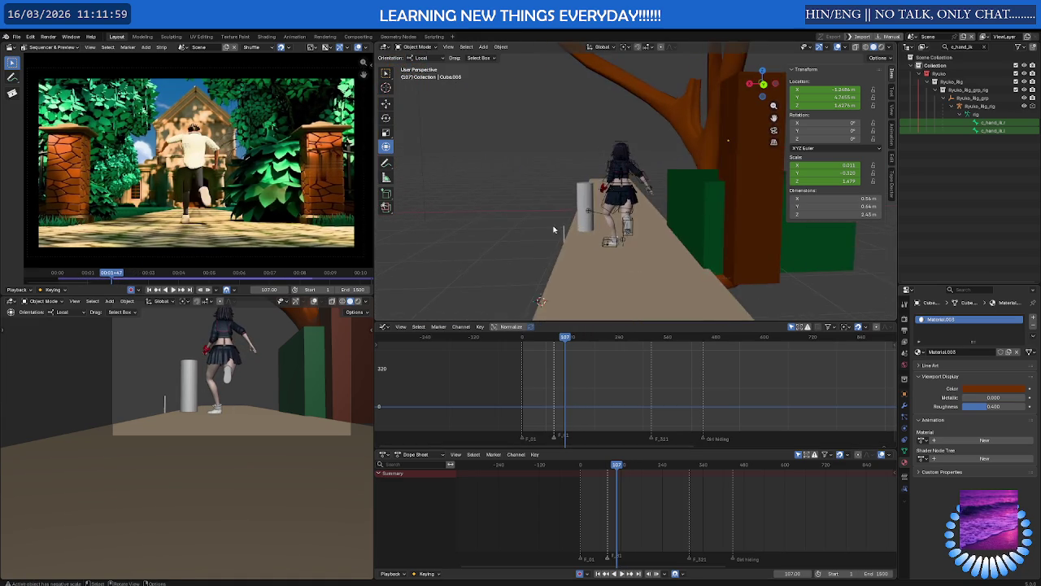
pyautogui.scroll(2, 554, 230)
pyautogui.scroll(2, 554, 230)
pyautogui.scroll(1, 553, 231)
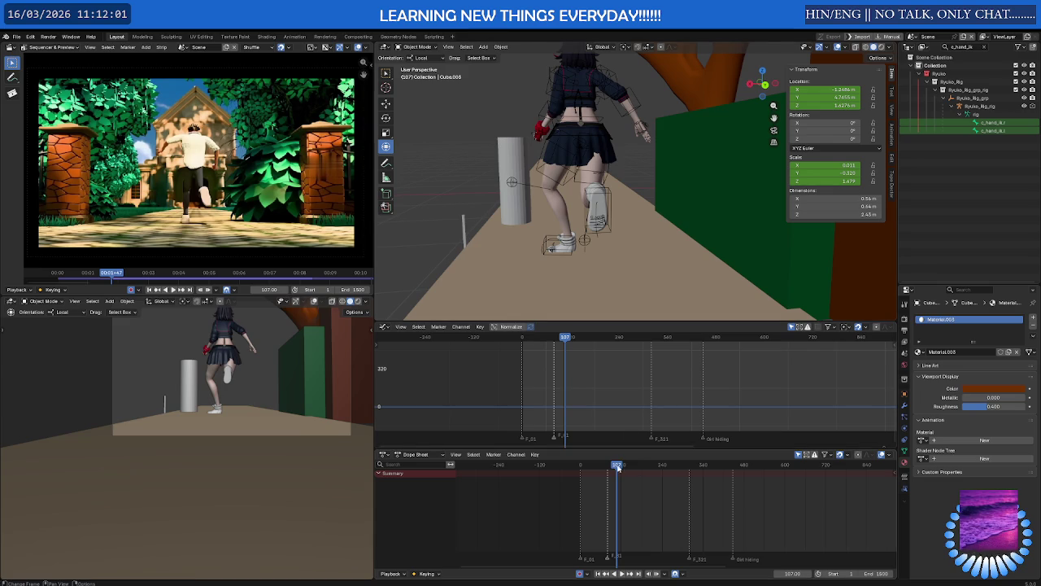
pyautogui.moveTo(618, 467)
pyautogui.mouseDown()
pyautogui.moveTo(603, 468)
pyautogui.moveTo(616, 468)
pyautogui.mouseUp()
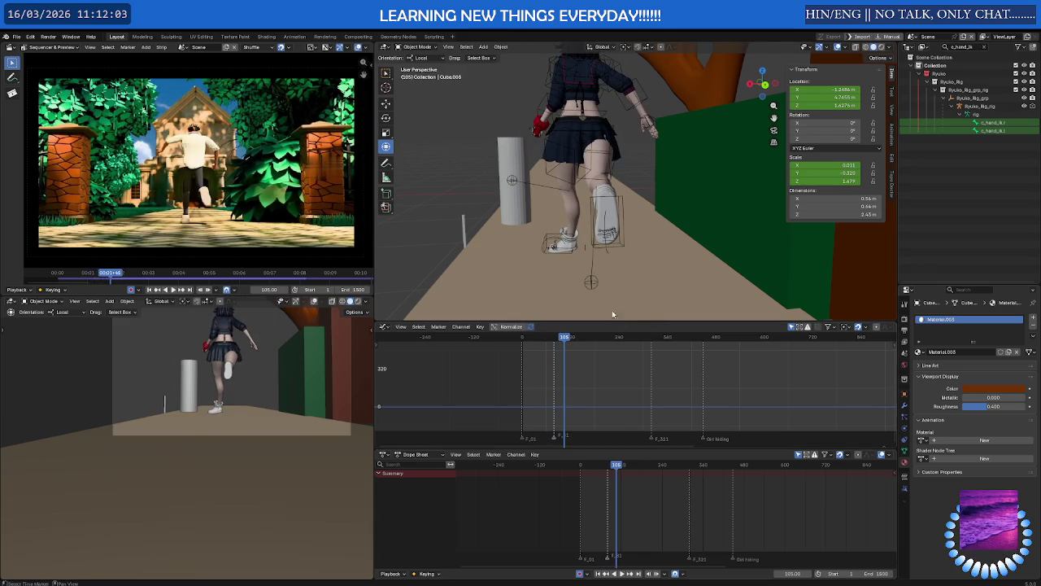
pyautogui.click(552, 236)
# Enter Pose Mode and select the c_foot_ik.l foot control bone.
pyautogui.hotkey('ctrl', 'Tab')
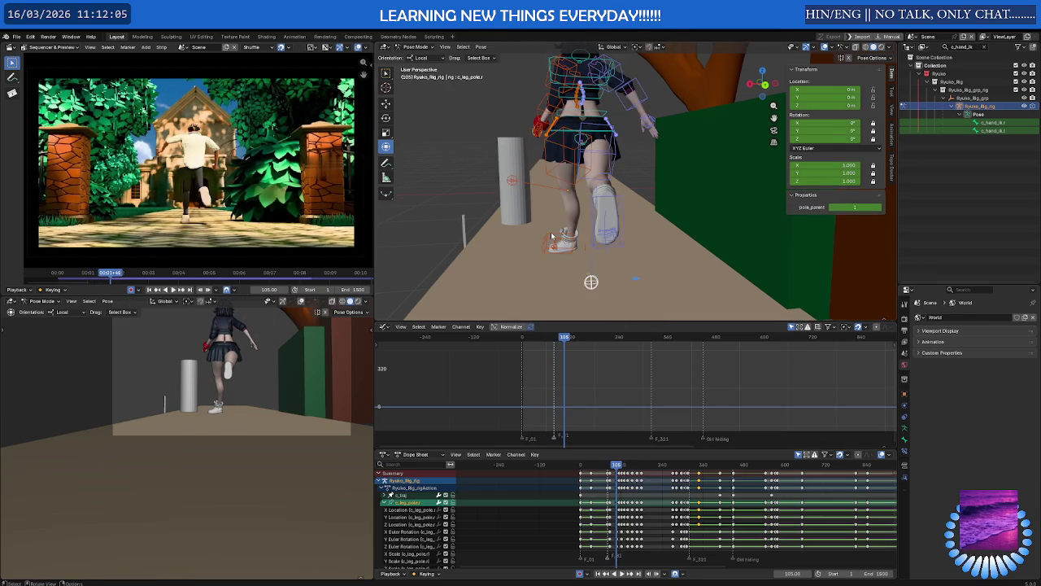
pyautogui.click(551, 236)
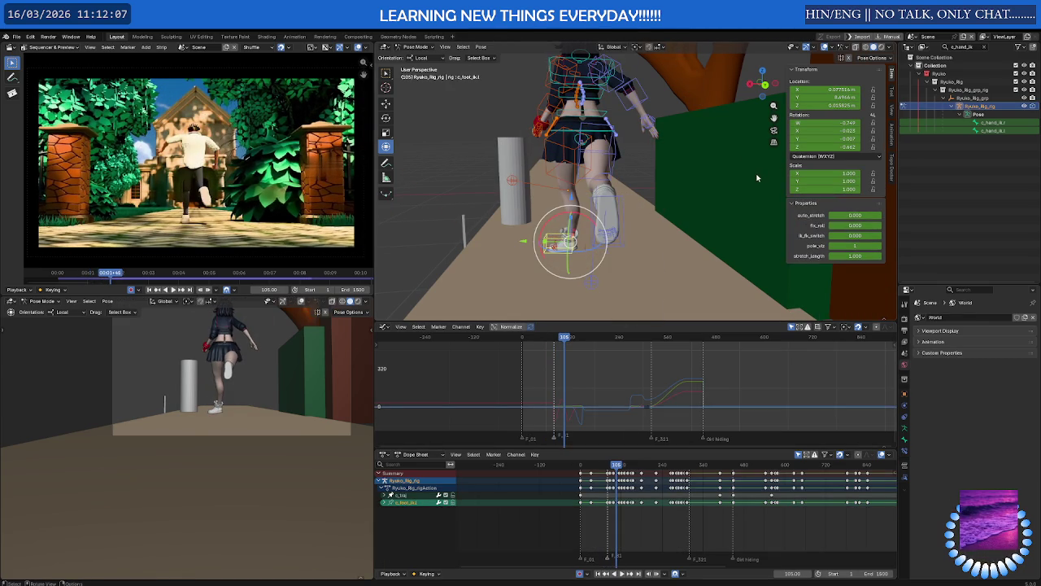
pyautogui.scroll(2, 595, 507)
pyautogui.scroll(3, 596, 507)
pyautogui.scroll(3, 596, 507)
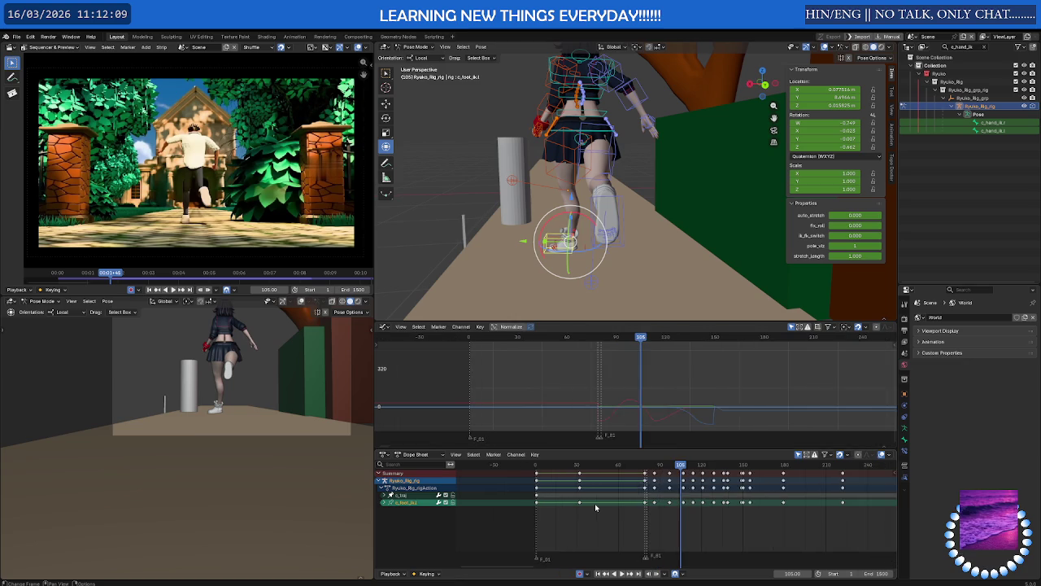
pyautogui.scroll(2, 596, 507)
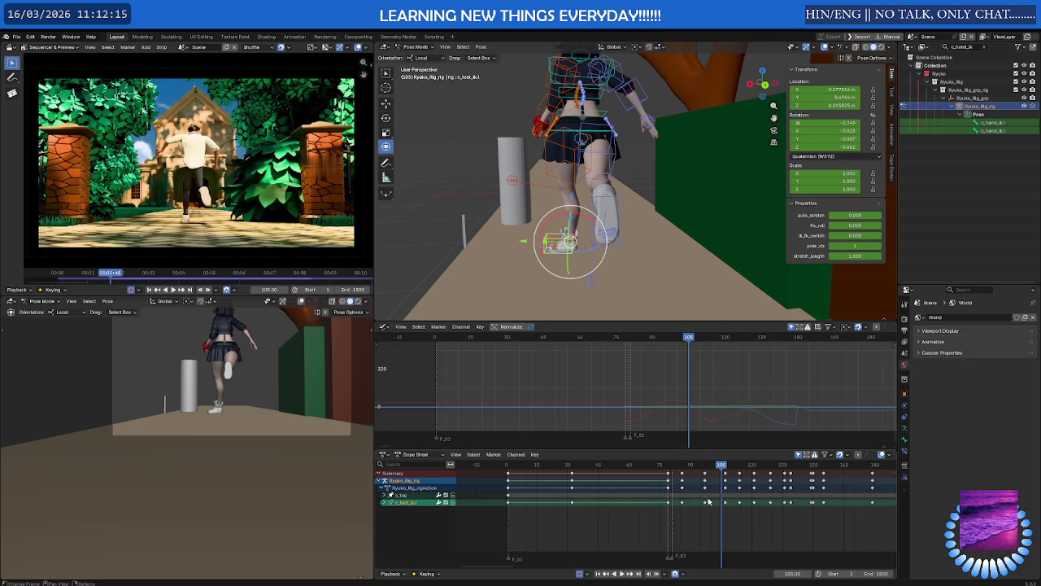
# Expand c_foot_ik.l's channels and inspect its X and Y Euler Rotation curves.
pyautogui.click(385, 502)
pyautogui.scroll(-1, 440, 525)
pyautogui.scroll(-2, 441, 524)
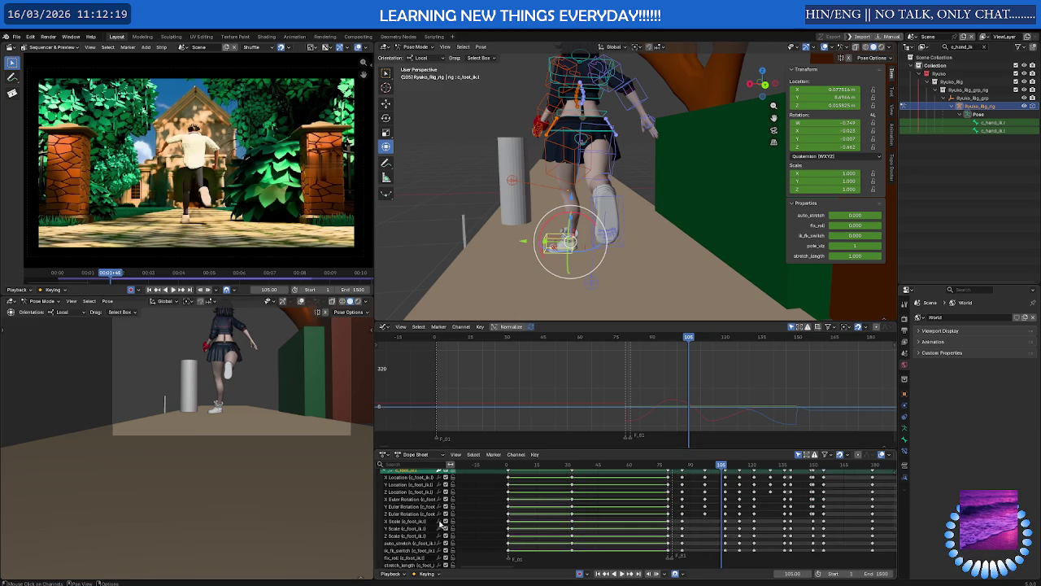
pyautogui.click(421, 508)
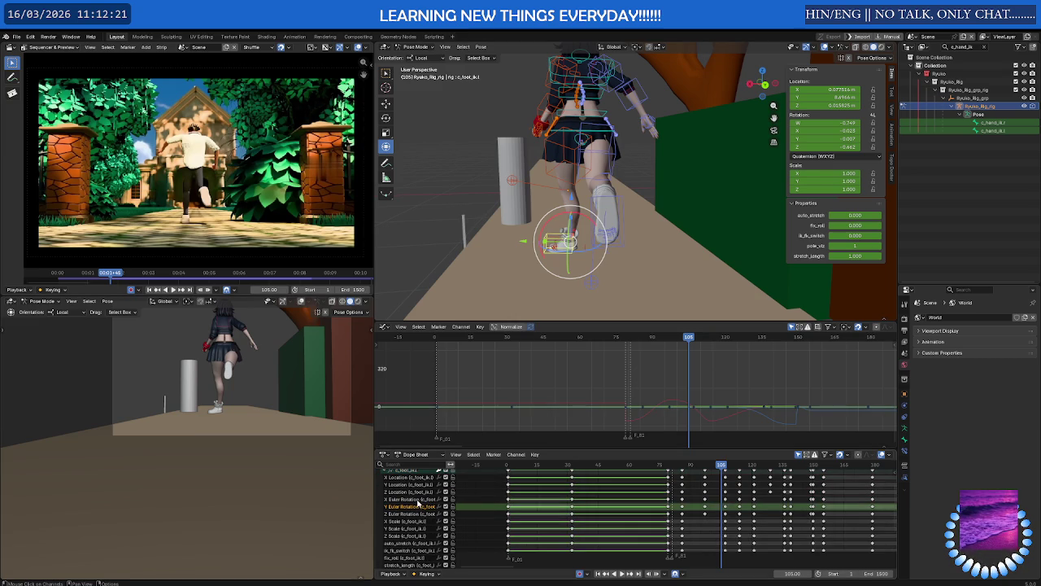
pyautogui.click(418, 499)
pyautogui.scroll(-2, 672, 519)
pyautogui.scroll(-1, 675, 519)
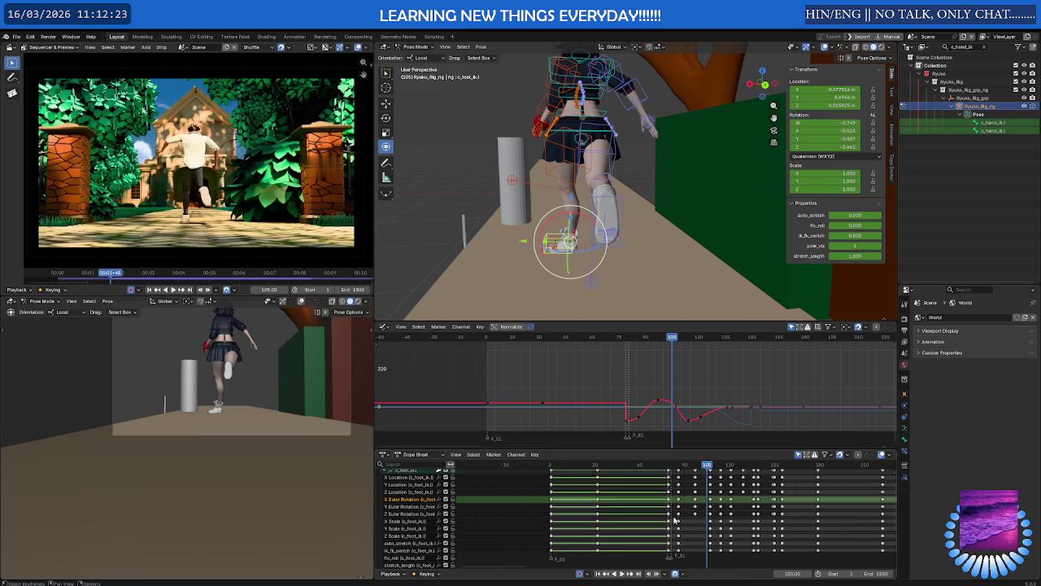
pyautogui.scroll(-2, 546, 519)
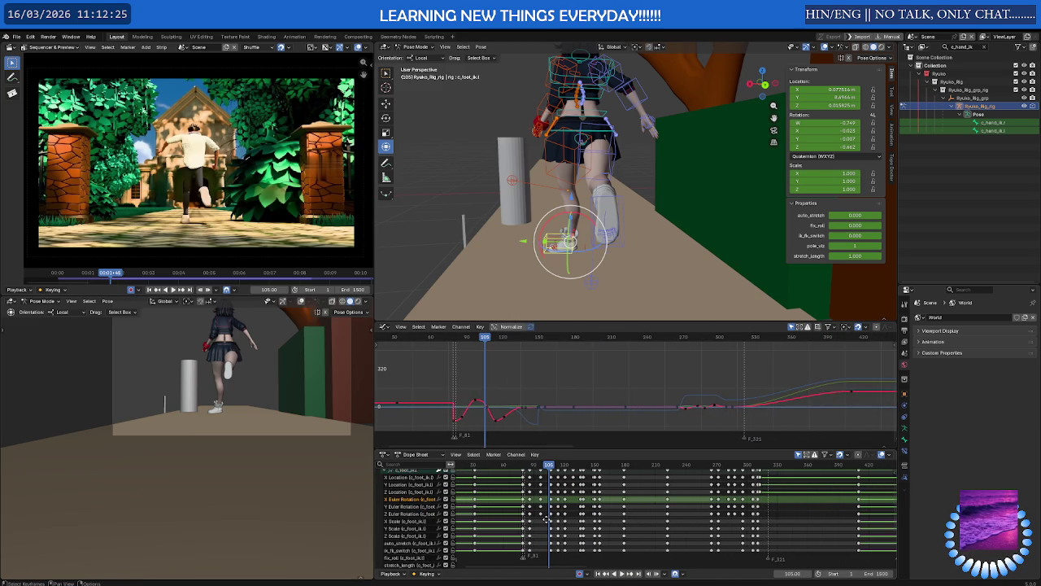
pyautogui.moveTo(546, 519); pyautogui.dragTo(637, 515, button='middle')
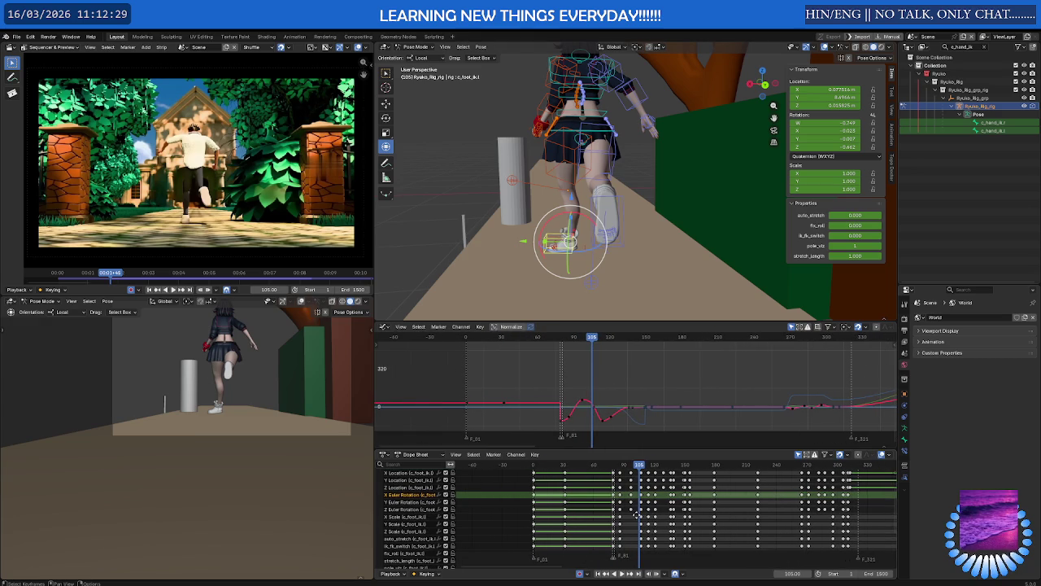
pyautogui.moveTo(636, 515); pyautogui.dragTo(640, 514, button='middle')
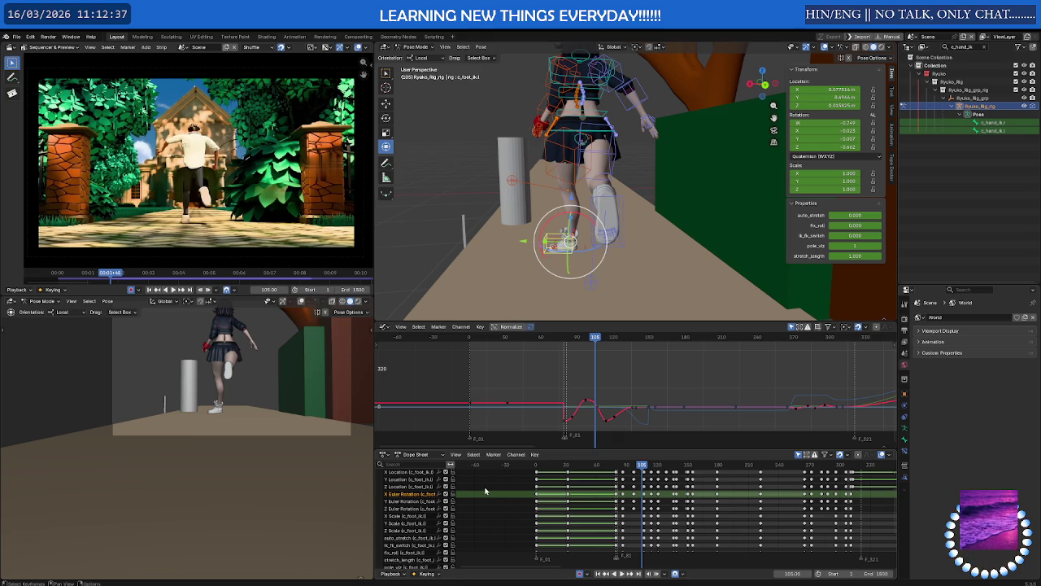
pyautogui.click(418, 502)
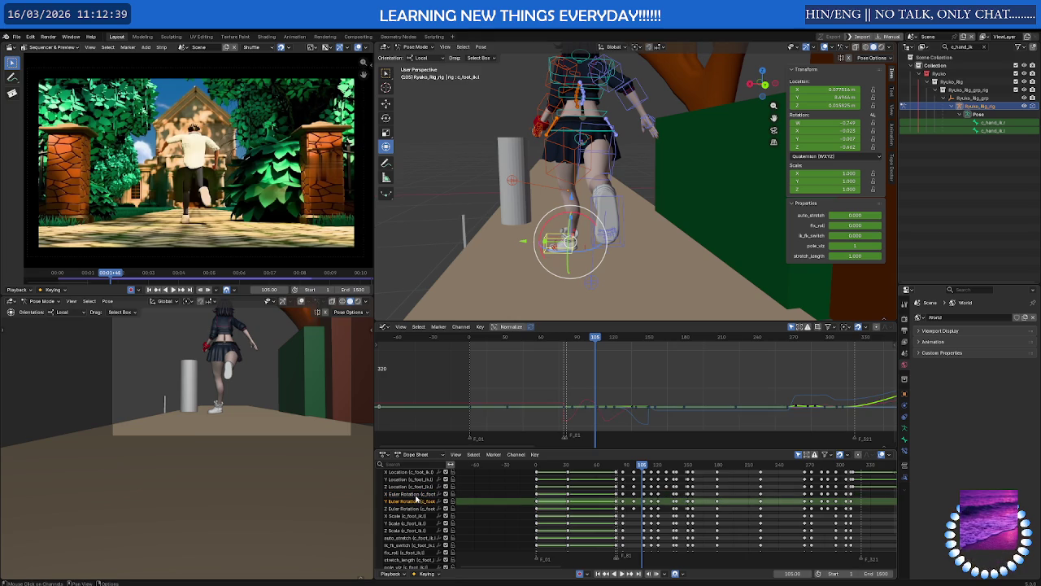
pyautogui.click(416, 495)
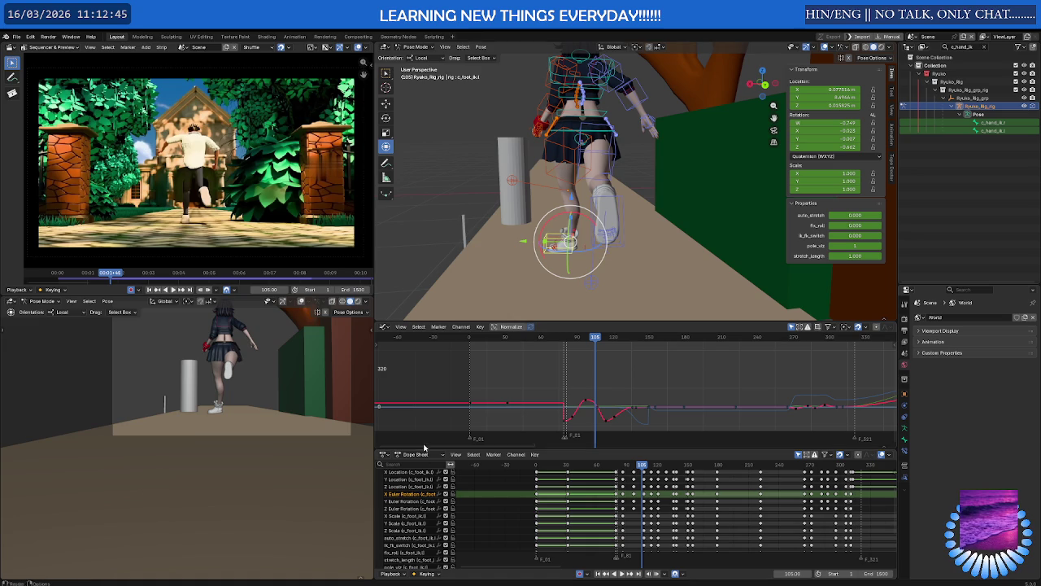
# Isolate the blue Z Euler Rotation curve in the Graph Editor.
pyautogui.moveTo(439, 448); pyautogui.dragTo(439, 396)
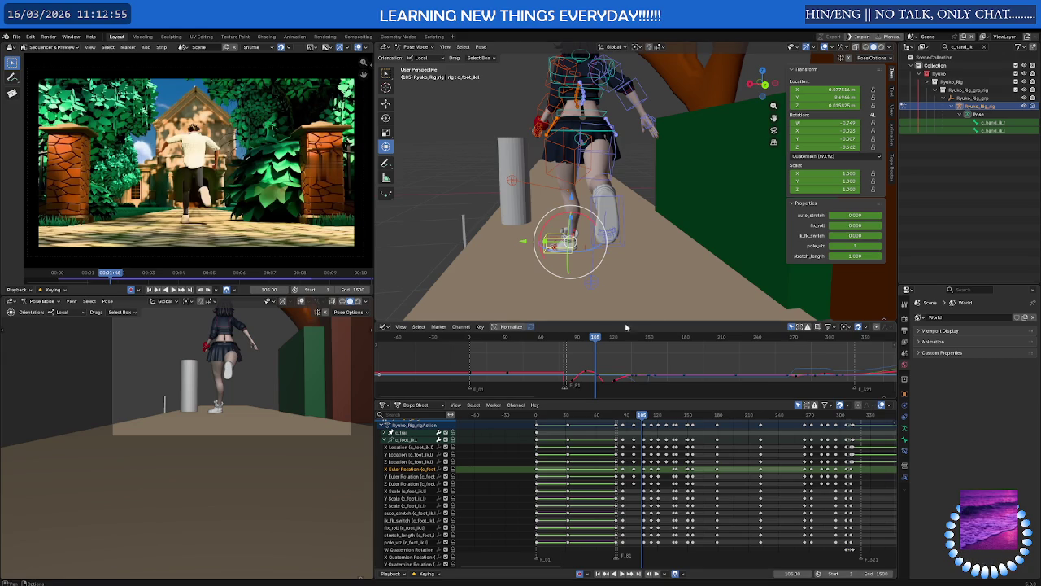
pyautogui.scroll(2, 545, 260)
pyautogui.scroll(2, 545, 260)
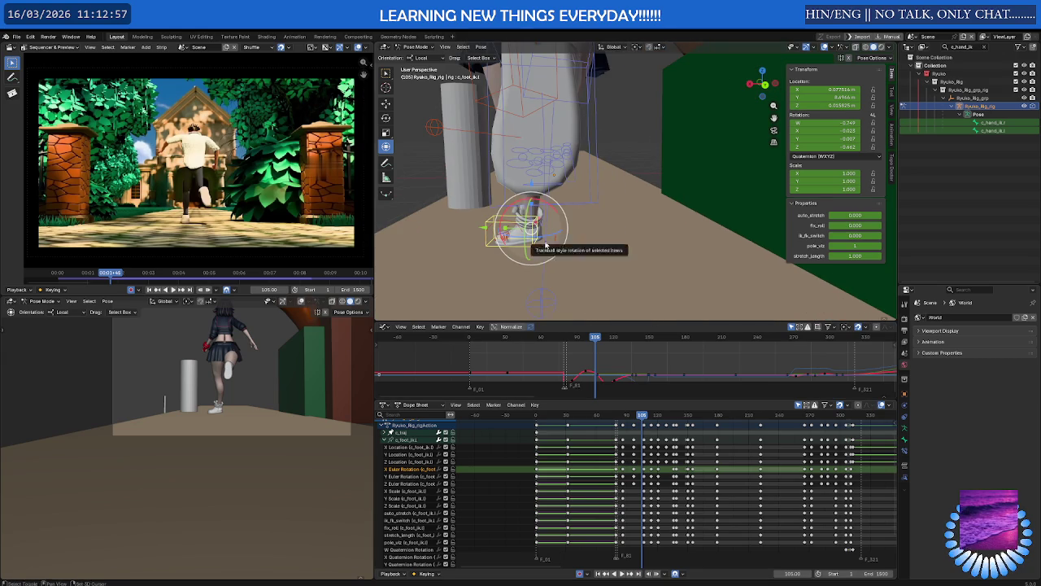
pyautogui.moveTo(546, 244); pyautogui.dragTo(528, 236, button='middle')
pyautogui.click(400, 484)
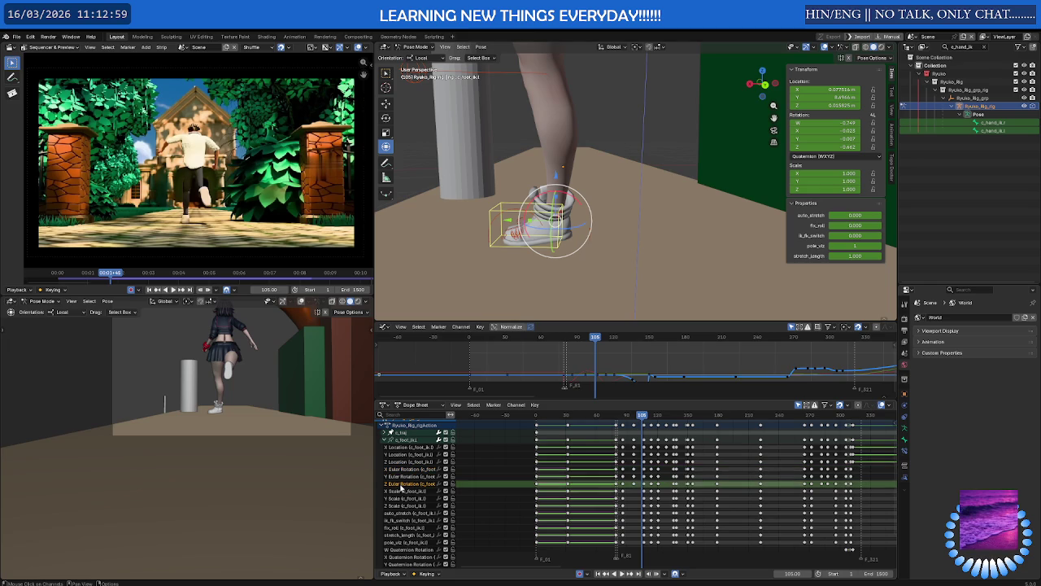
pyautogui.scroll(2, 688, 488)
pyautogui.scroll(1, 651, 354)
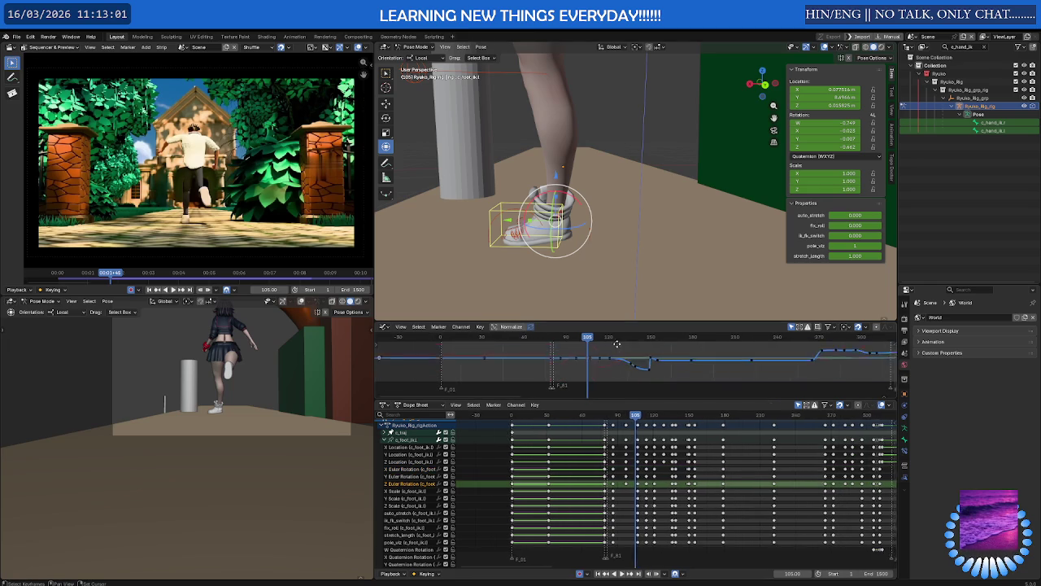
pyautogui.scroll(2, 618, 347)
pyautogui.hotkey('shift', 'h')
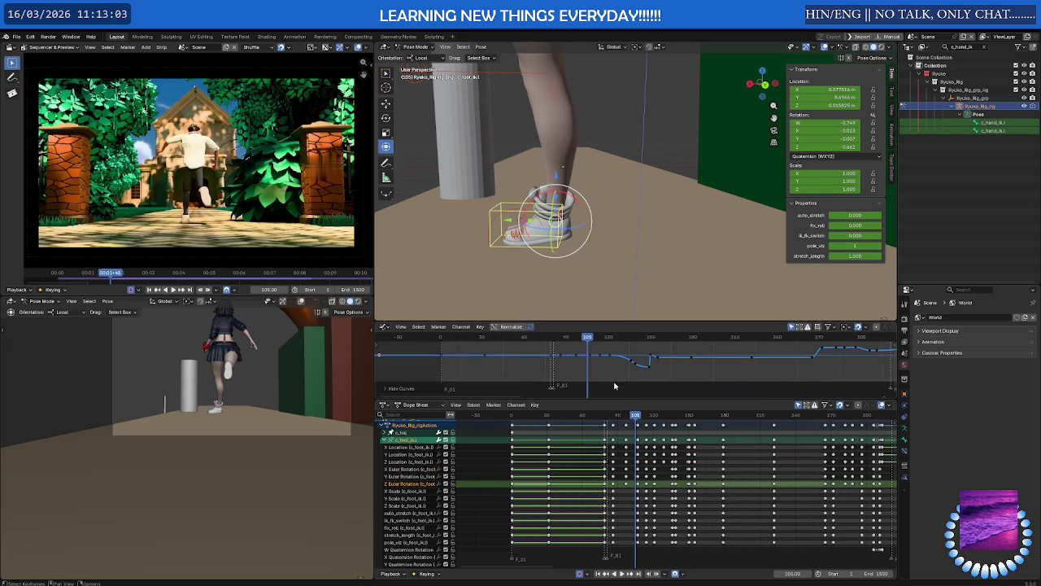
# Test-raise the frame 105 Z rotation key, then undo to keep the curve flat.
pyautogui.moveTo(614, 399); pyautogui.dragTo(613, 493)
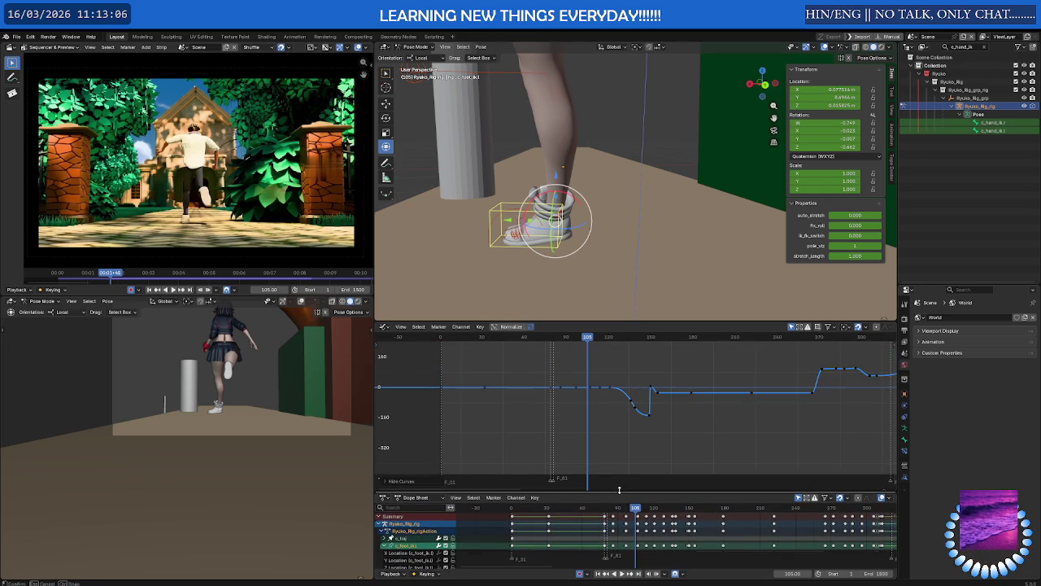
pyautogui.click(591, 389)
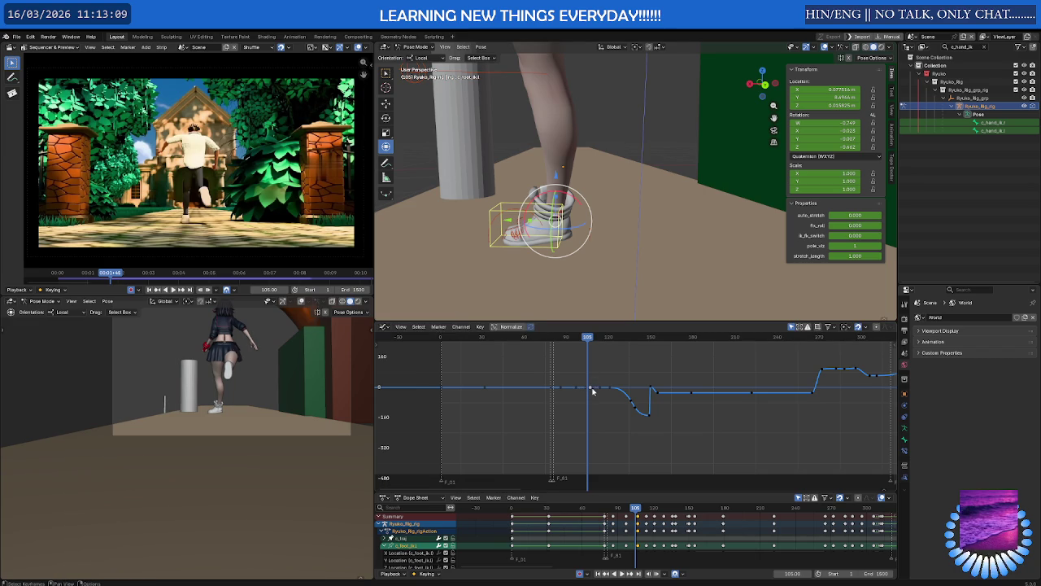
pyautogui.moveTo(587, 389); pyautogui.dragTo(595, 379)
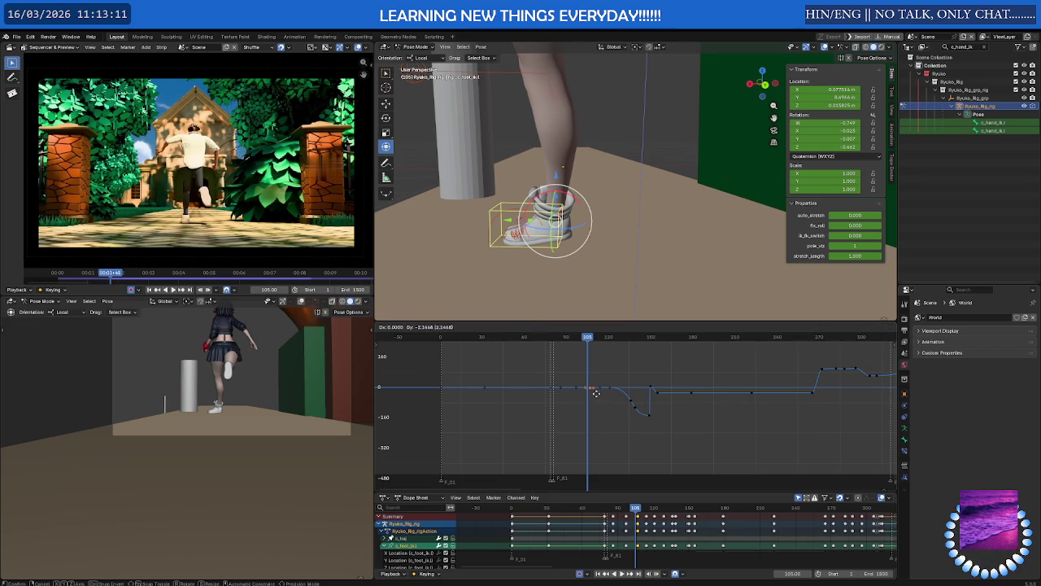
pyautogui.hotkey('ctrl', 'z')
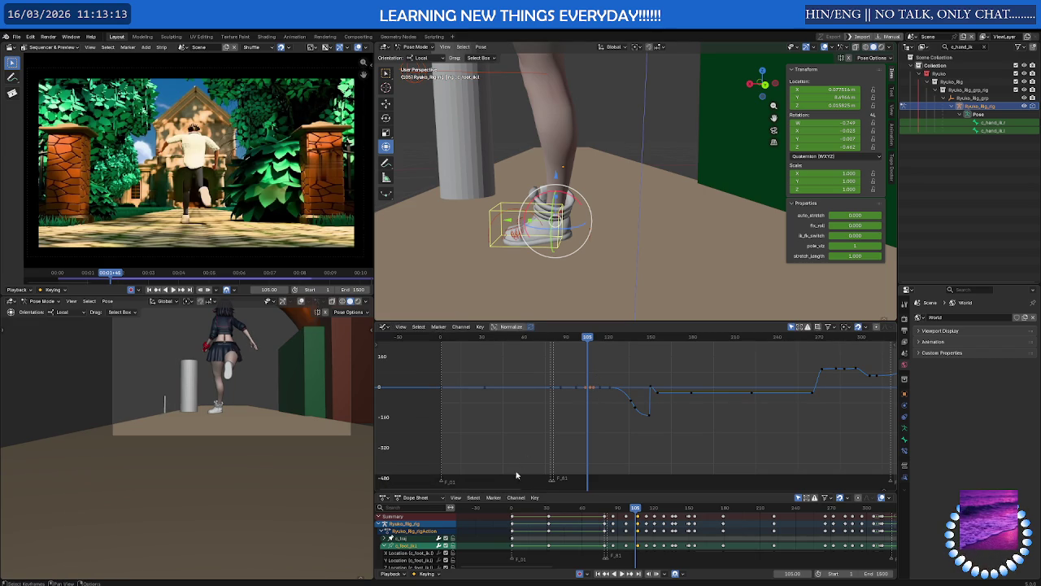
pyautogui.moveTo(518, 491); pyautogui.dragTo(455, 353)
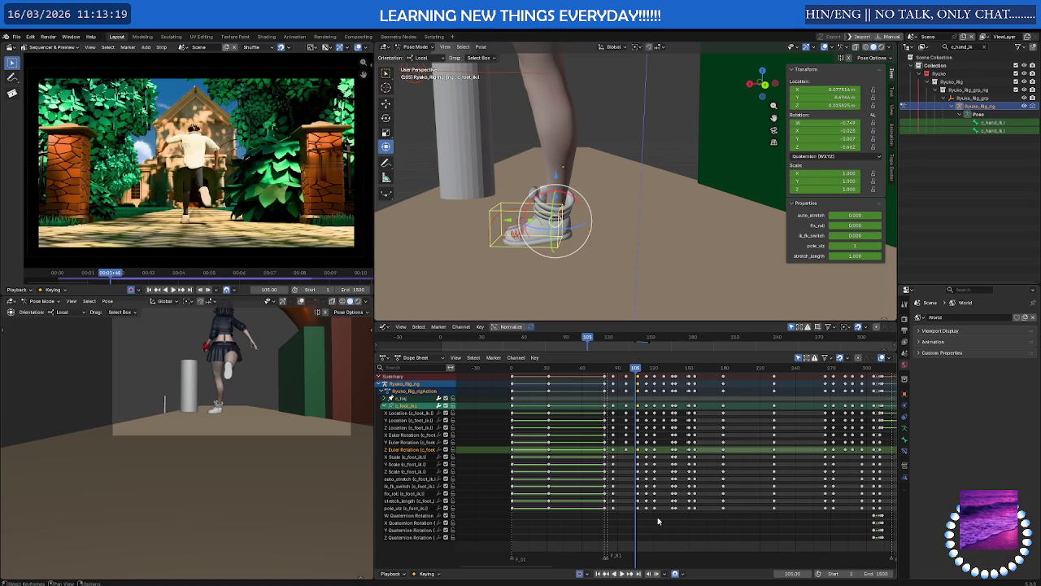
# Scrub to frame 303 and delete the foot control's Quaternion Rotation keys there.
pyautogui.moveTo(733, 518); pyautogui.dragTo(599, 495, button='middle')
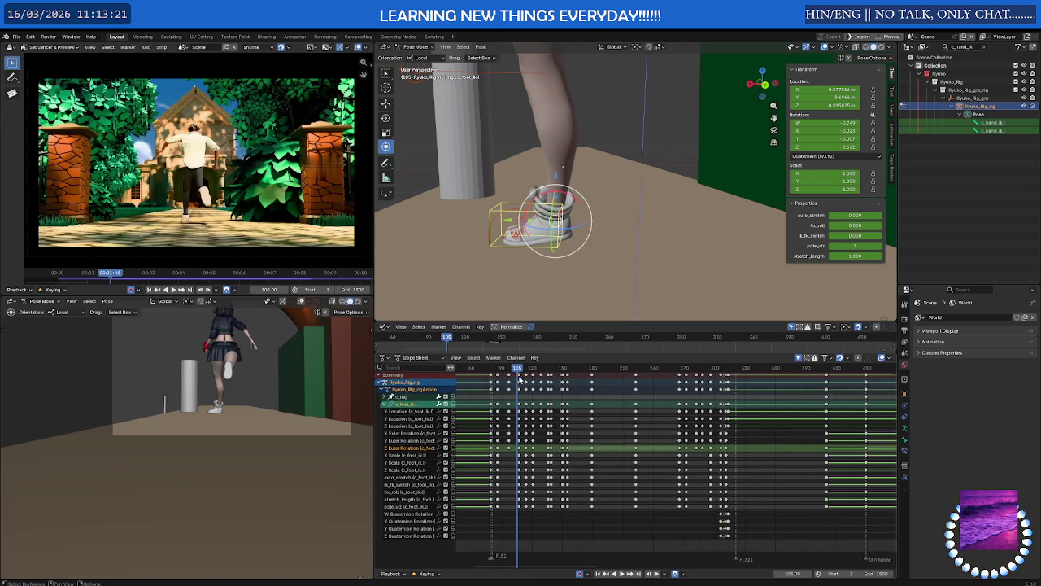
pyautogui.moveTo(520, 368); pyautogui.dragTo(721, 376)
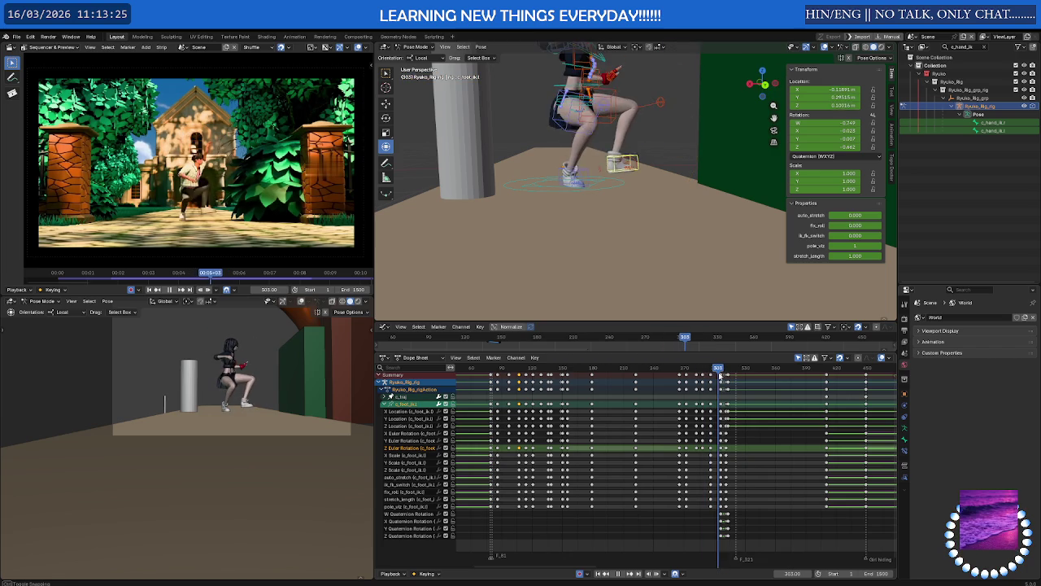
pyautogui.moveTo(721, 376); pyautogui.dragTo(722, 376)
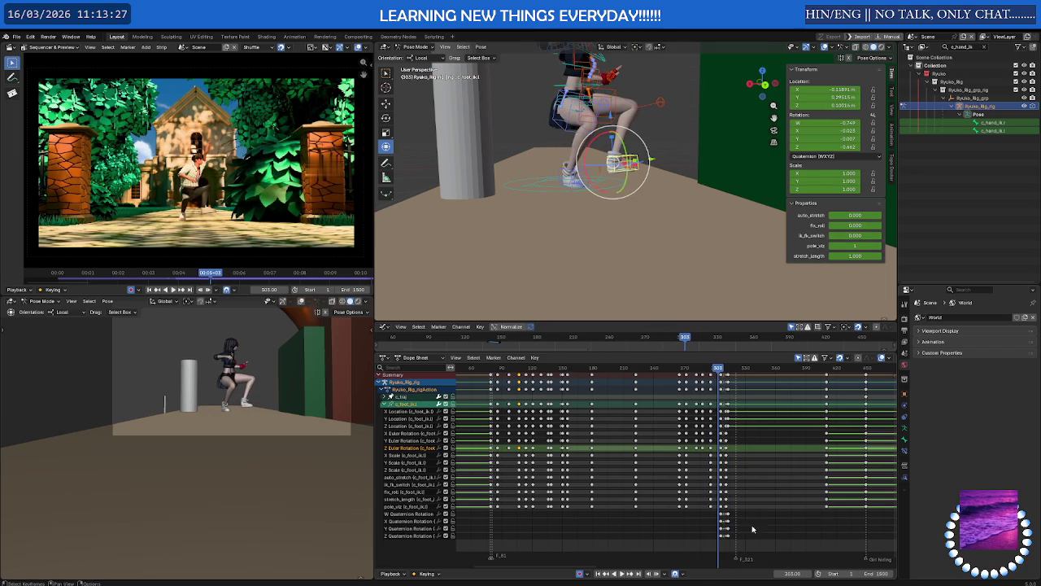
pyautogui.moveTo(755, 546); pyautogui.dragTo(706, 513)
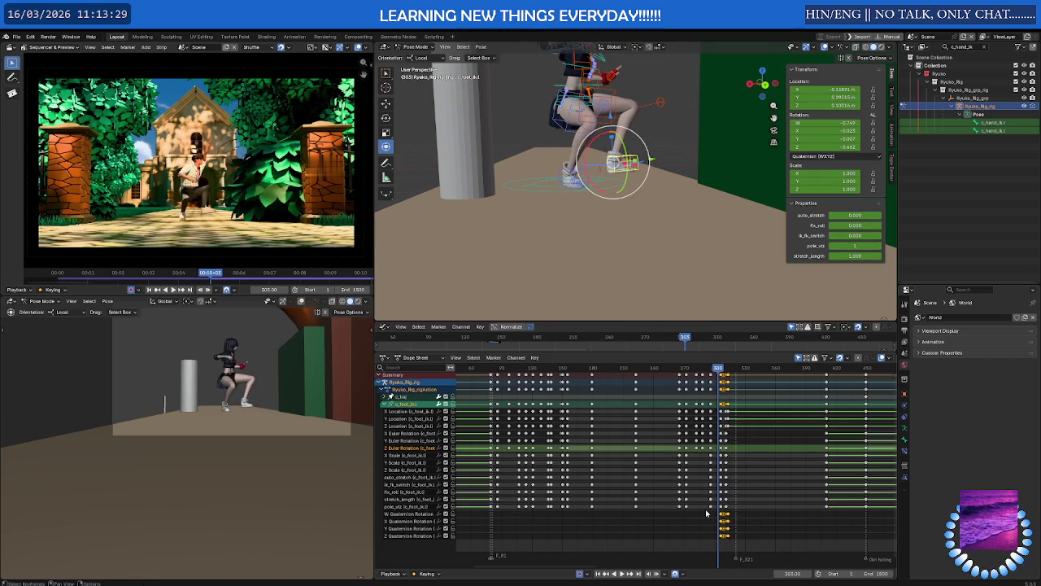
pyautogui.press('Delete')
# Play back to frame 119, restore the deleted quaternion keys, and show the Rotation Mode choices.
pyautogui.press('space')
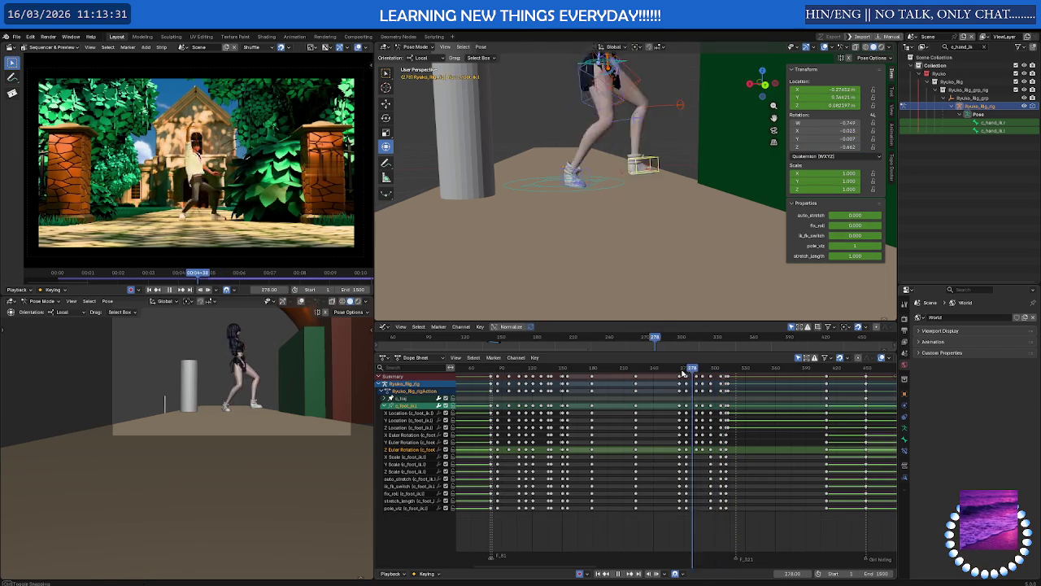
pyautogui.click(488, 368)
pyautogui.moveTo(488, 370); pyautogui.dragTo(531, 371)
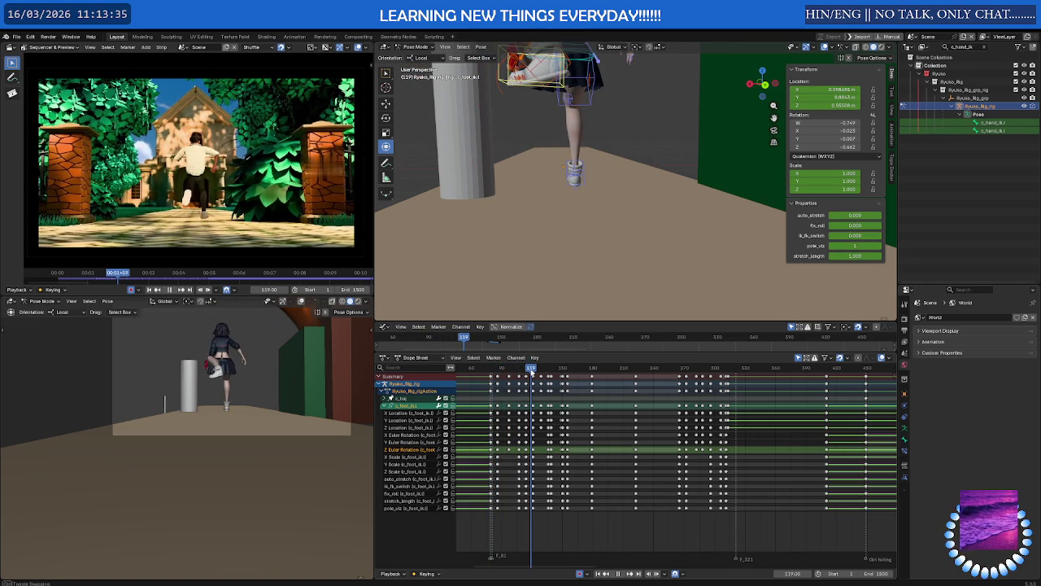
pyautogui.hotkey('ctrl', 'z')
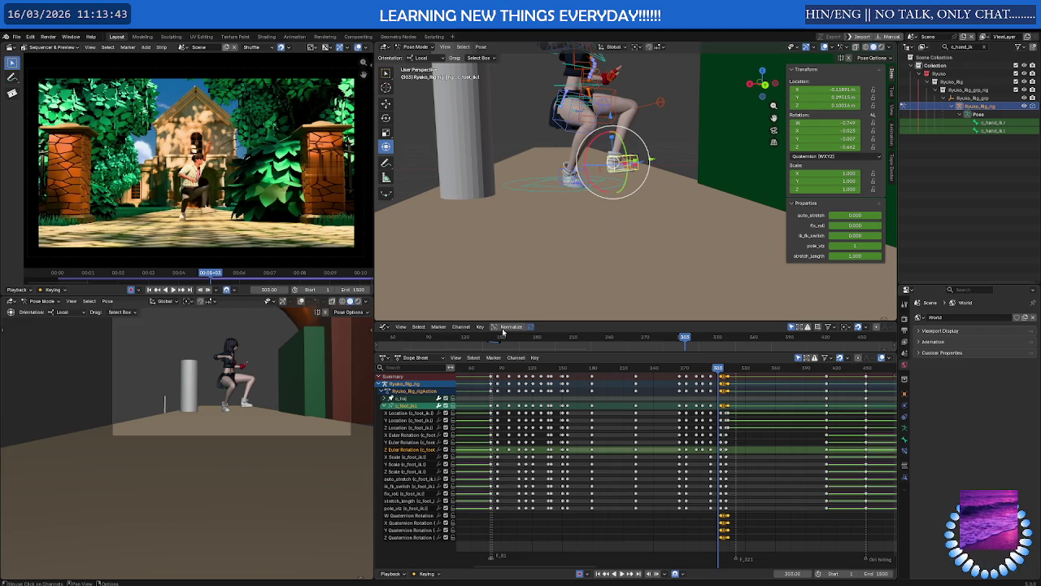
pyautogui.click(830, 156)
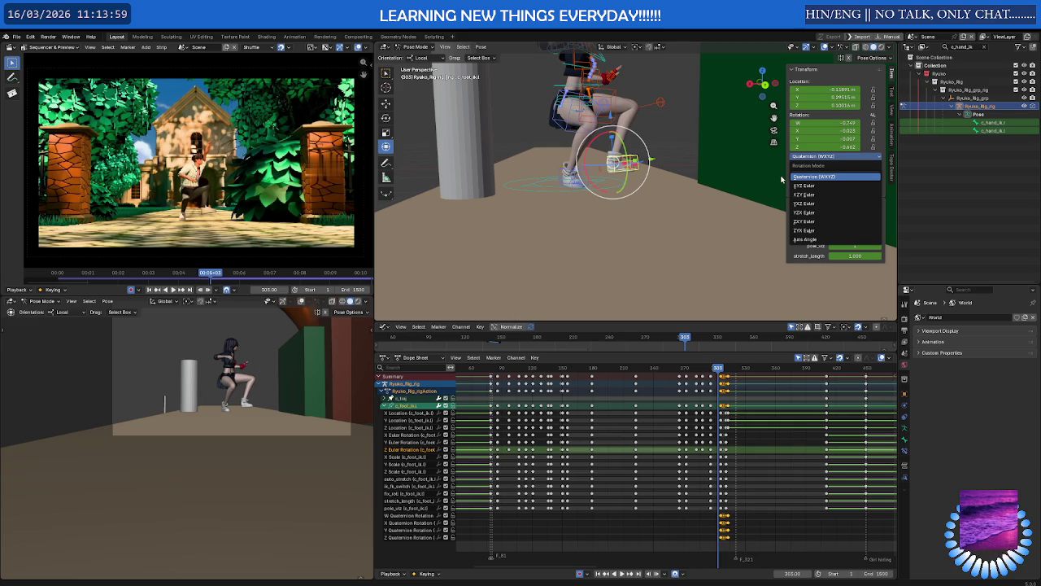
# Leave Quaternion (WXYZ) mode, select the X Quaternion Rotation channel, and delete its keyframes.
pyautogui.click(776, 177)
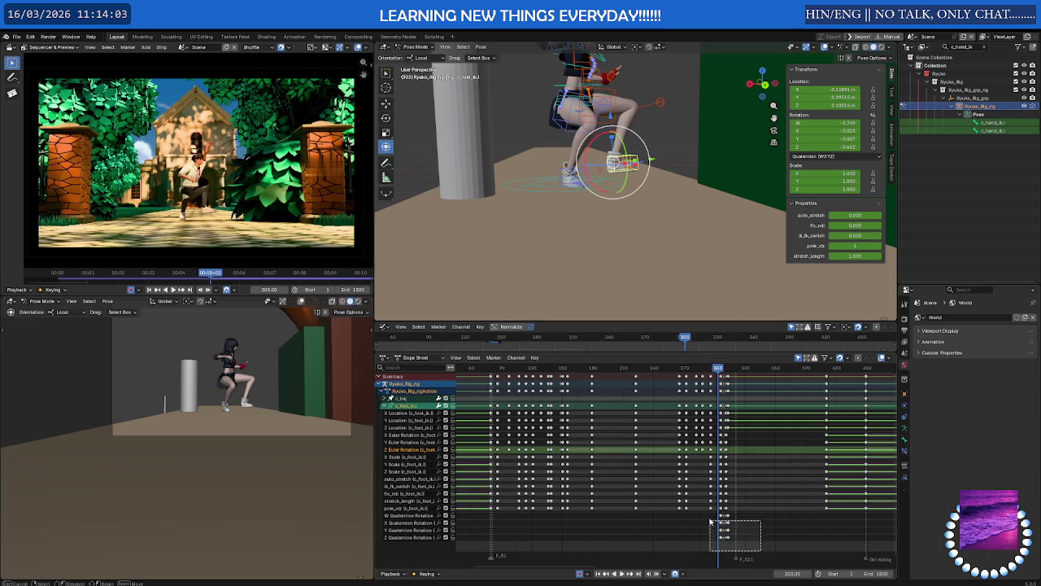
pyautogui.scroll(-3, 680, 528)
pyautogui.scroll(-2, 680, 527)
pyautogui.scroll(1, 680, 527)
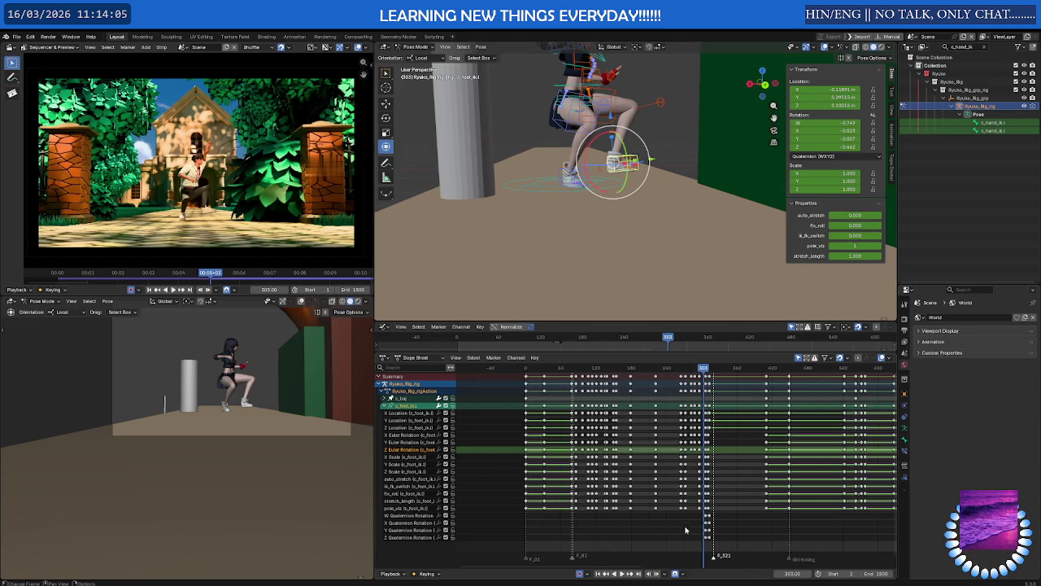
pyautogui.click(692, 523)
pyautogui.scroll(1, 708, 537)
pyautogui.scroll(2, 733, 546)
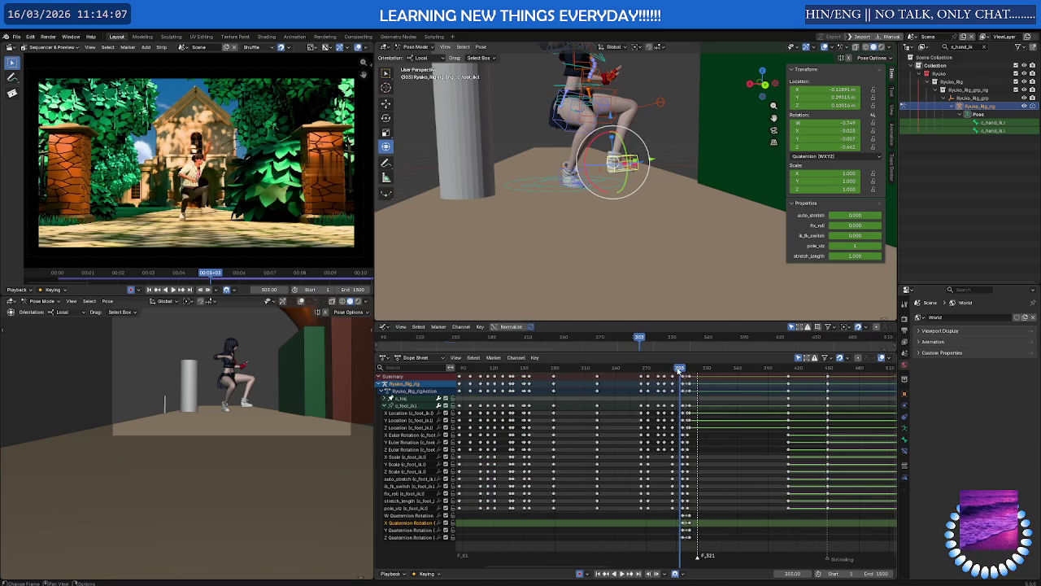
pyautogui.hotkey('shift', 'Left')
pyautogui.press('space')
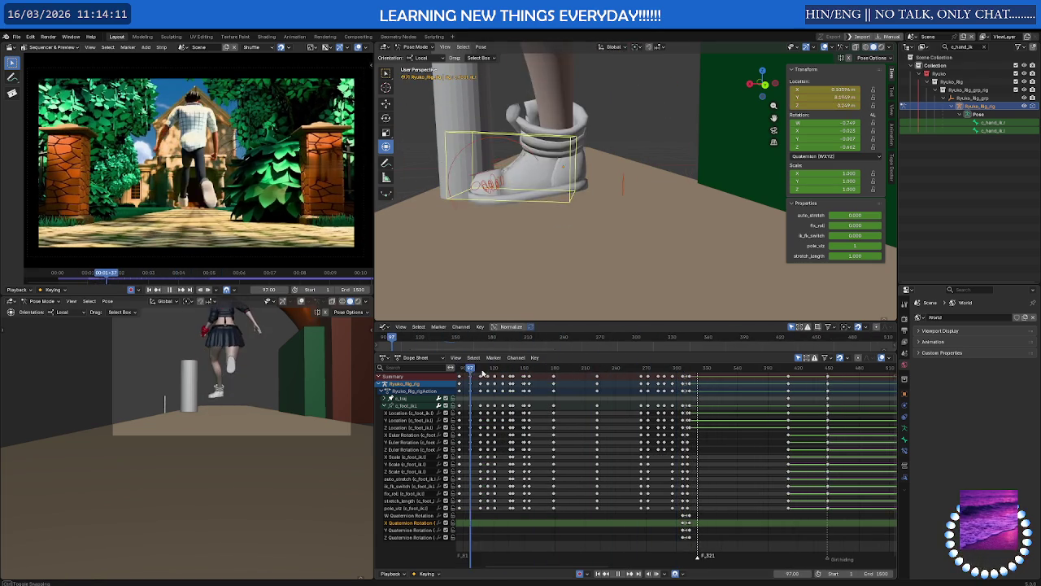
pyautogui.press('space')
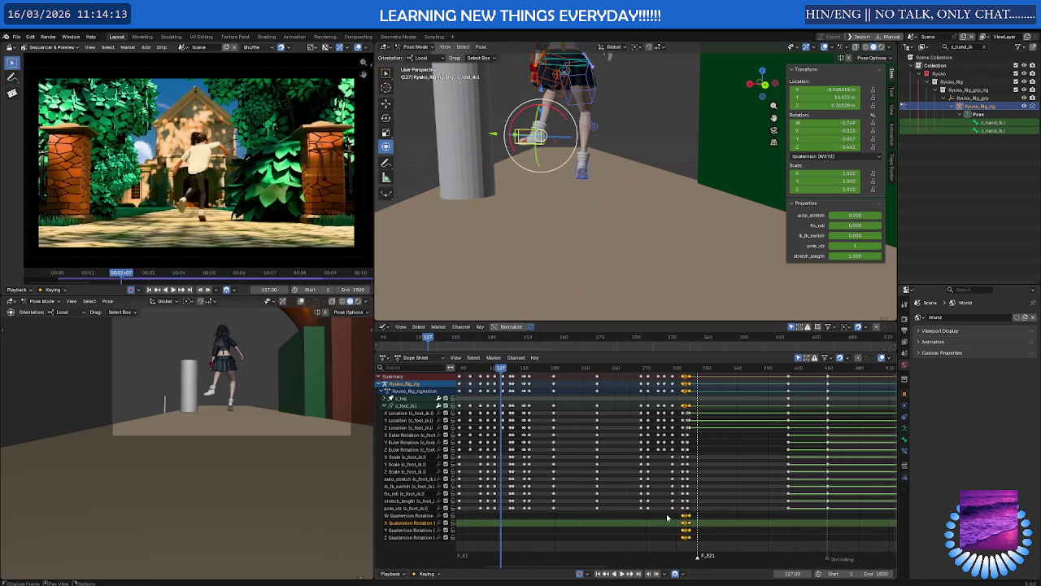
pyautogui.press('Delete')
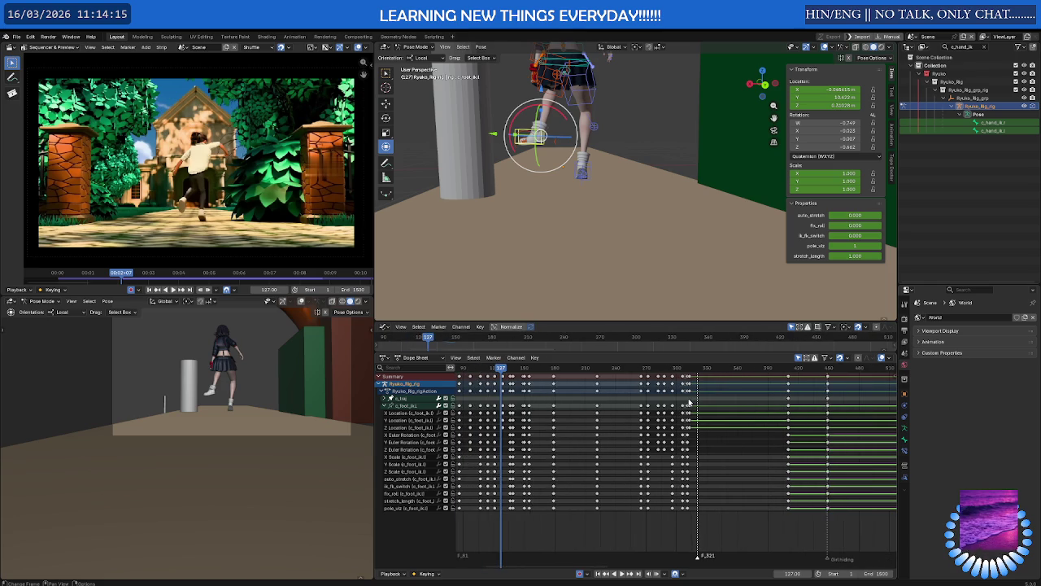
# Scrub to check the foot, then undo the deletion and deselect all keys.
pyautogui.scroll(-5, 651, 415)
pyautogui.hscroll(-2, 634, 393)
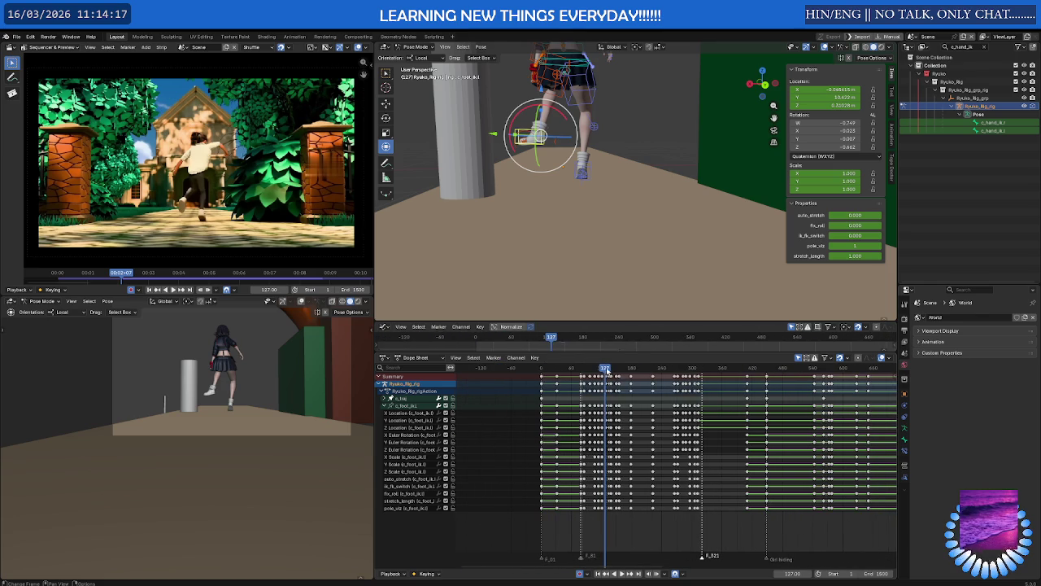
pyautogui.moveTo(606, 370)
pyautogui.mouseDown()
pyautogui.moveTo(663, 381)
pyautogui.moveTo(551, 384)
pyautogui.mouseUp()
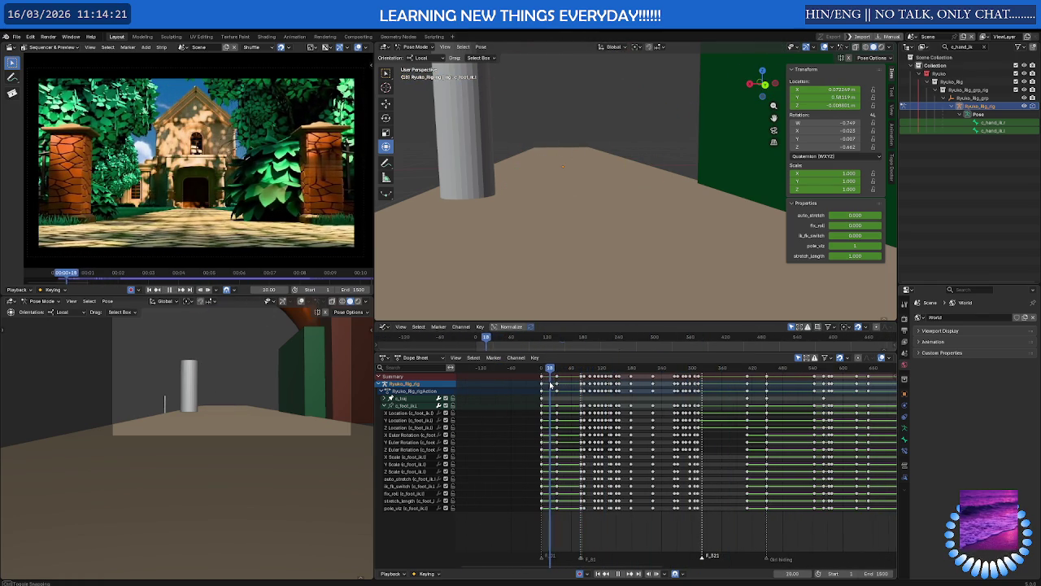
pyautogui.hotkey('ctrl', 'z')
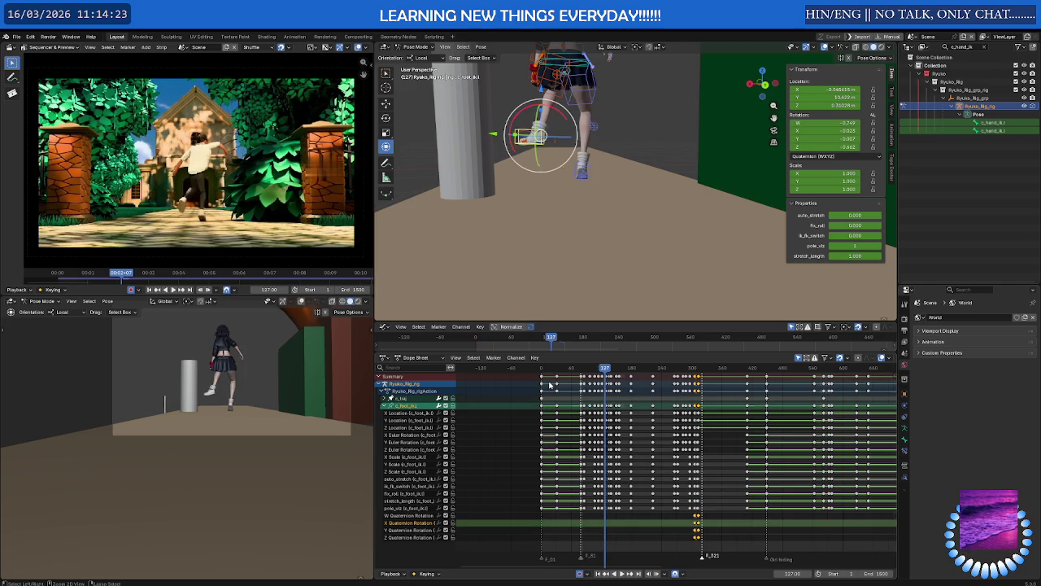
pyautogui.click(575, 373)
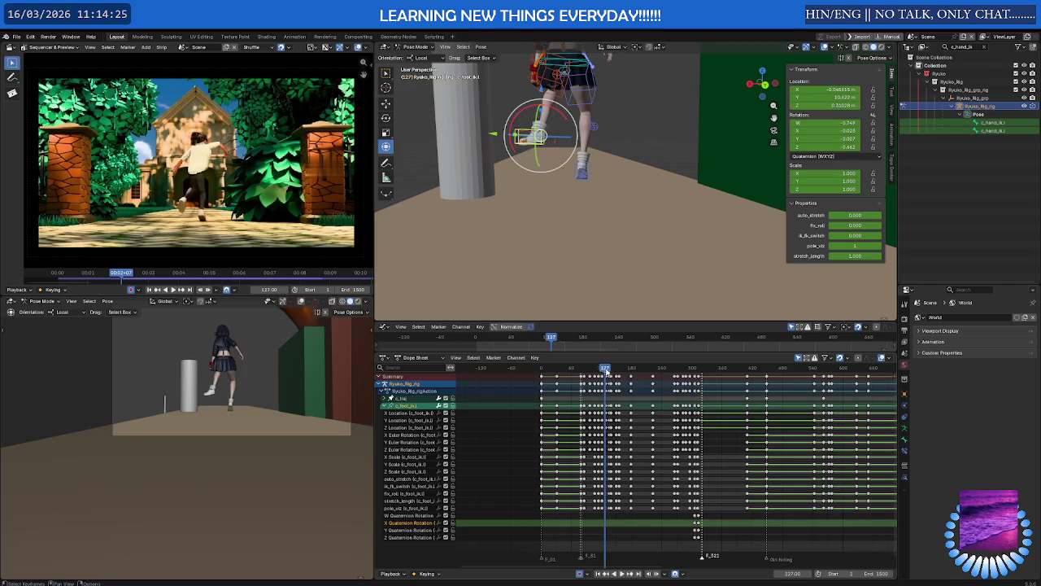
# Delete the quaternion keys around frame 355, then play back and stop at frame 100.
pyautogui.moveTo(606, 373); pyautogui.dragTo(720, 374)
pyautogui.press('space')
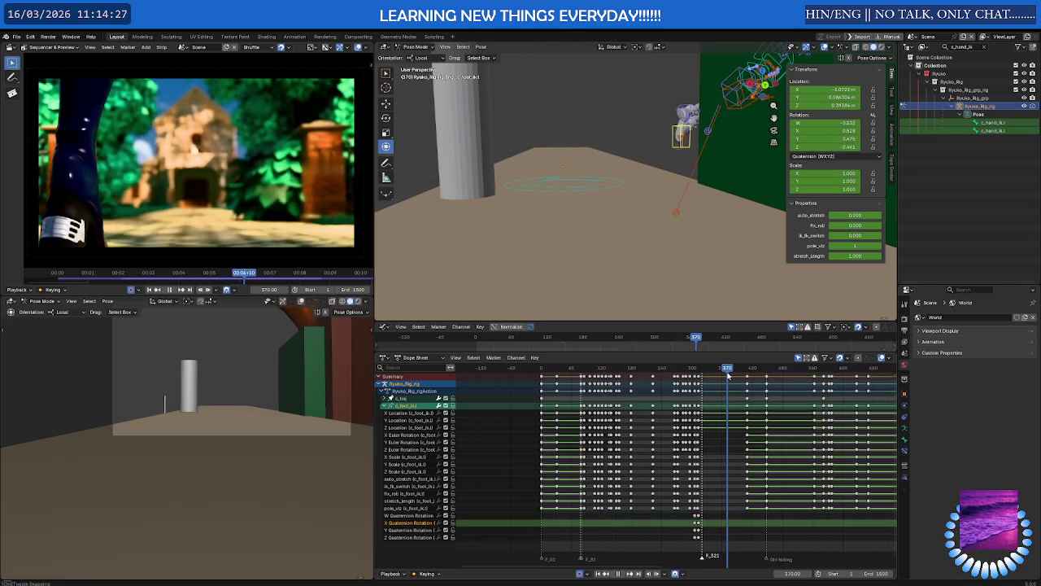
pyautogui.press('space')
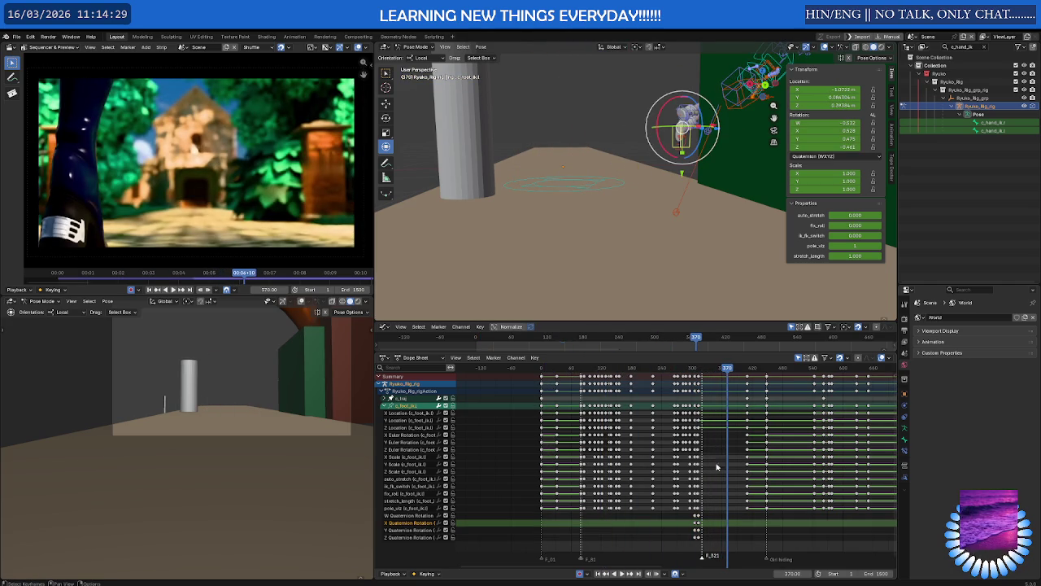
pyautogui.moveTo(708, 550); pyautogui.dragTo(687, 516)
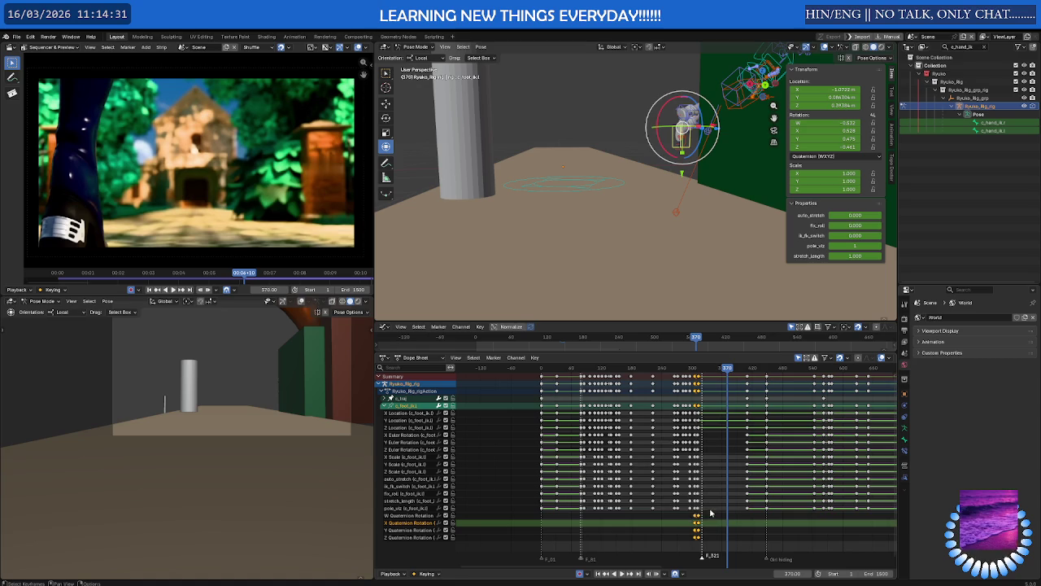
pyautogui.press('Delete')
pyautogui.moveTo(725, 371); pyautogui.dragTo(593, 370)
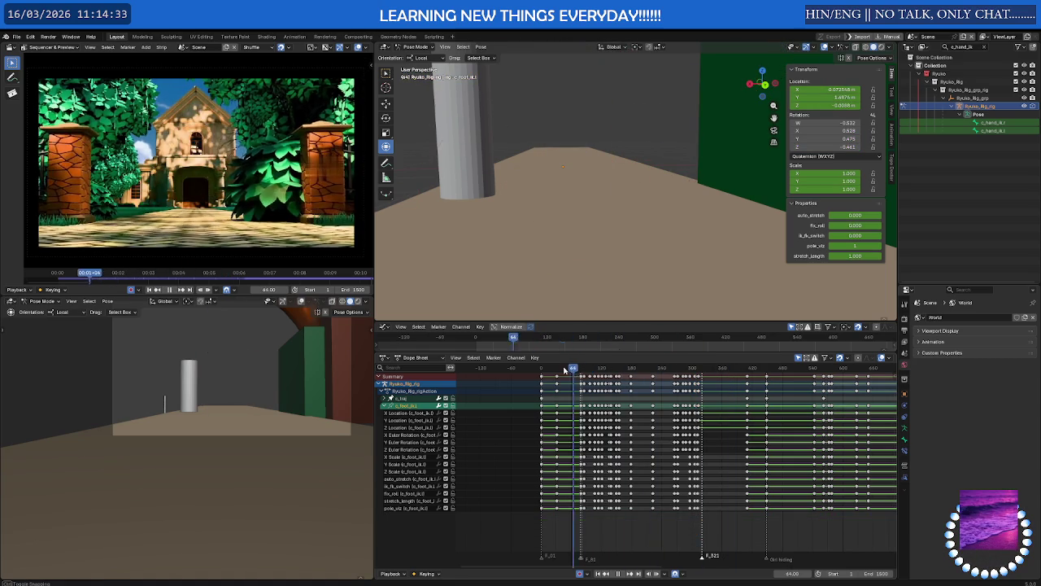
pyautogui.press('space')
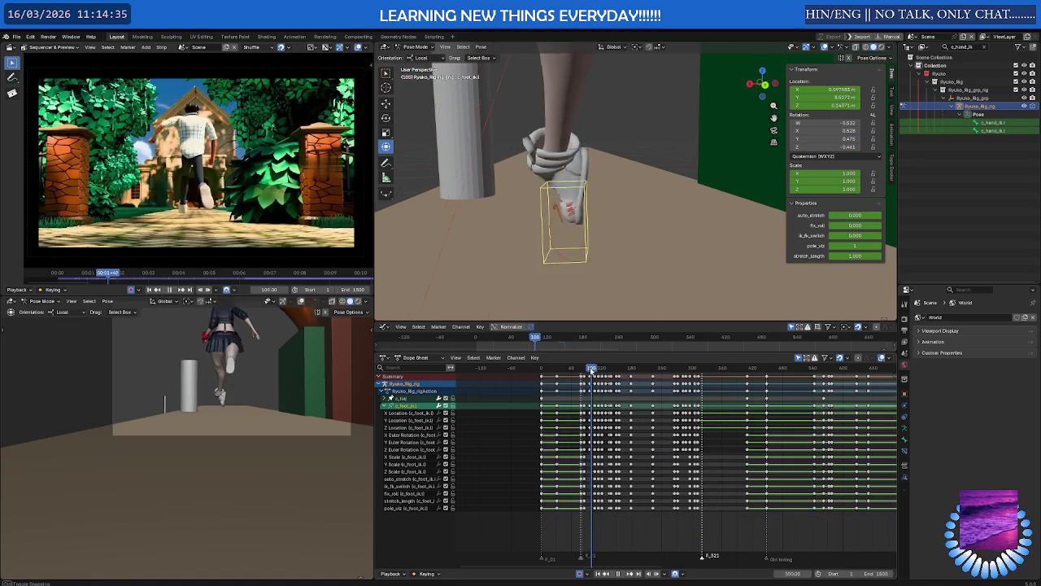
pyautogui.moveTo(598, 370); pyautogui.dragTo(593, 372)
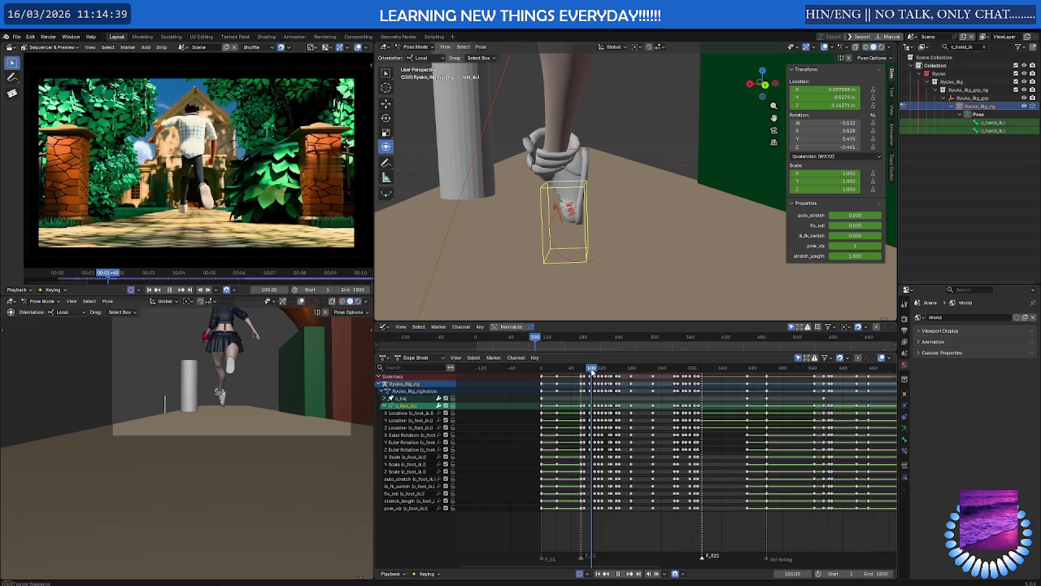
pyautogui.press('space')
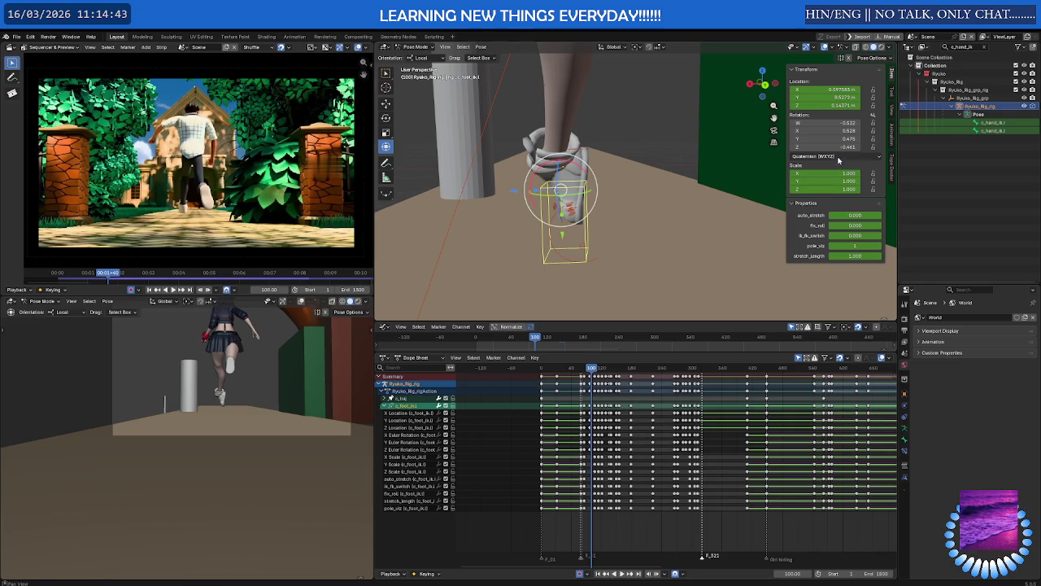
# Switch c_foot_ik.l to XYZ Euler rotation and review the foot from frame 86 to 389.
pyautogui.click(832, 156)
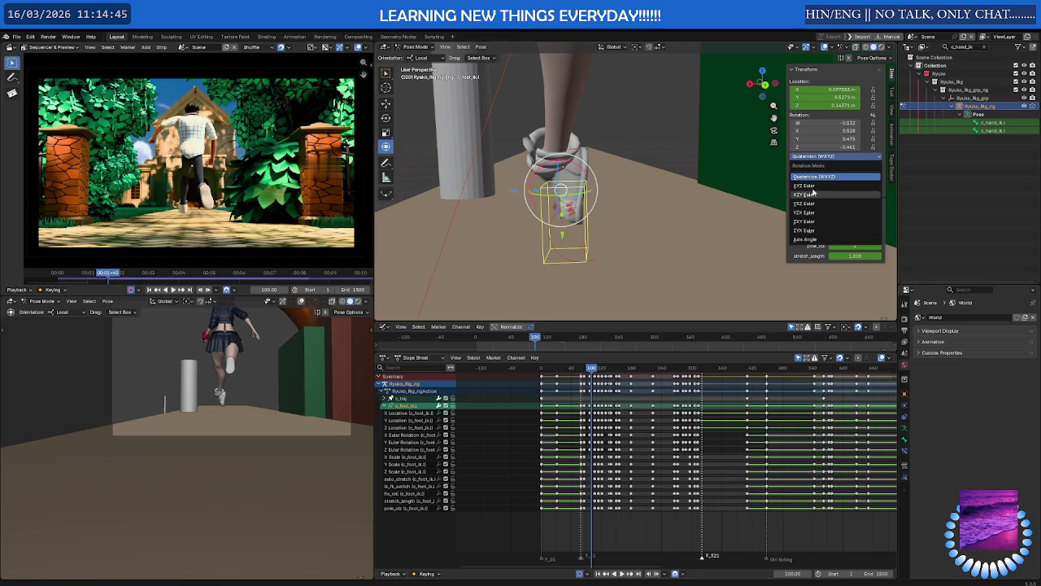
pyautogui.click(806, 186)
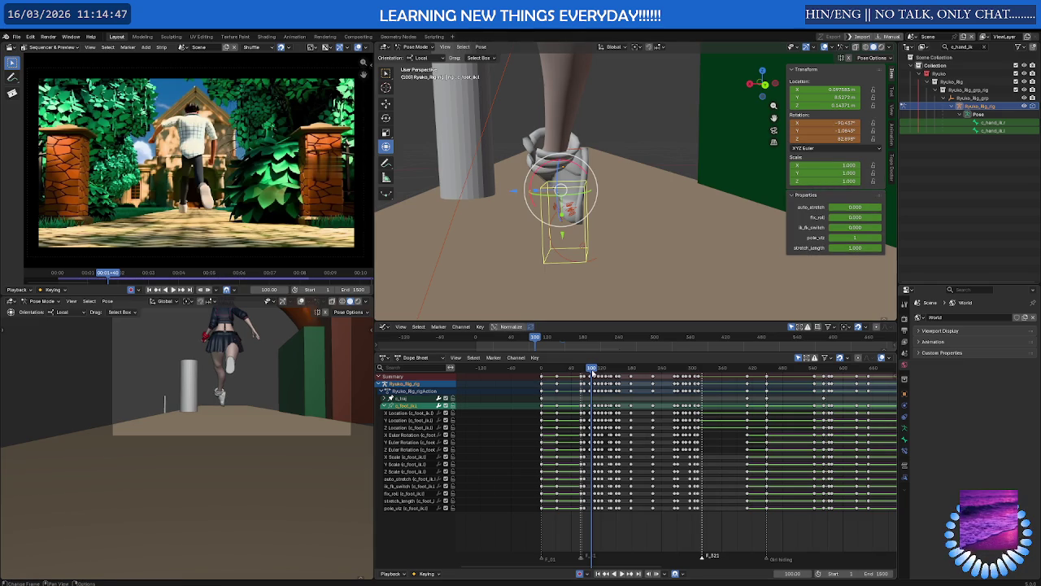
pyautogui.press('space')
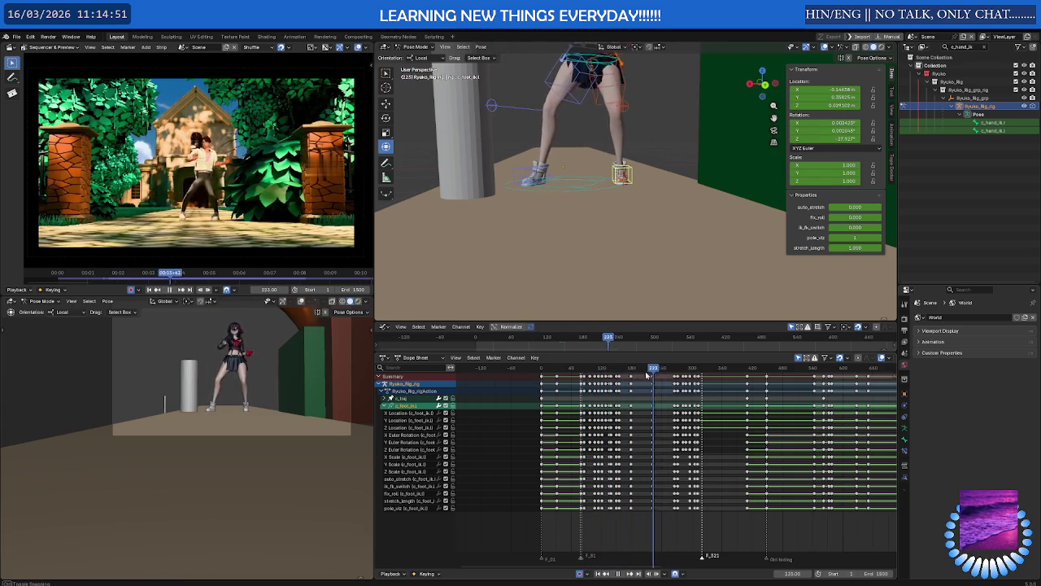
pyautogui.moveTo(651, 373); pyautogui.dragTo(588, 375)
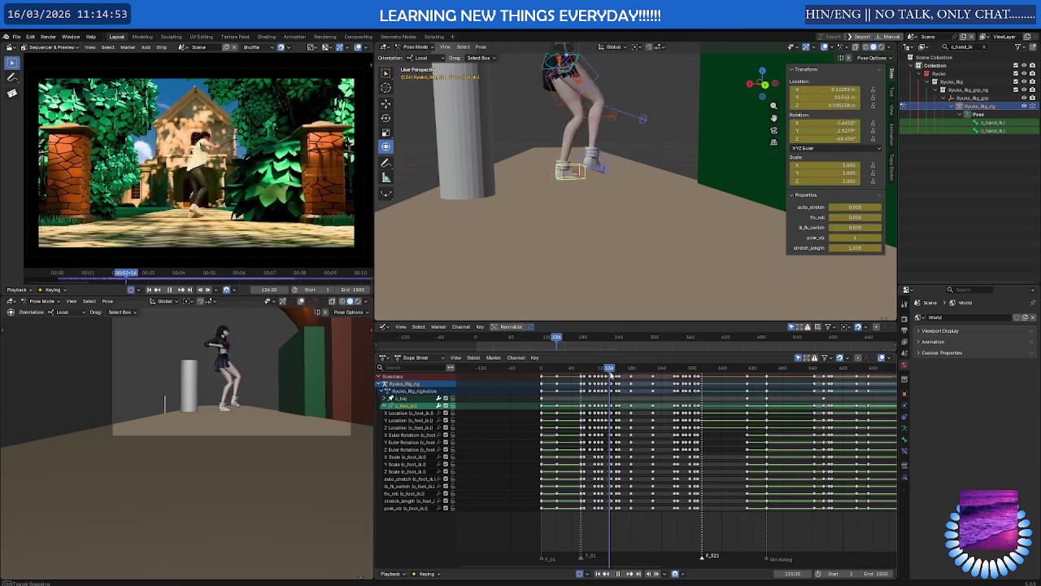
pyautogui.moveTo(587, 374); pyautogui.dragTo(710, 382)
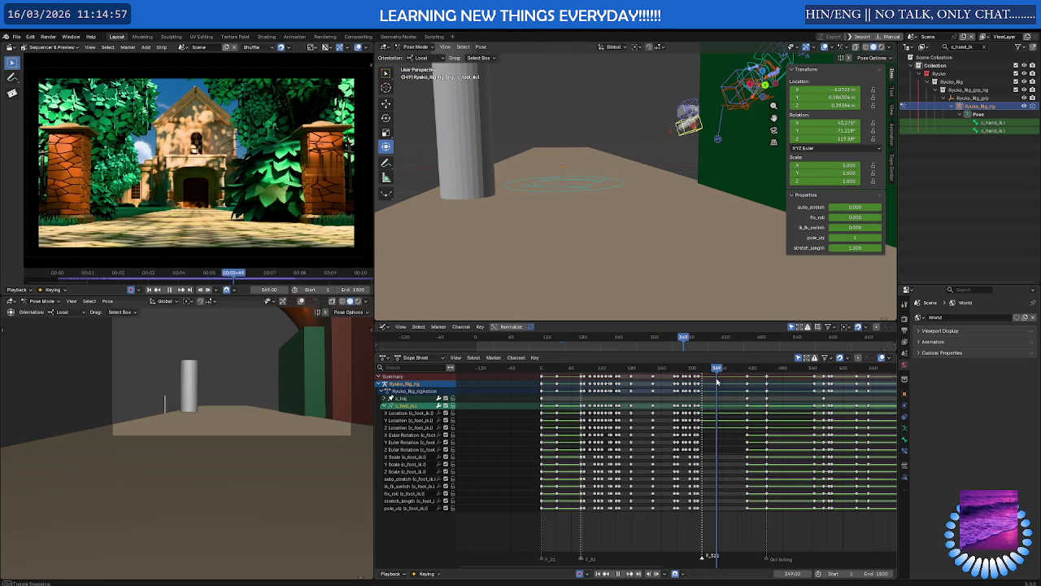
pyautogui.moveTo(710, 383)
pyautogui.mouseDown()
pyautogui.moveTo(700, 386)
pyautogui.moveTo(734, 388)
pyautogui.mouseUp()
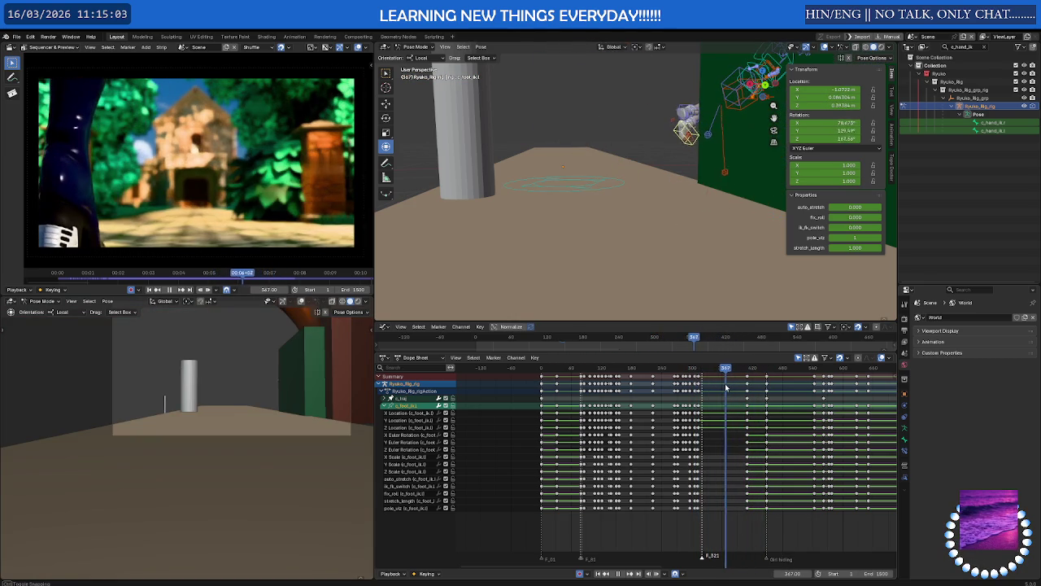
pyautogui.moveTo(735, 387); pyautogui.dragTo(738, 390)
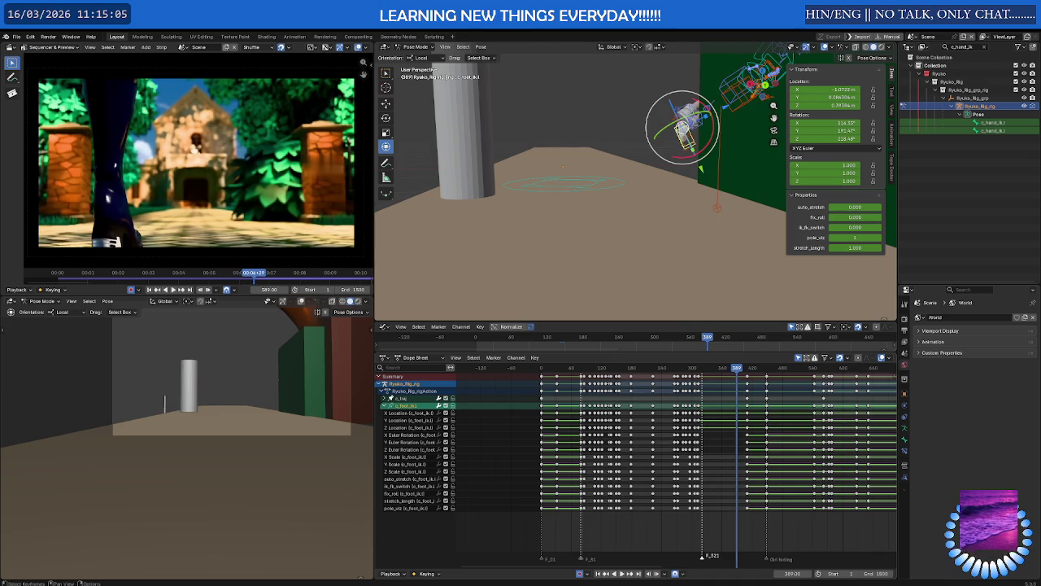
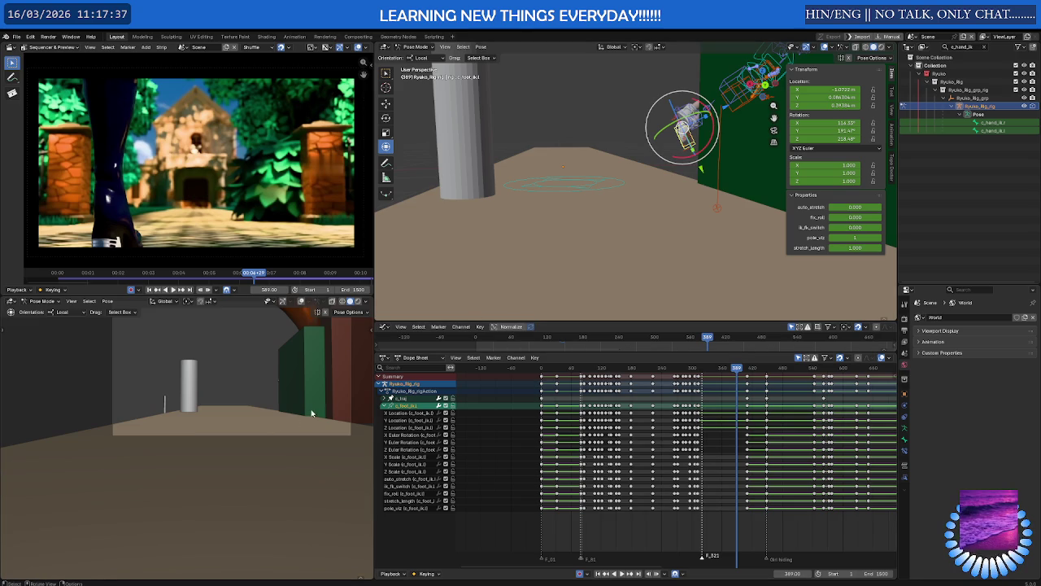
# Orbit the scene and play the animation from the first frame to around frame 557.
pyautogui.moveTo(268, 426); pyautogui.dragTo(294, 467, button='middle')
pyautogui.scroll(-3, 549, 372)
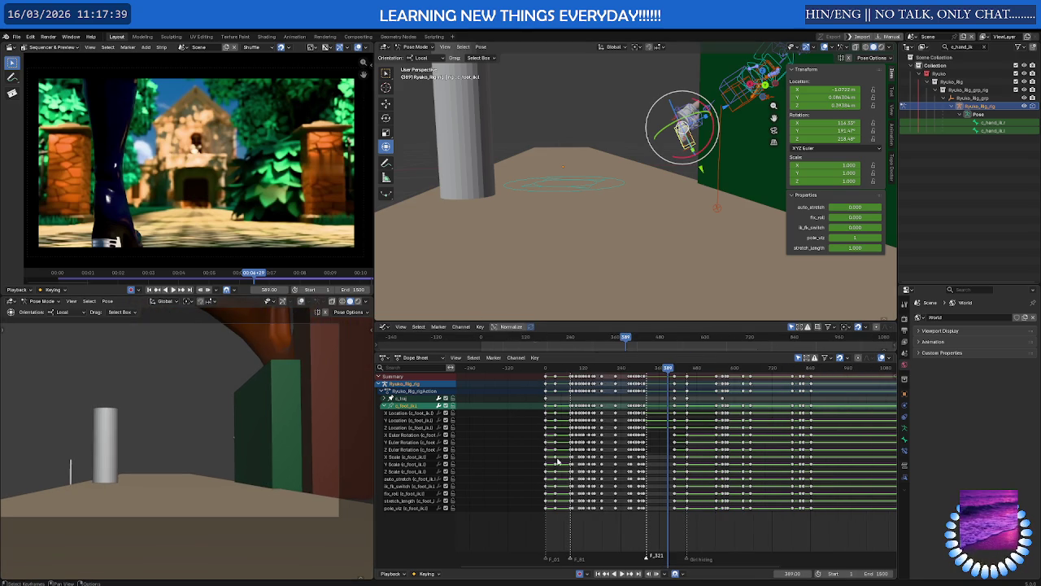
pyautogui.hotkey('shift', 'Left')
pyautogui.press('space')
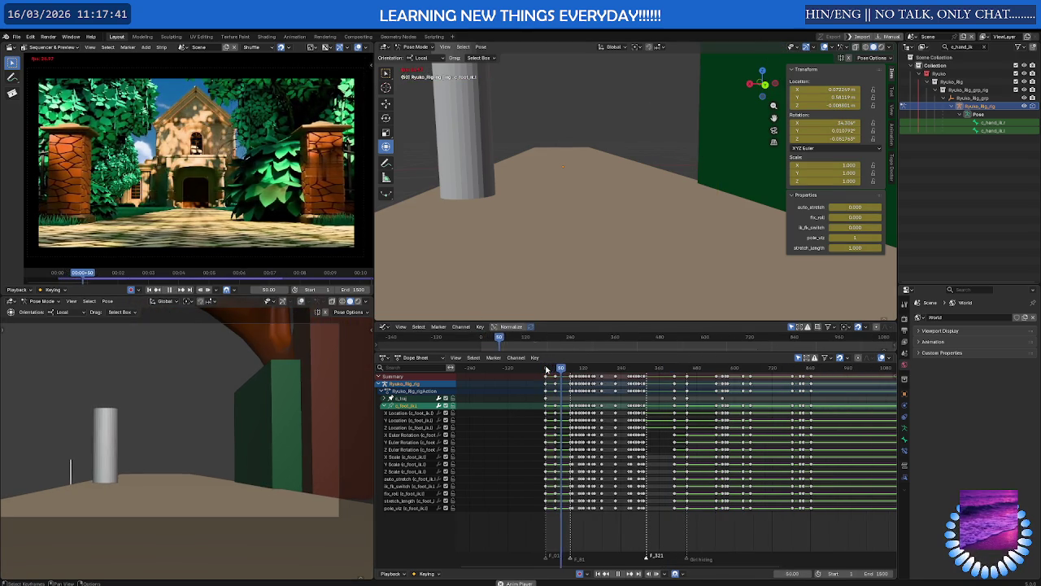
pyautogui.press('space')
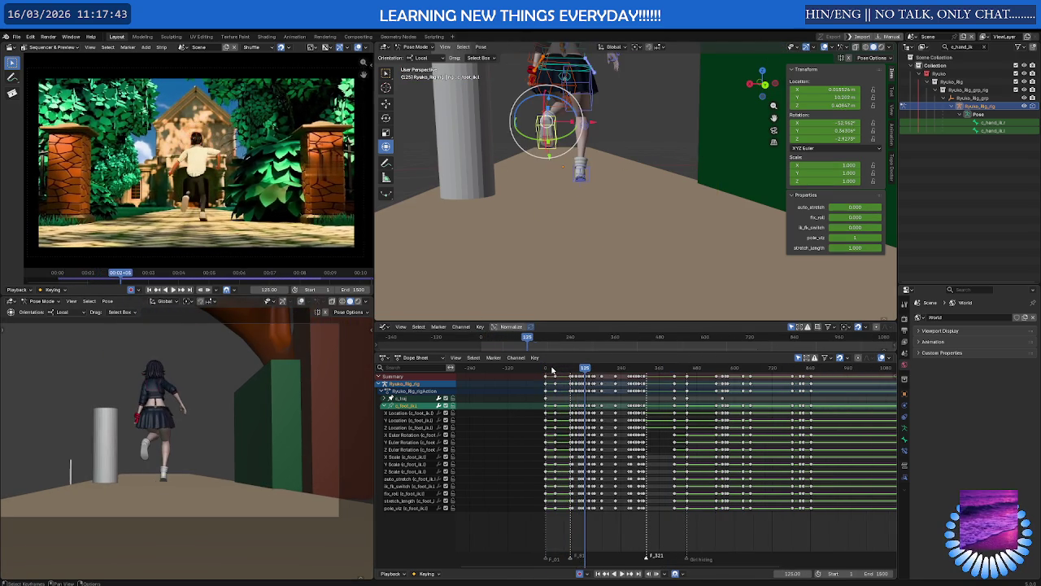
pyautogui.moveTo(556, 370)
pyautogui.mouseDown()
pyautogui.moveTo(575, 370)
pyautogui.moveTo(564, 373)
pyautogui.mouseUp()
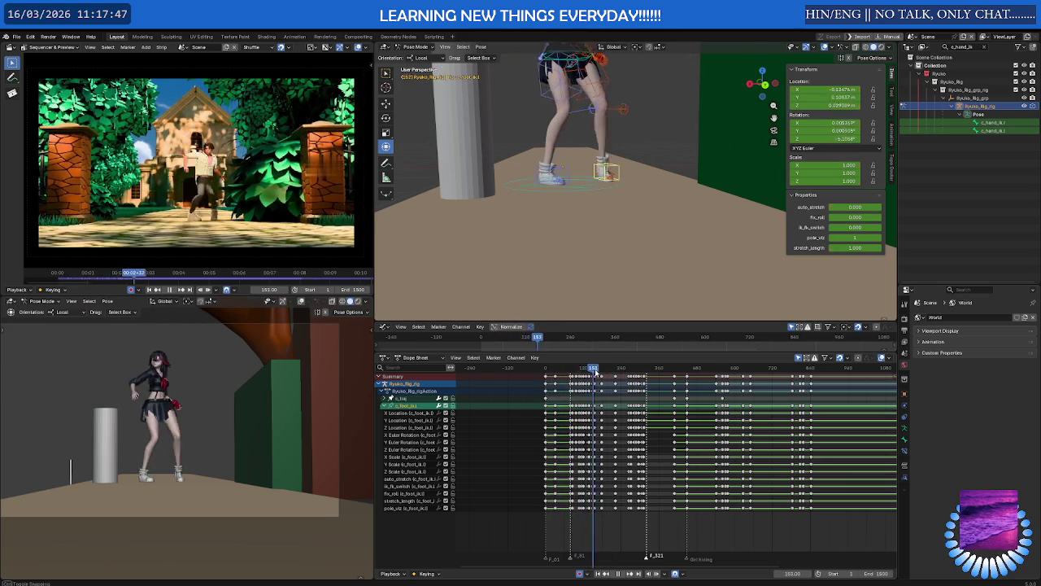
pyautogui.press('space')
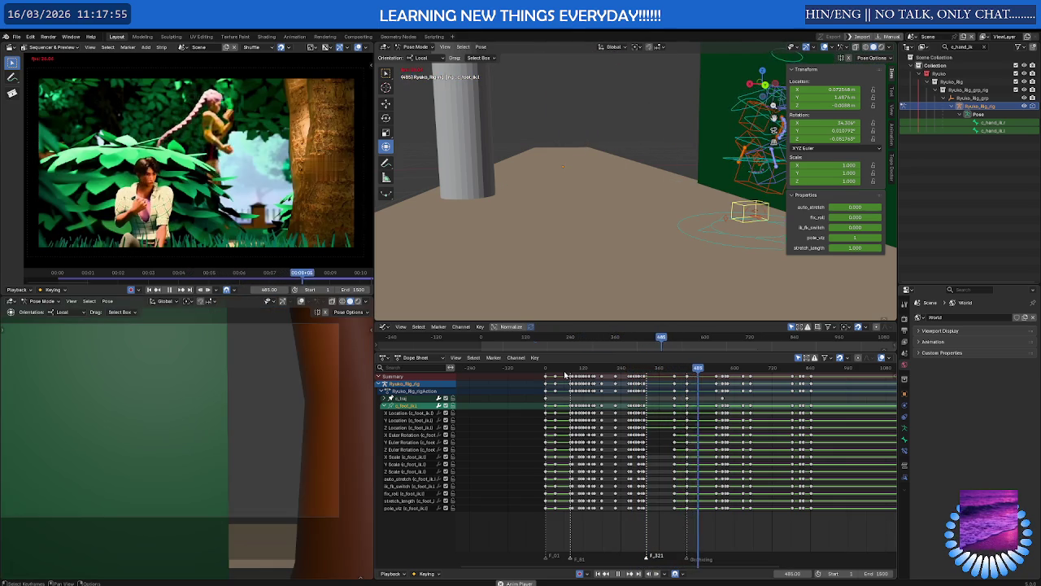
pyautogui.press('space')
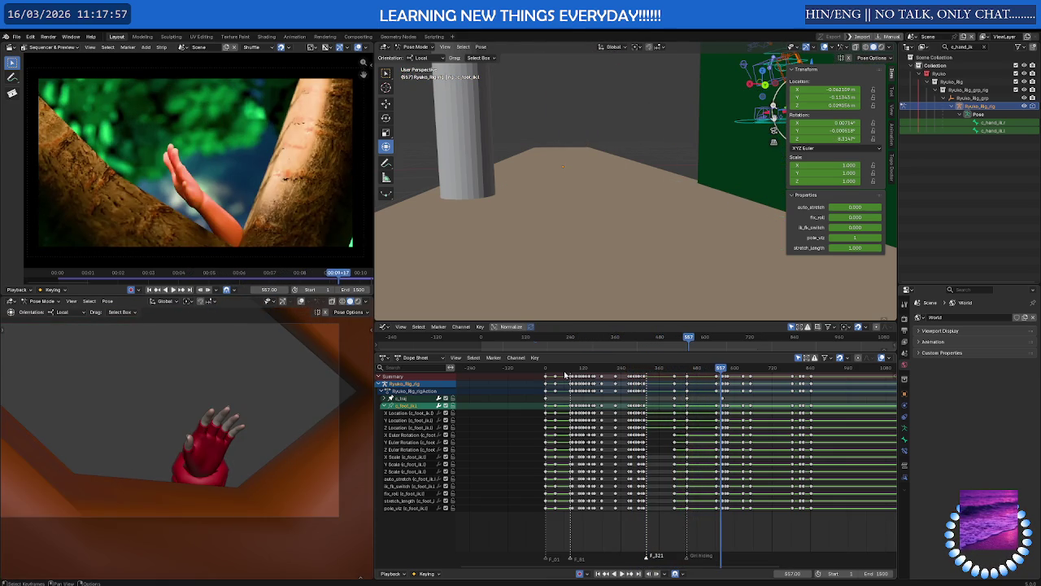
# Scrub back to frame 462 and orbit around the tree and crouching girl.
pyautogui.scroll(-5, 635, 203)
pyautogui.moveTo(602, 204)
pyautogui.mouseDown(button='middle')
pyautogui.moveTo(646, 208)
pyautogui.moveTo(626, 186)
pyautogui.mouseUp(button='middle')
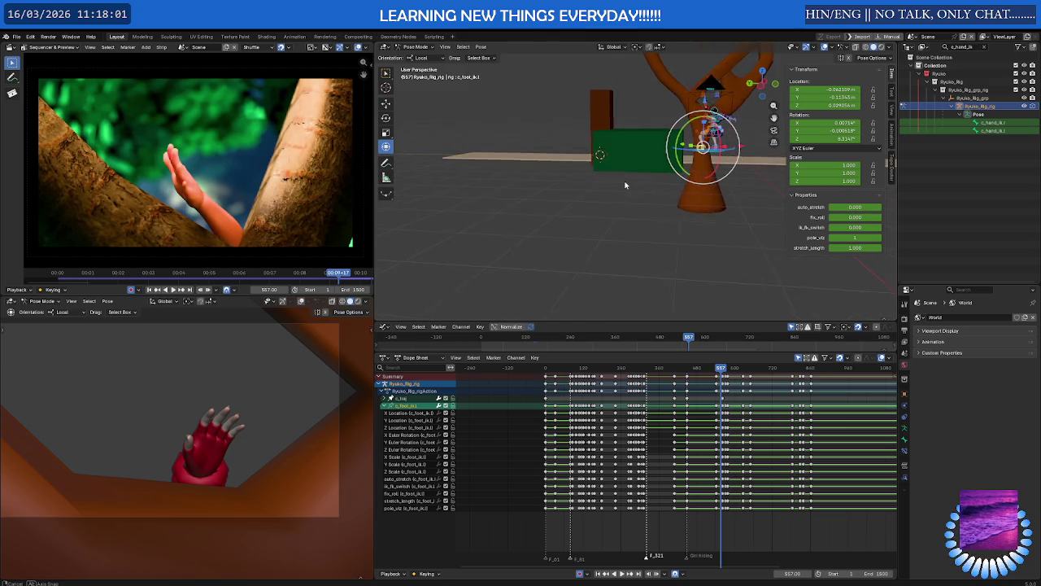
pyautogui.scroll(2, 699, 391)
pyautogui.click(704, 370)
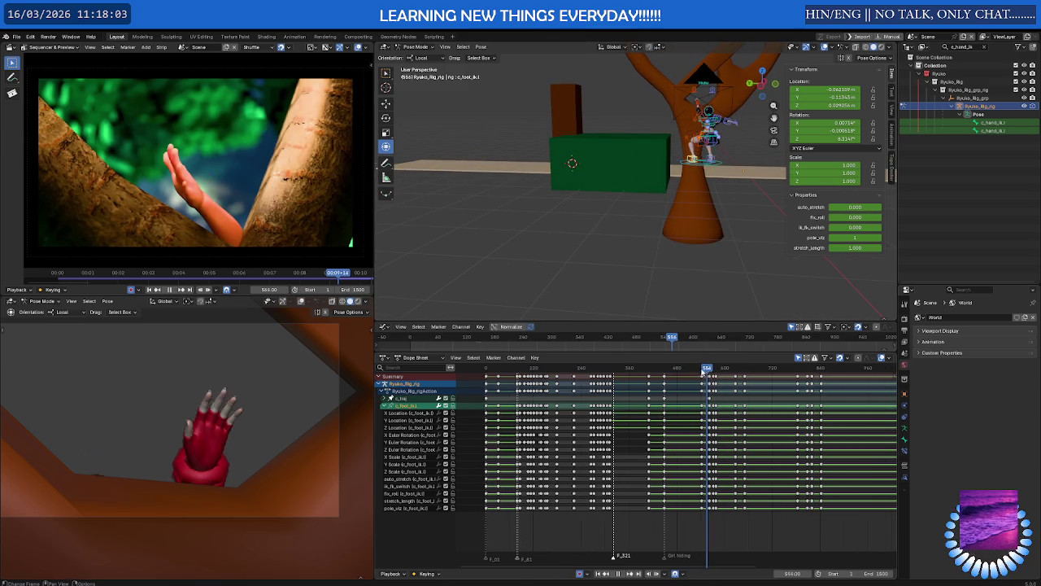
pyautogui.moveTo(704, 370); pyautogui.dragTo(669, 370)
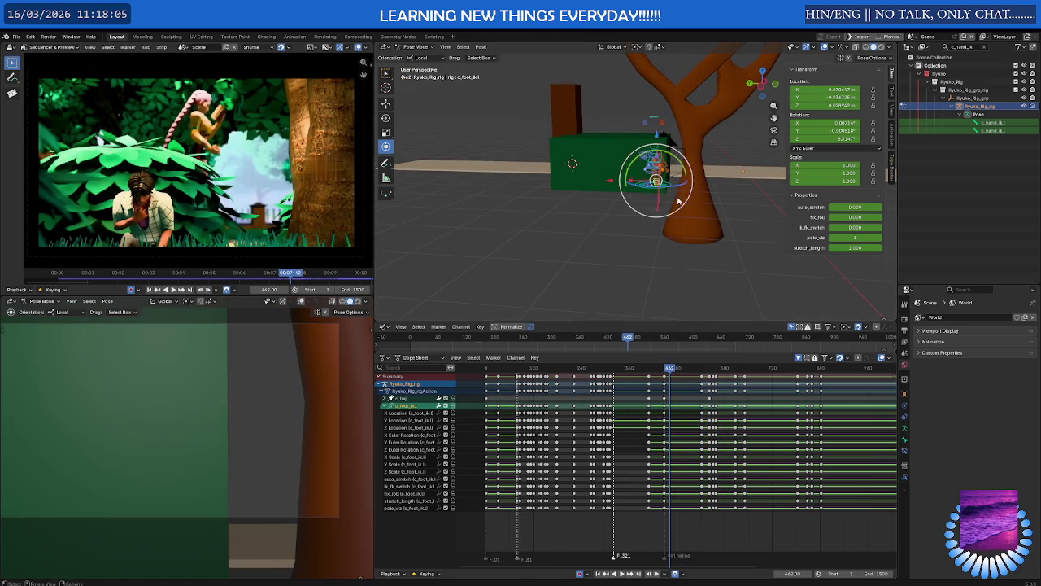
pyautogui.moveTo(678, 201)
pyautogui.mouseDown(button='middle')
pyautogui.moveTo(723, 141)
pyautogui.moveTo(651, 220)
pyautogui.mouseUp(button='middle')
# Move the green bush block's side face along global X to make a thin panel.
pyautogui.hotkey('ctrl', 'Tab')
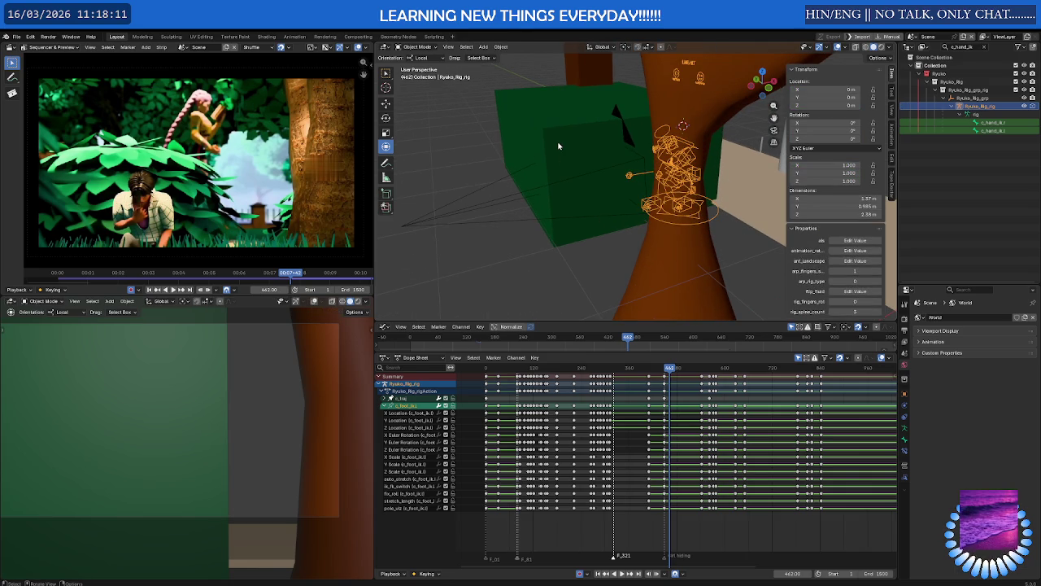
pyautogui.click(553, 155)
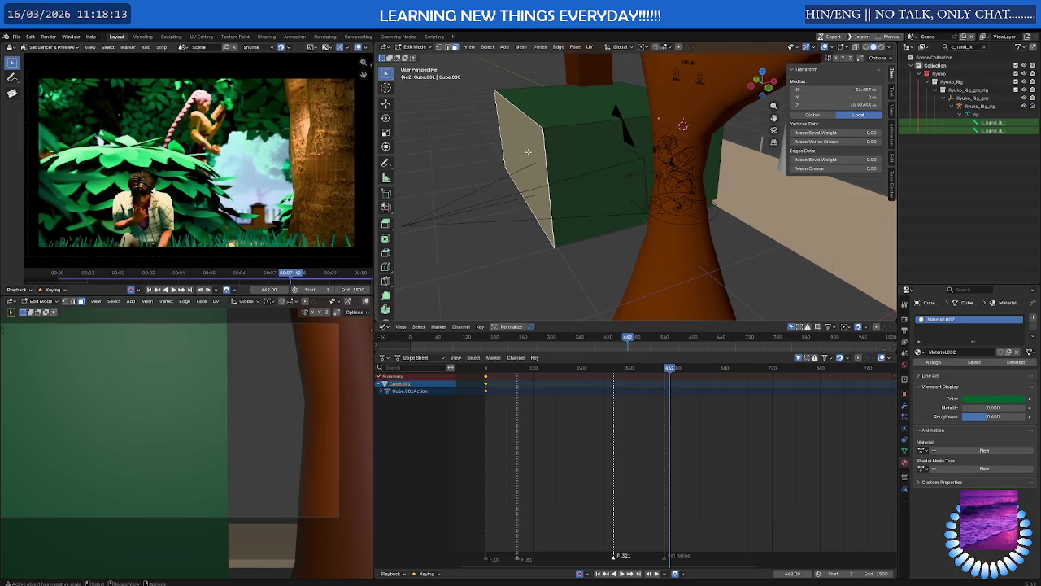
pyautogui.press('g')
pyautogui.press('x')
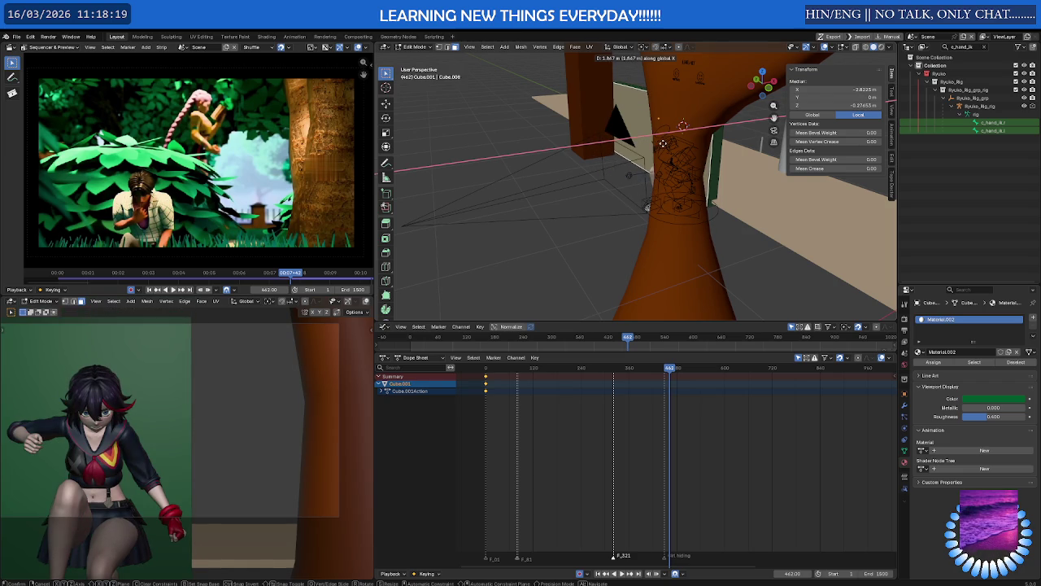
pyautogui.click(663, 143)
pyautogui.moveTo(663, 143); pyautogui.dragTo(767, 150, button='middle')
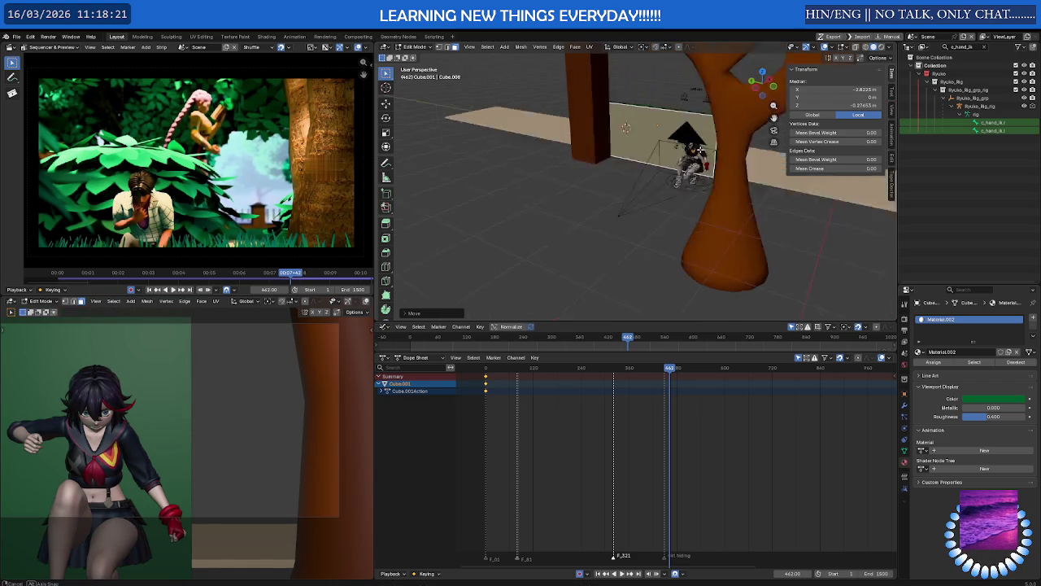
pyautogui.press('Tab')
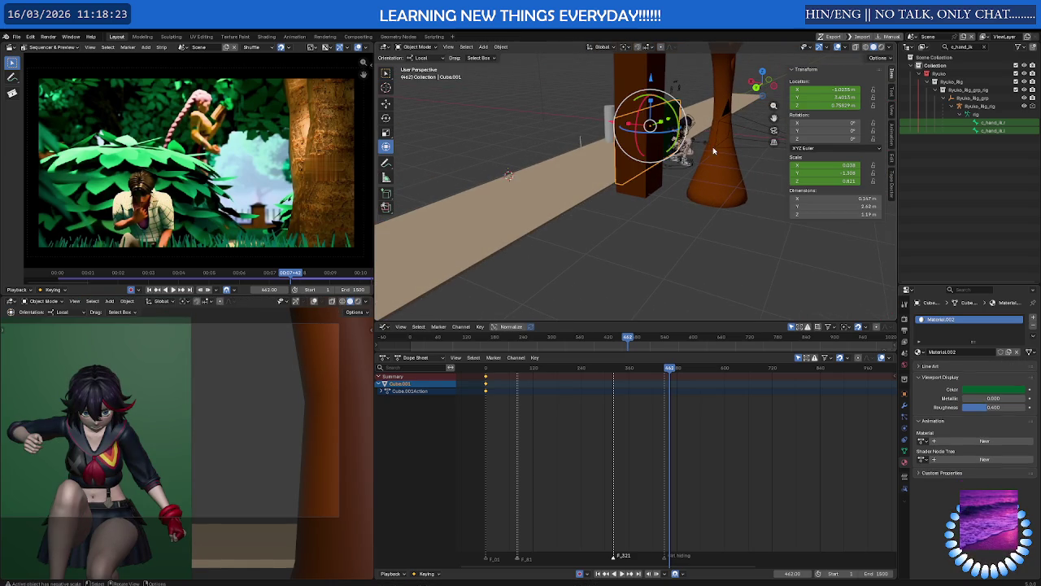
# Play back and scrub through the hiding shot from about frame 321 to check the bush.
pyautogui.press('space')
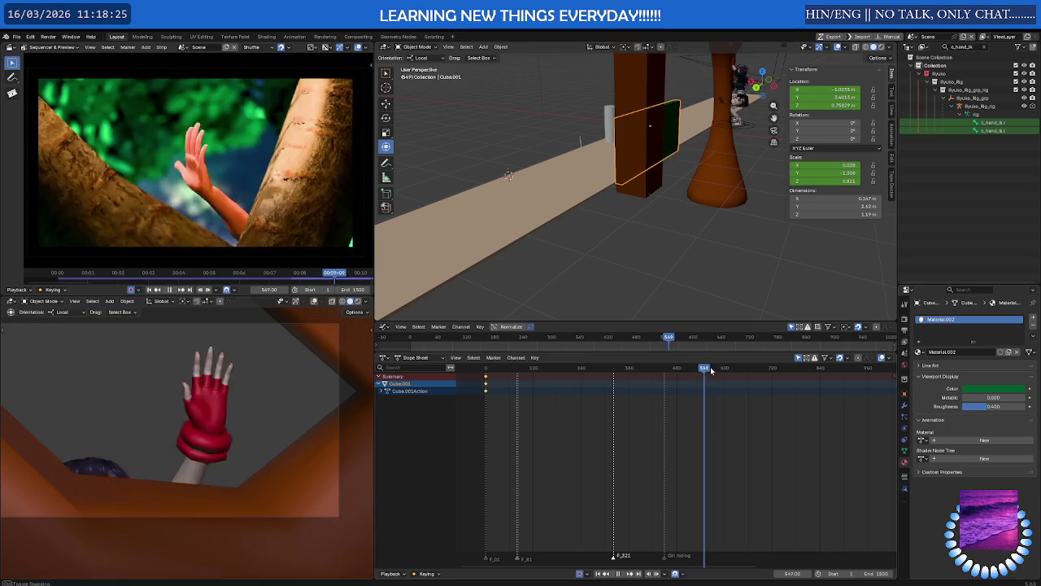
pyautogui.click(614, 379)
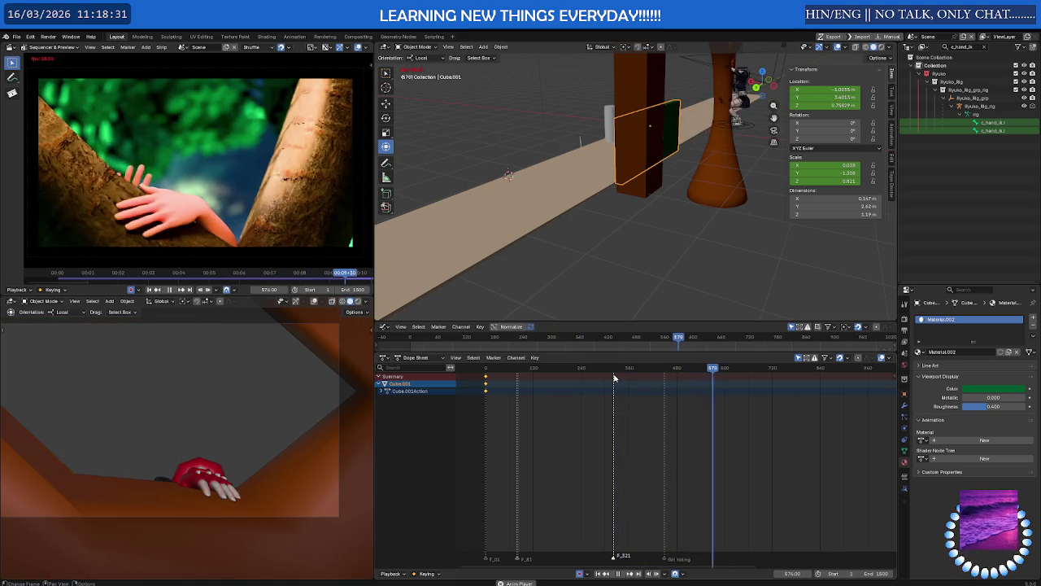
pyautogui.press('space')
pyautogui.press('space')
pyautogui.moveTo(716, 368); pyautogui.dragTo(684, 370)
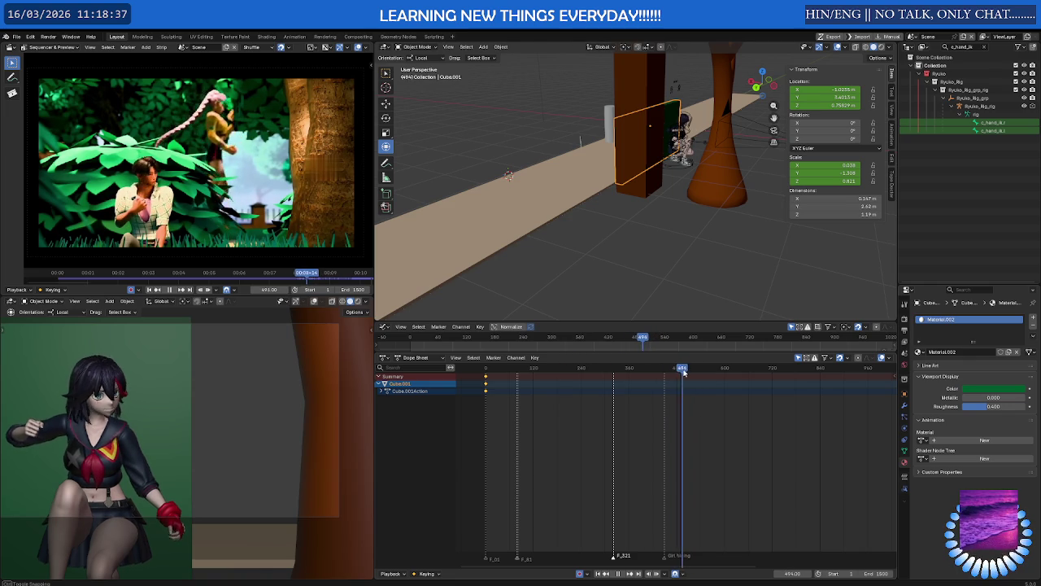
pyautogui.moveTo(684, 370)
pyautogui.mouseDown()
pyautogui.moveTo(726, 372)
pyautogui.moveTo(662, 373)
pyautogui.moveTo(682, 378)
pyautogui.mouseUp()
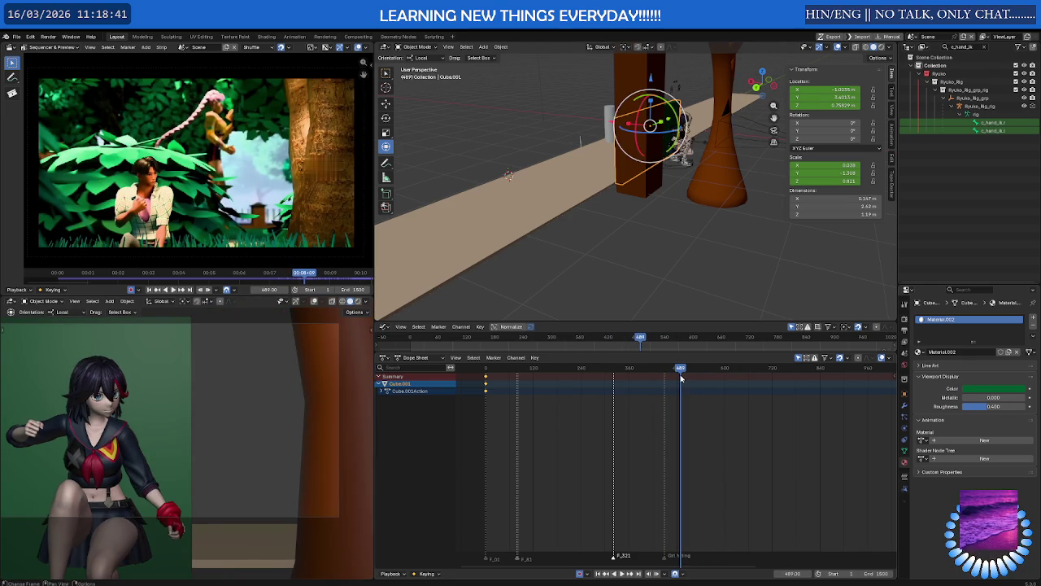
pyautogui.scroll(2, 738, 132)
pyautogui.scroll(3, 738, 132)
pyautogui.scroll(3, 738, 132)
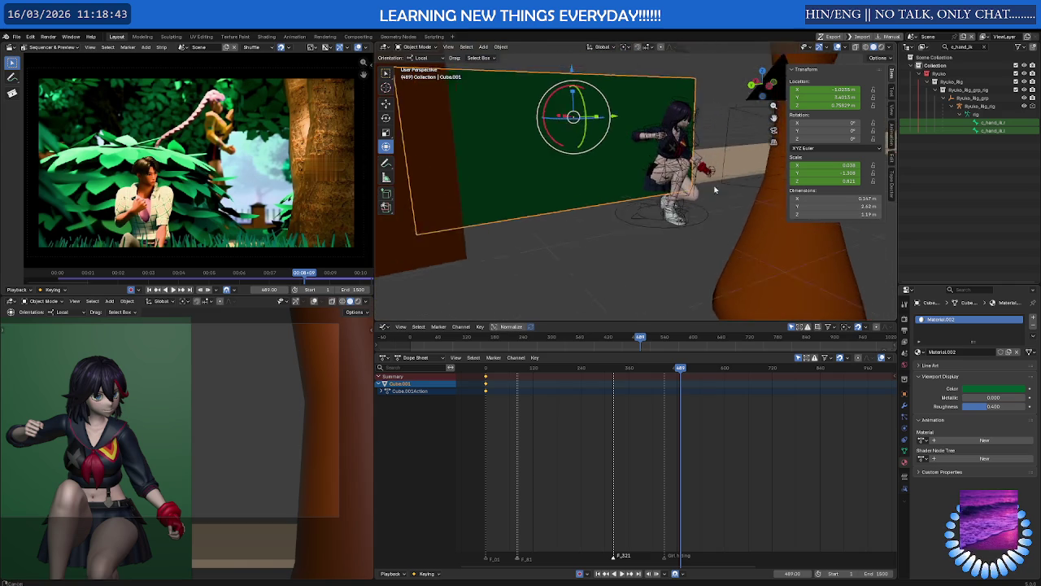
pyautogui.scroll(2, 738, 133)
# Select the girl's rig for posing, then orbit and zoom in on her.
pyautogui.click(639, 144)
pyautogui.moveTo(636, 146); pyautogui.dragTo(618, 145, button='middle')
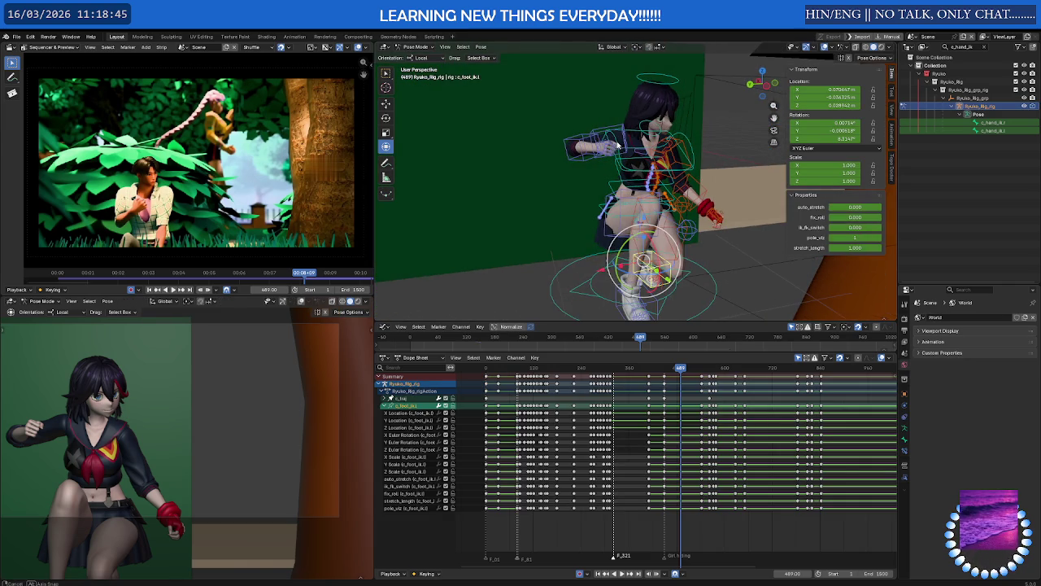
pyautogui.scroll(1, 643, 211)
pyautogui.scroll(1, 643, 211)
pyautogui.scroll(2, 704, 456)
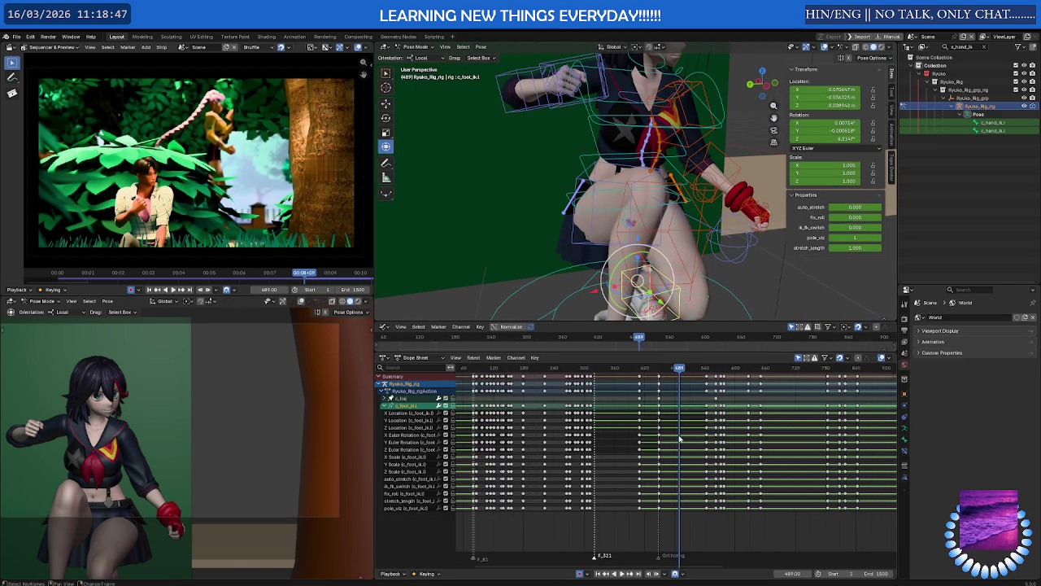
pyautogui.scroll(1, 708, 488)
pyautogui.scroll(1, 708, 499)
# Replay the shot from frame 403 and select the c_arm_fk.r bone.
pyautogui.click(594, 367)
pyautogui.press('space')
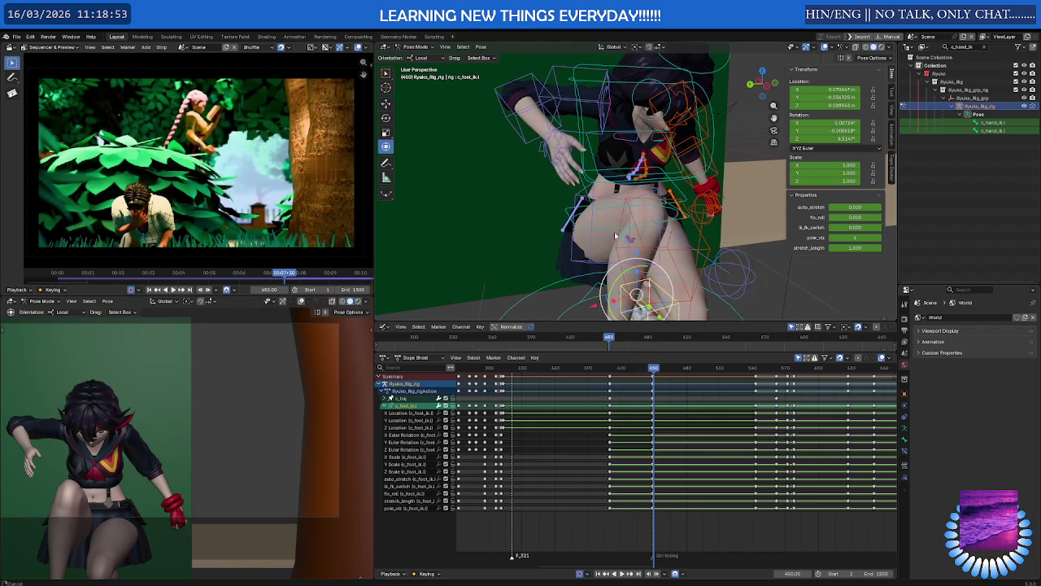
pyautogui.click(559, 80)
pyautogui.scroll(2, 703, 426)
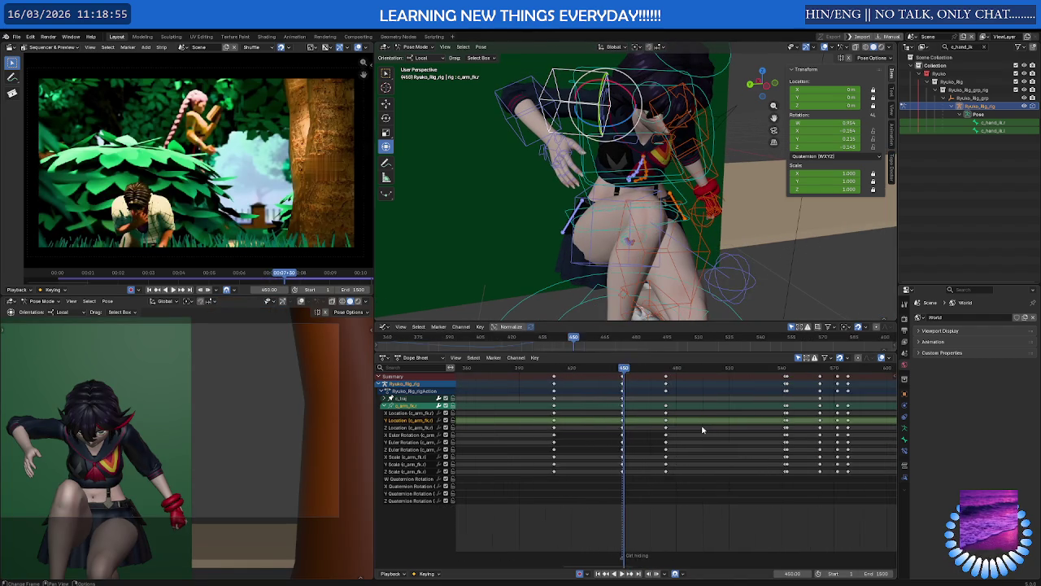
pyautogui.scroll(2, 651, 407)
# At frame 449, rotate the right arm on Y so the hand covers her face.
pyautogui.click(578, 367)
pyautogui.moveTo(577, 367); pyautogui.dragTo(575, 368)
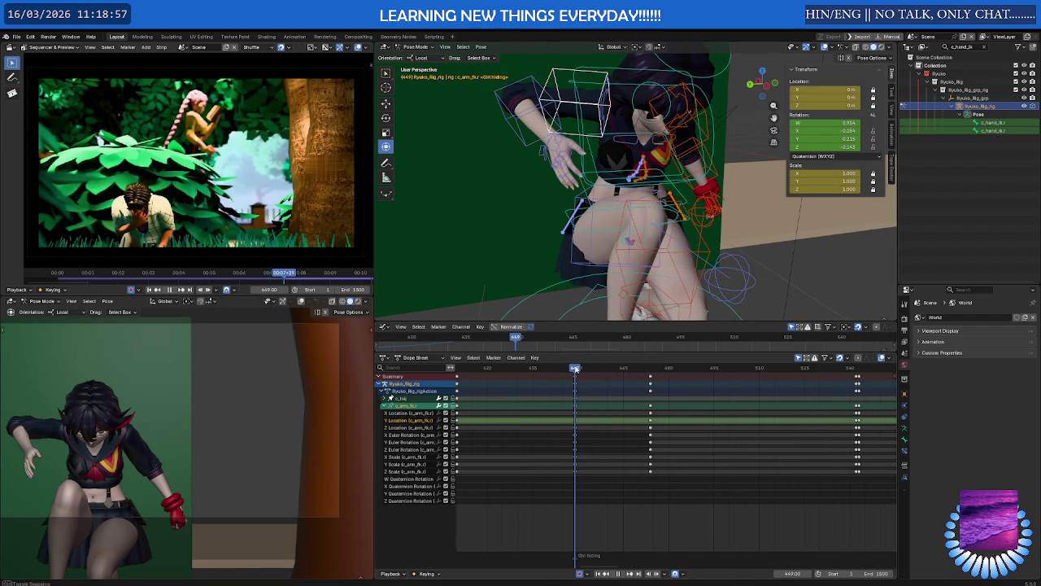
pyautogui.moveTo(569, 195); pyautogui.dragTo(581, 200, button='middle')
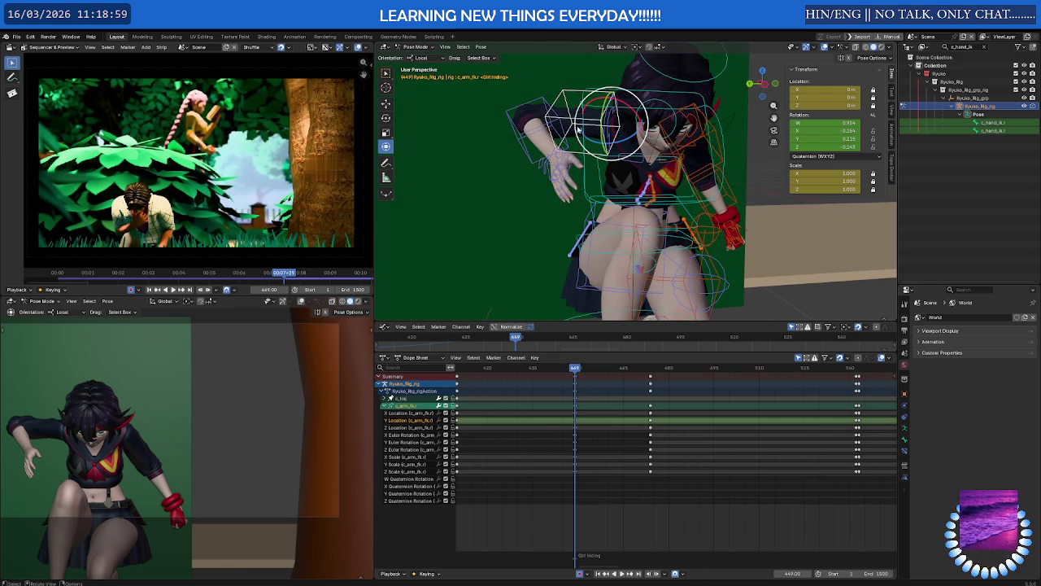
pyautogui.moveTo(578, 128)
pyautogui.mouseDown()
pyautogui.moveTo(635, 152)
pyautogui.moveTo(602, 145)
pyautogui.mouseUp()
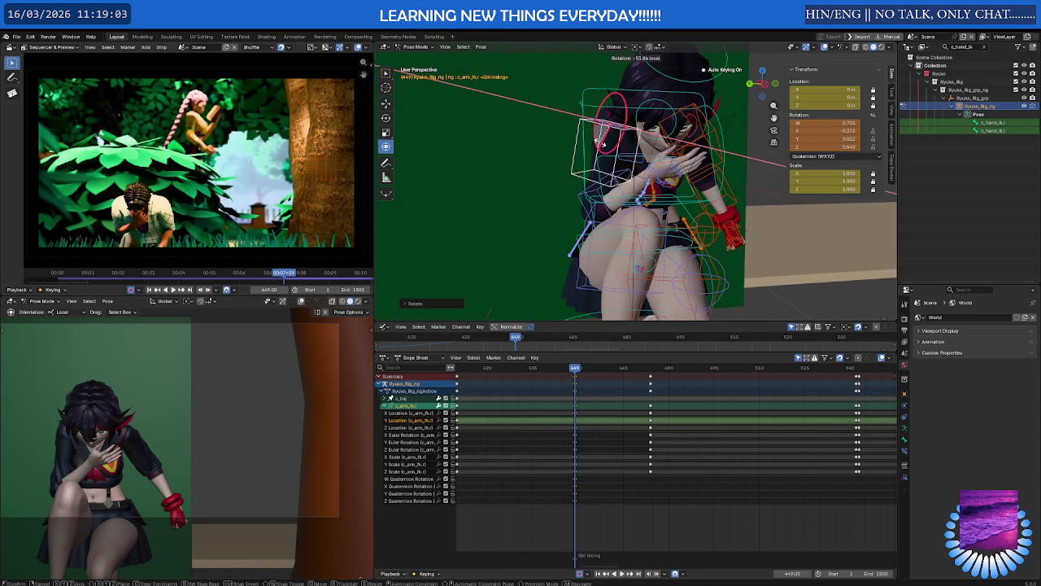
pyautogui.press('y')
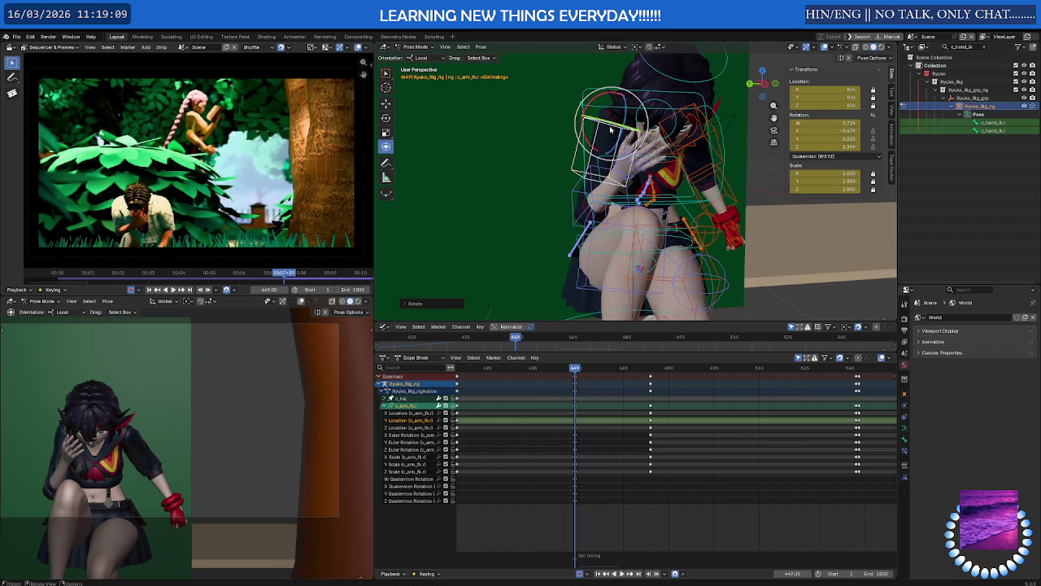
pyautogui.press('z')
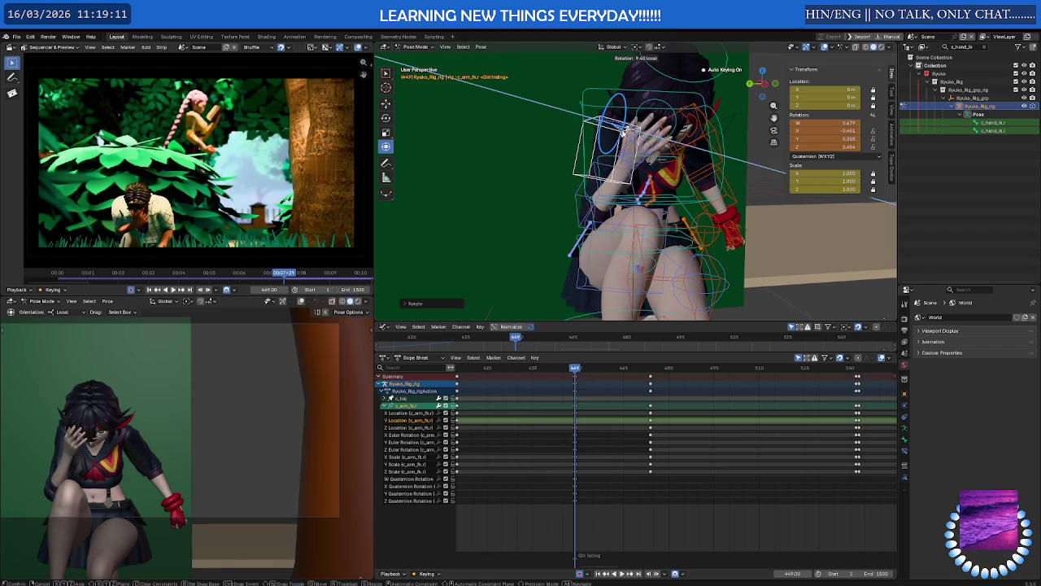
pyautogui.press('y')
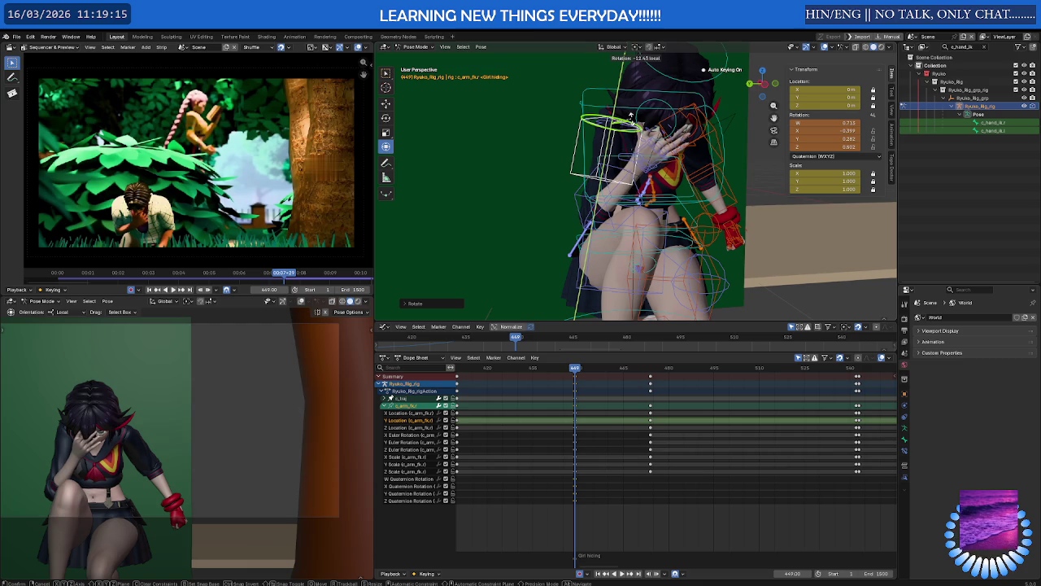
pyautogui.click(632, 118)
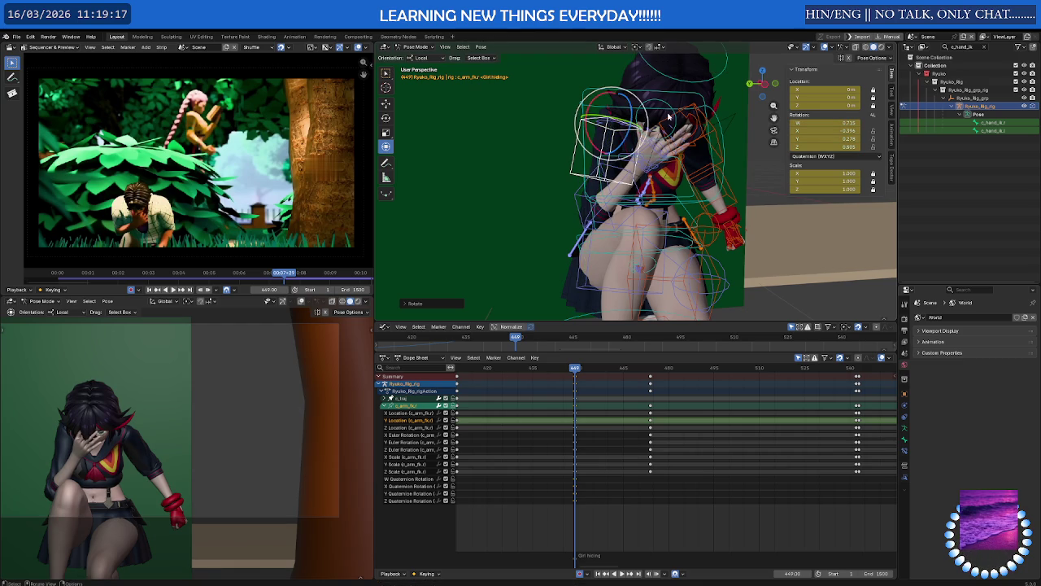
# Zoom and orbit to check the hand over the face, then duplicate the frame 449 keys.
pyautogui.scroll(8, 626, 97)
pyautogui.scroll(-2, 643, 114)
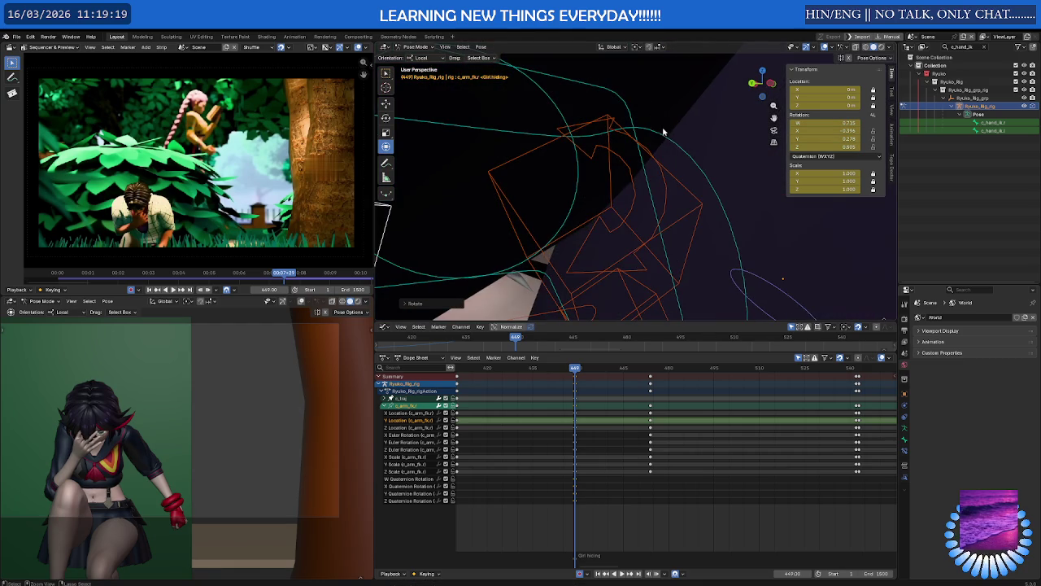
pyautogui.scroll(-2, 684, 155)
pyautogui.scroll(-2, 726, 167)
pyautogui.scroll(-3, 727, 167)
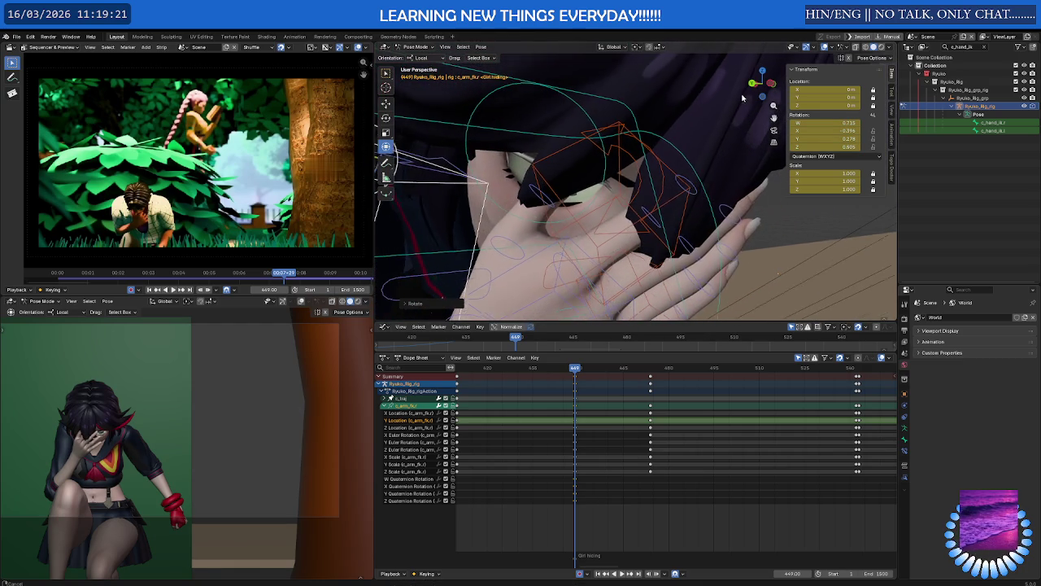
pyautogui.moveTo(726, 168); pyautogui.dragTo(691, 261, button='middle')
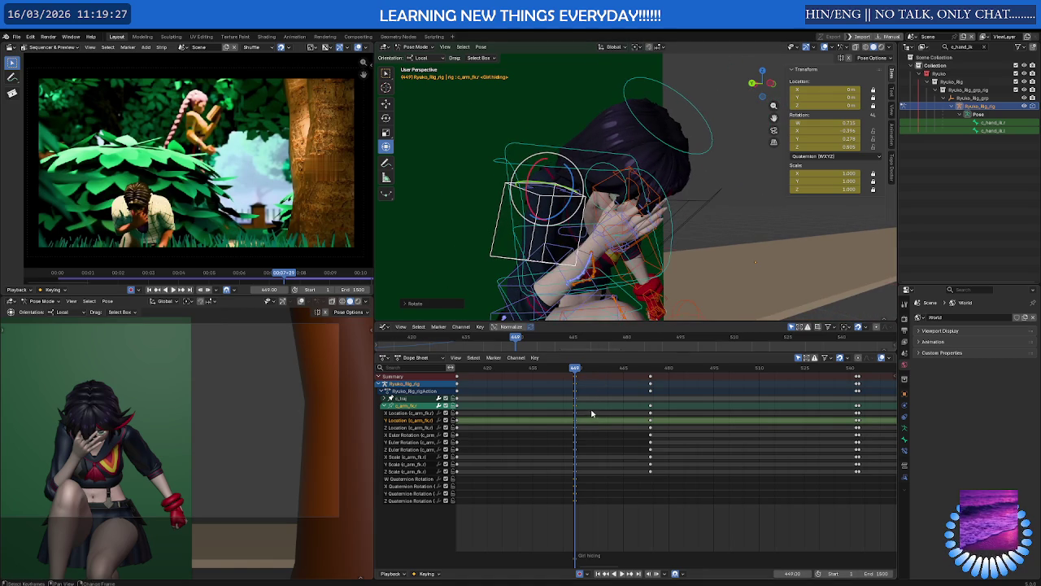
pyautogui.hotkey('shift', 'd')
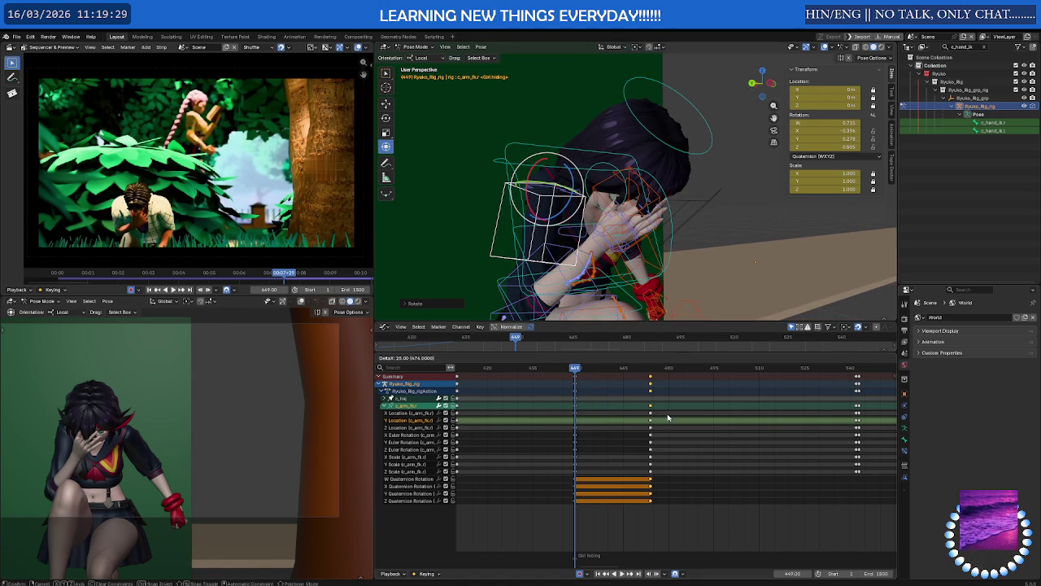
# Place the duplicated arm keys at frame 474 and play back to check the held pose.
pyautogui.click(667, 415)
pyautogui.press('space')
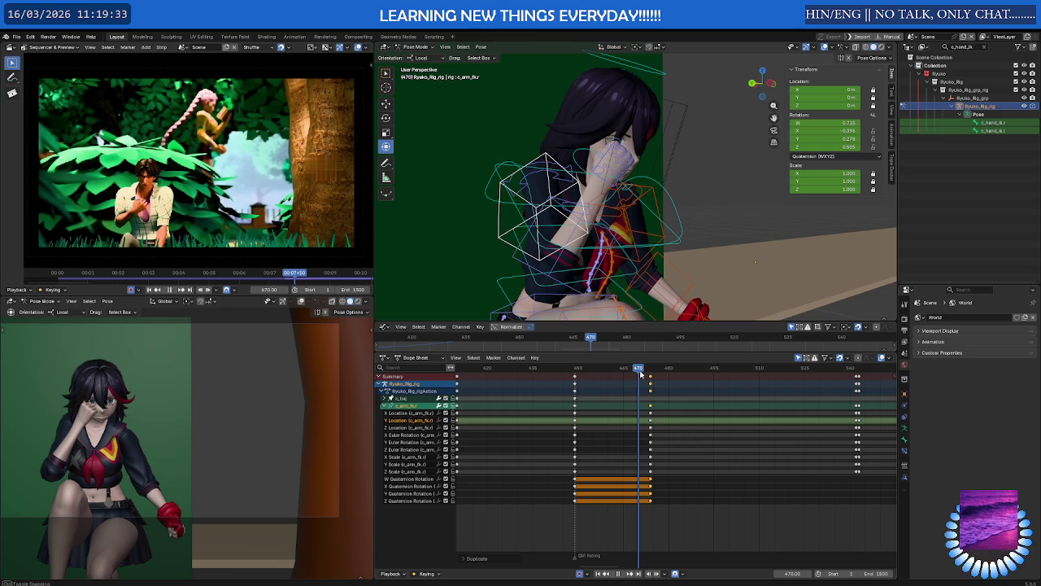
pyautogui.moveTo(640, 370)
pyautogui.mouseDown()
pyautogui.moveTo(595, 374)
pyautogui.moveTo(592, 450)
pyautogui.mouseUp()
pyautogui.press('space')
# Shift the later c_ikg keys 25 frames later and play back the new timing.
pyautogui.click(599, 399)
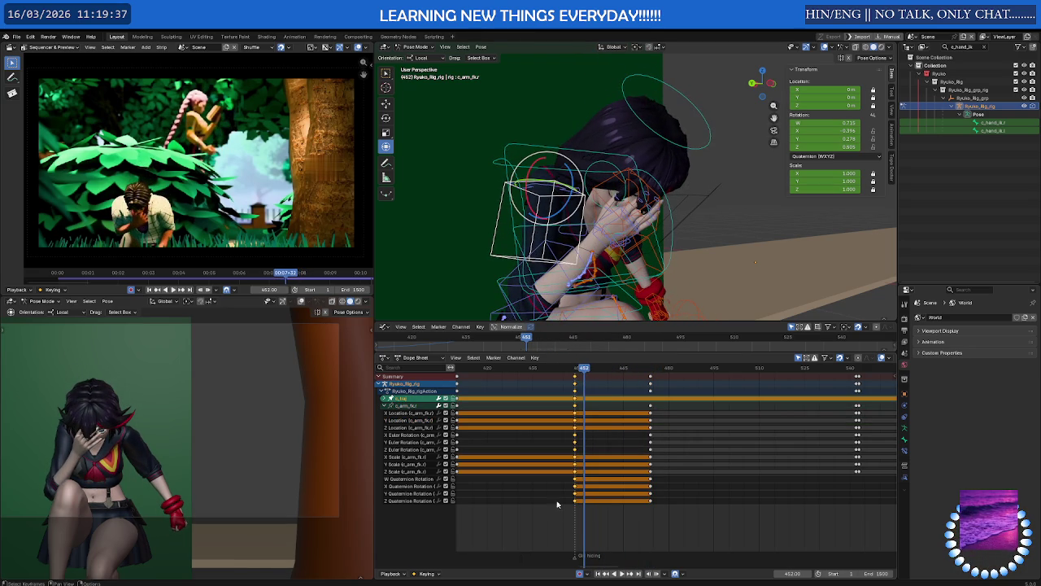
pyautogui.press('g')
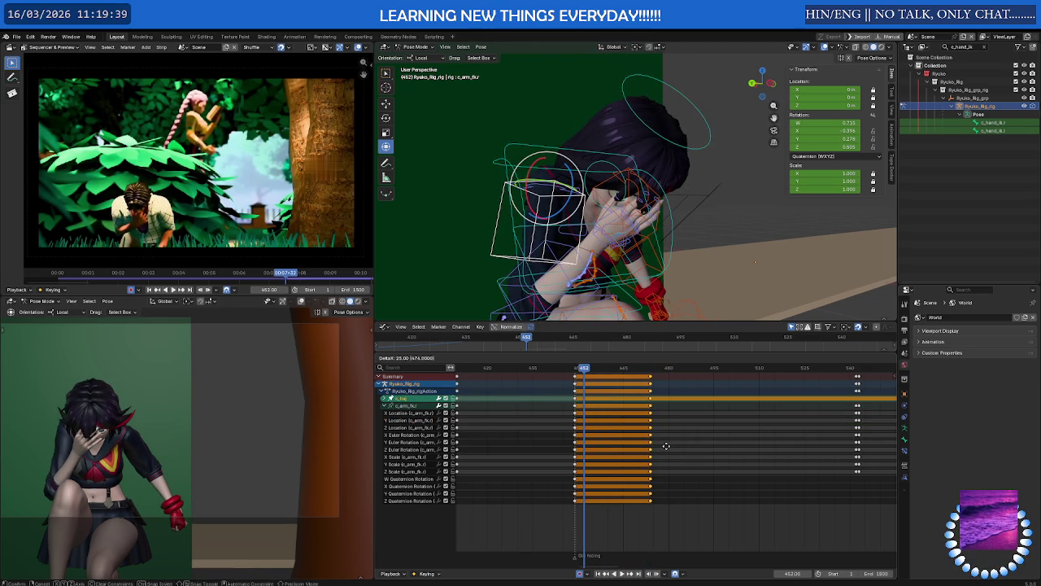
pyautogui.click(666, 446)
pyautogui.press('space')
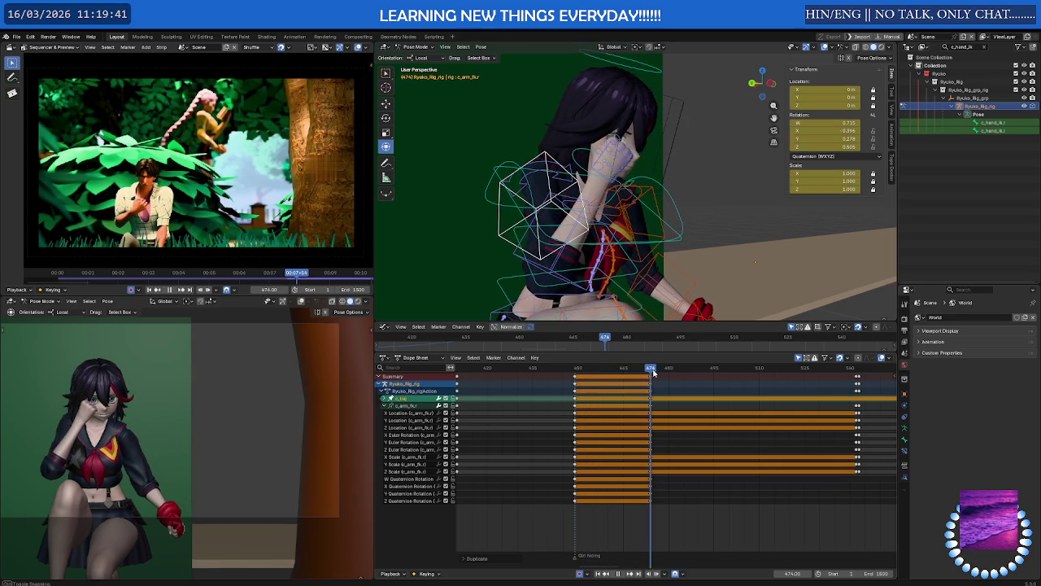
# Scrub from frame 453 through 465 to 474, orbiting to review the pose.
pyautogui.moveTo(651, 375); pyautogui.dragTo(587, 381)
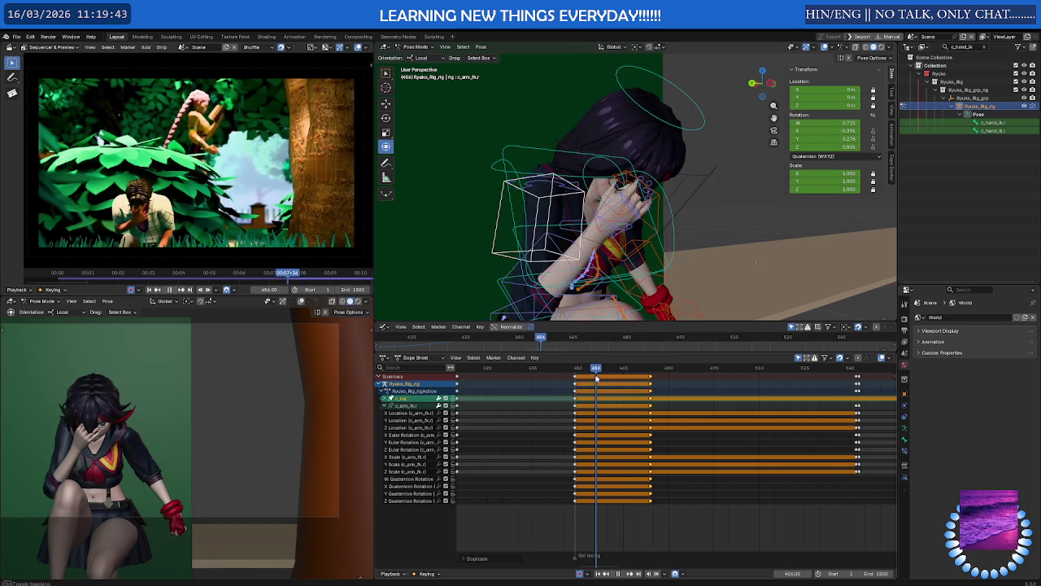
pyautogui.moveTo(602, 212)
pyautogui.mouseDown(button='middle')
pyautogui.moveTo(622, 235)
pyautogui.moveTo(617, 293)
pyautogui.mouseUp(button='middle')
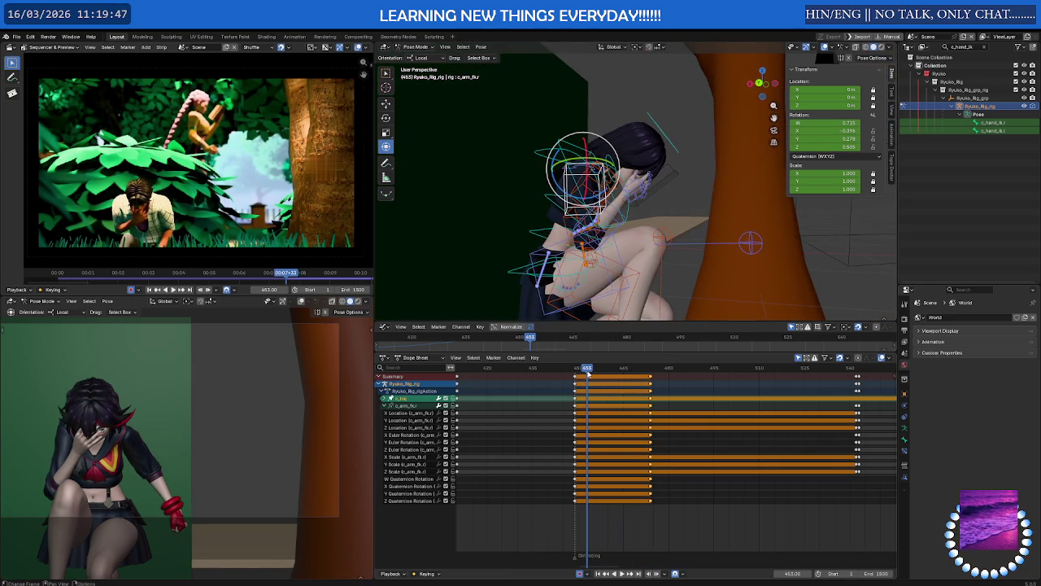
pyautogui.moveTo(588, 375); pyautogui.dragTo(621, 376)
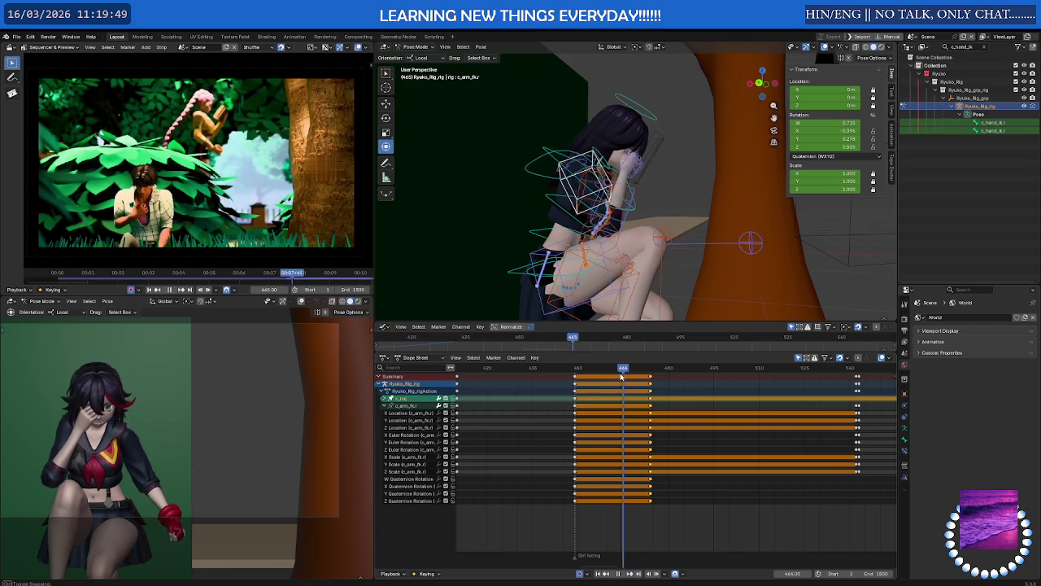
pyautogui.moveTo(621, 376); pyautogui.dragTo(651, 380)
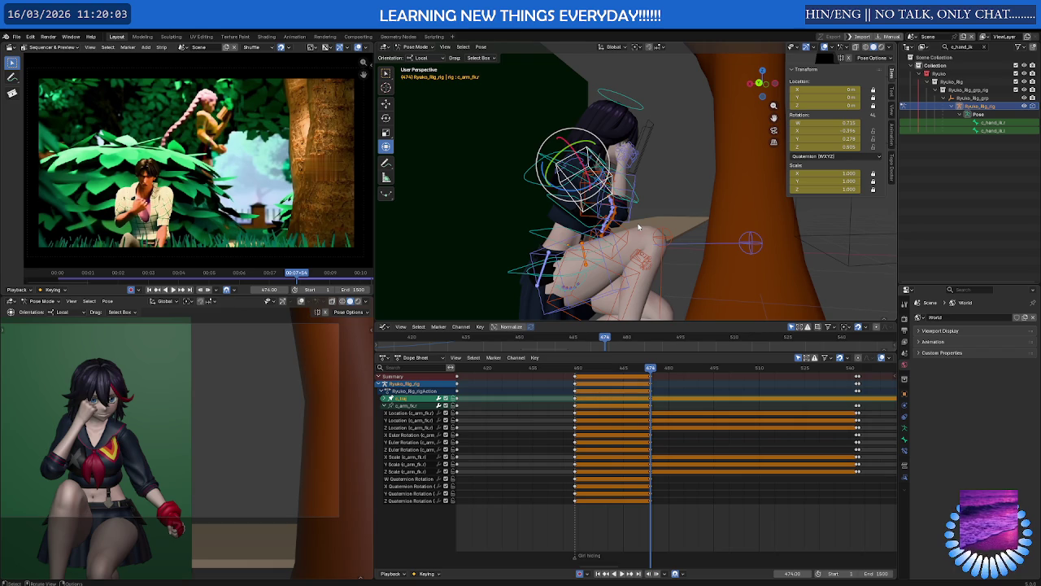
# Inspect the c_spine_master.x and c_spine_03.x bones from front and side views.
pyautogui.moveTo(603, 109); pyautogui.dragTo(544, 159, button='middle')
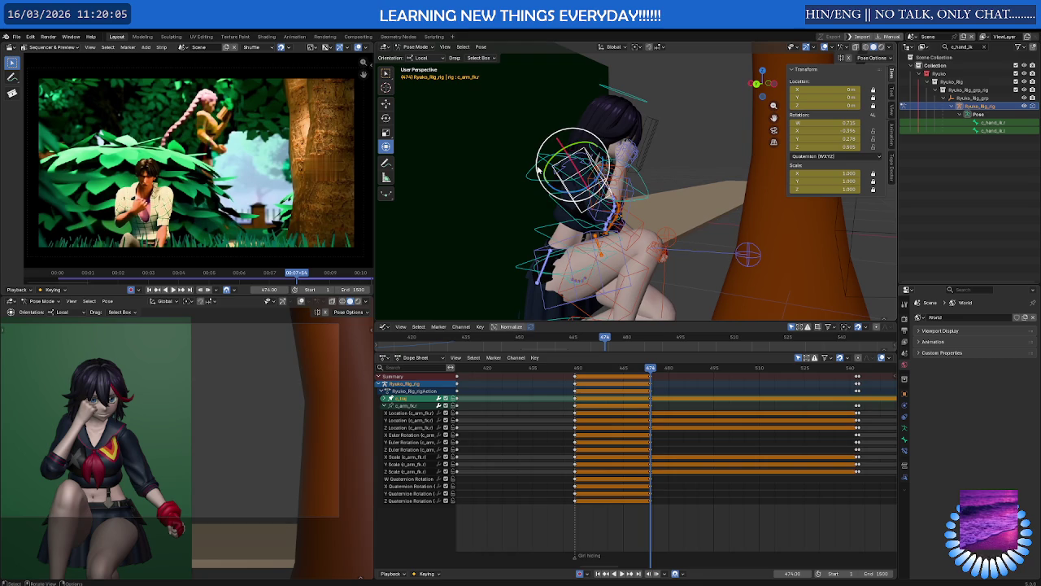
pyautogui.click(545, 159)
pyautogui.click(550, 165)
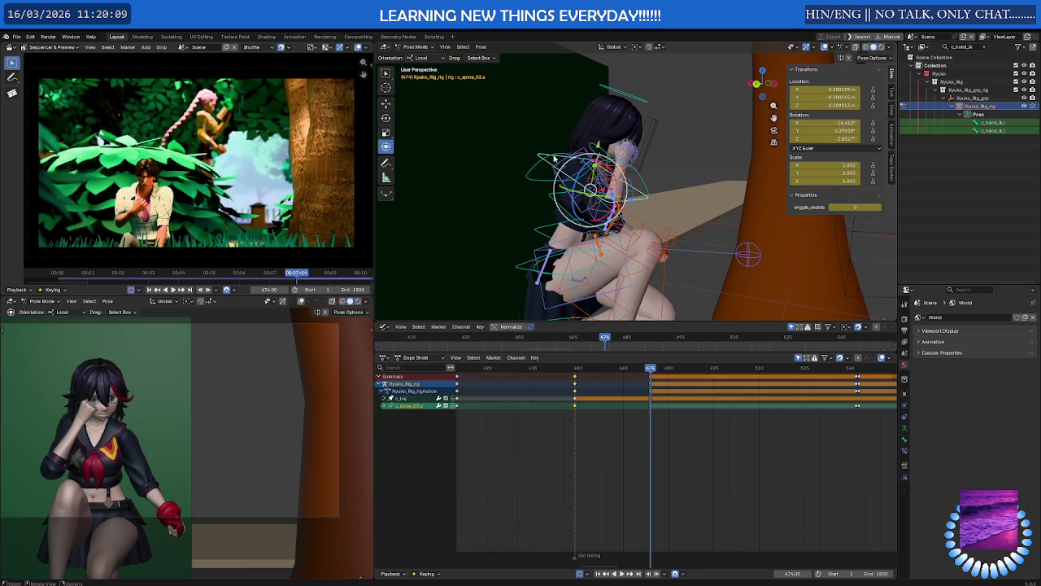
pyautogui.click(569, 156)
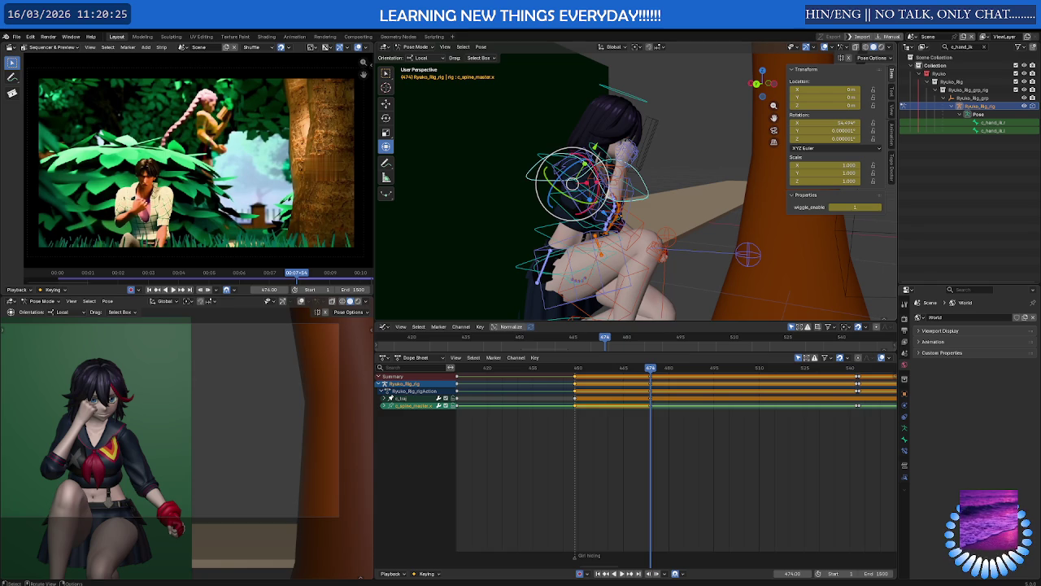
pyautogui.moveTo(572, 184)
pyautogui.mouseDown(button='middle')
pyautogui.moveTo(599, 218)
pyautogui.moveTo(632, 194)
pyautogui.mouseUp(button='middle')
pyautogui.hotkey('shift', 'alt', 'z')
# Select then deselect c_arm_fk.r and enlarge the graph editor area.
pyautogui.click(597, 161)
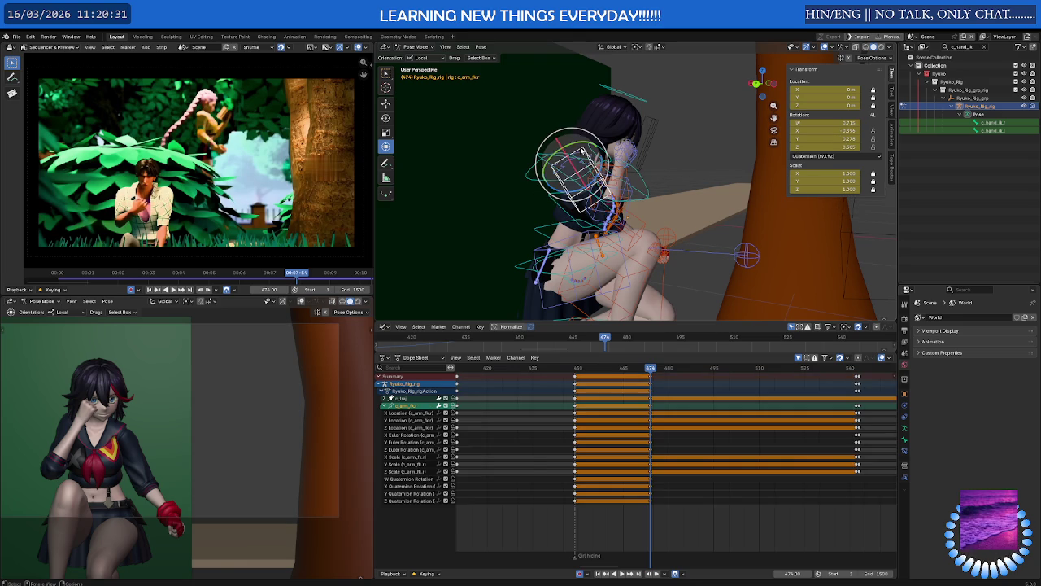
pyautogui.click(654, 318)
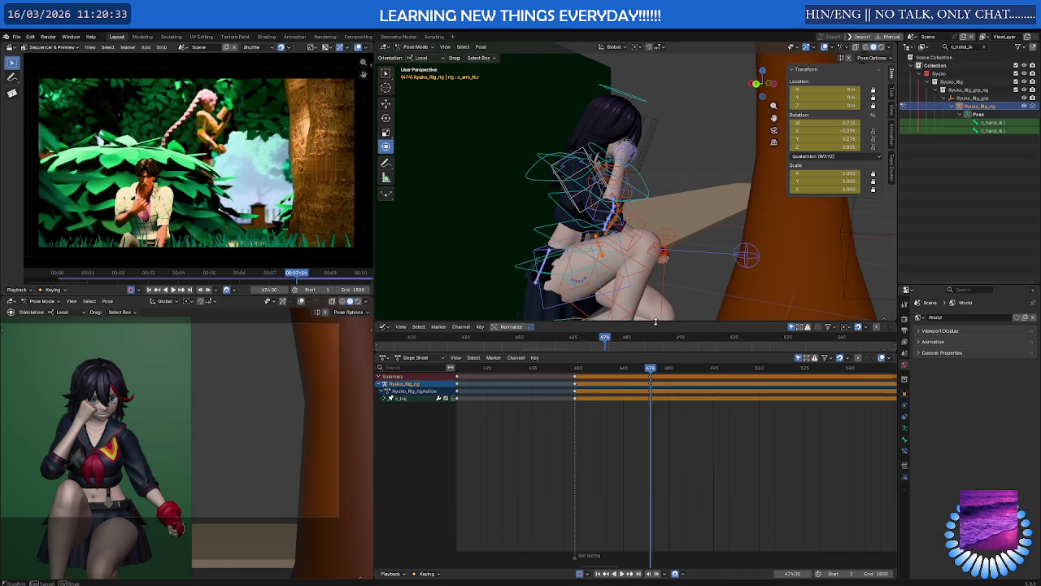
pyautogui.moveTo(656, 321); pyautogui.dragTo(654, 242)
# Enlarge the graph editor further, show c_arm_fk.r's curves, and go to frame 461.
pyautogui.moveTo(654, 353); pyautogui.dragTo(655, 476)
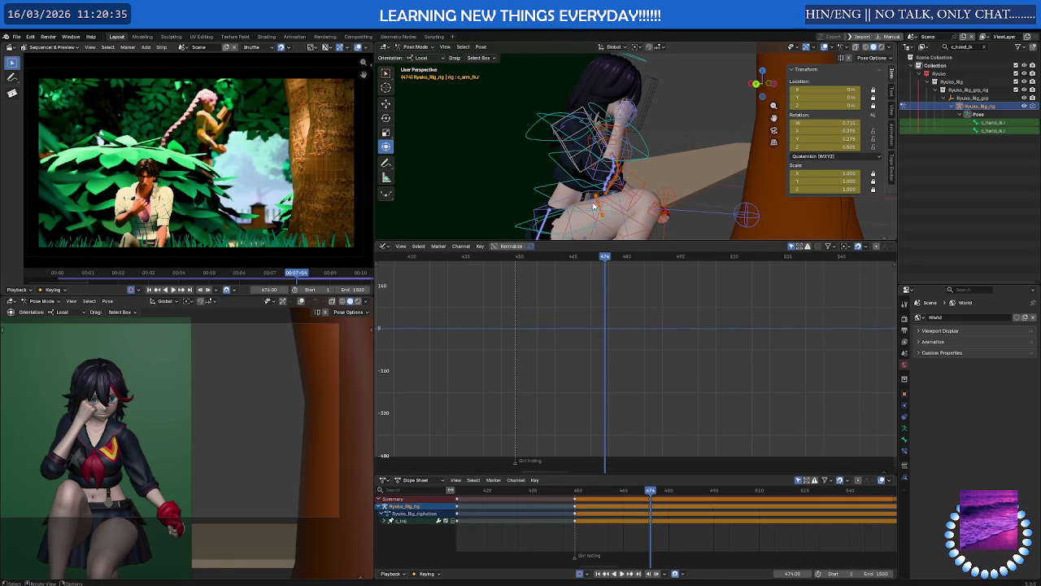
pyautogui.click(589, 122)
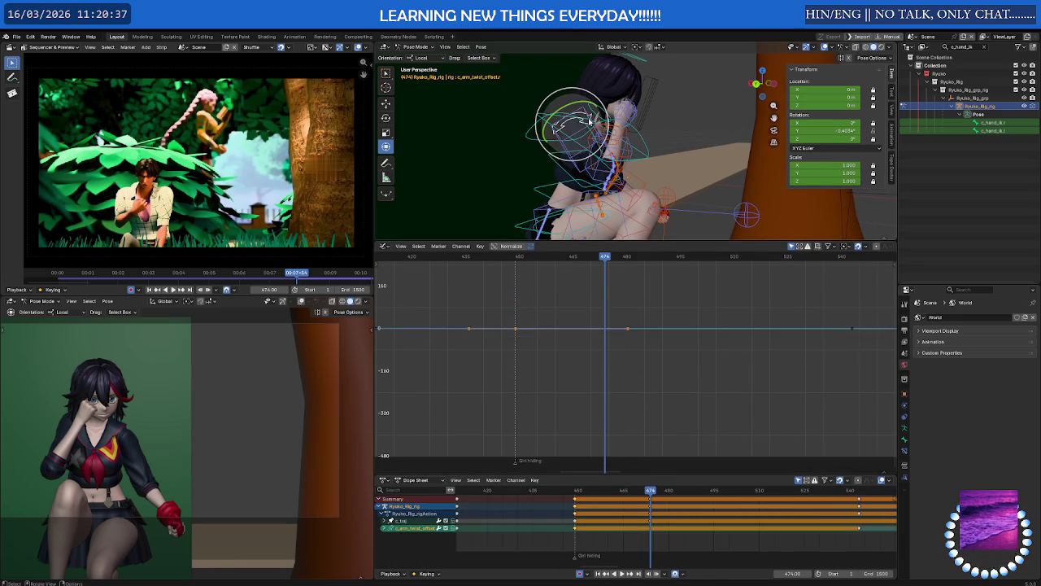
pyautogui.click(590, 121)
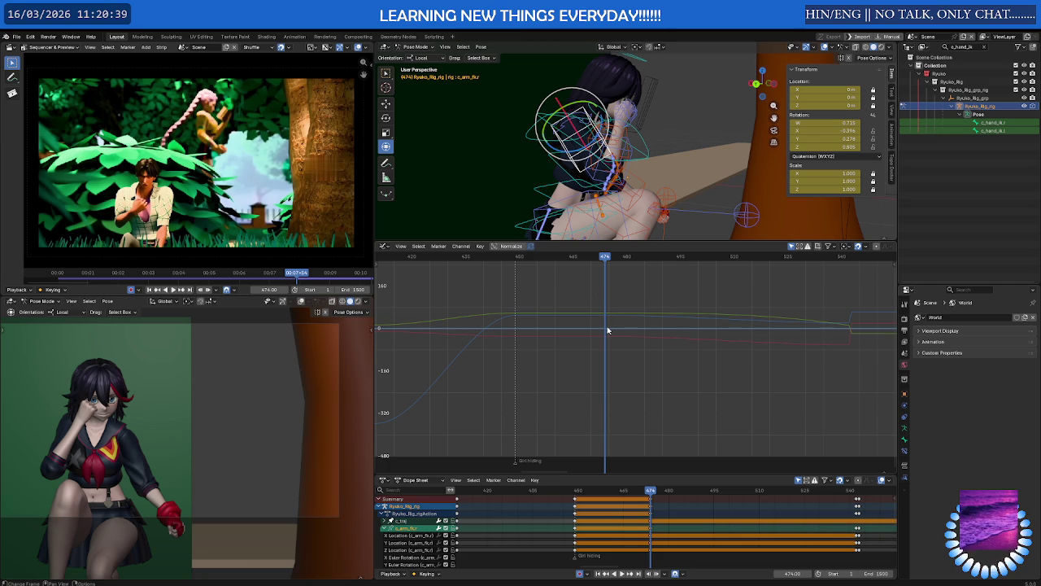
pyautogui.moveTo(650, 492)
pyautogui.mouseDown()
pyautogui.moveTo(588, 498)
pyautogui.moveTo(615, 500)
pyautogui.mouseUp()
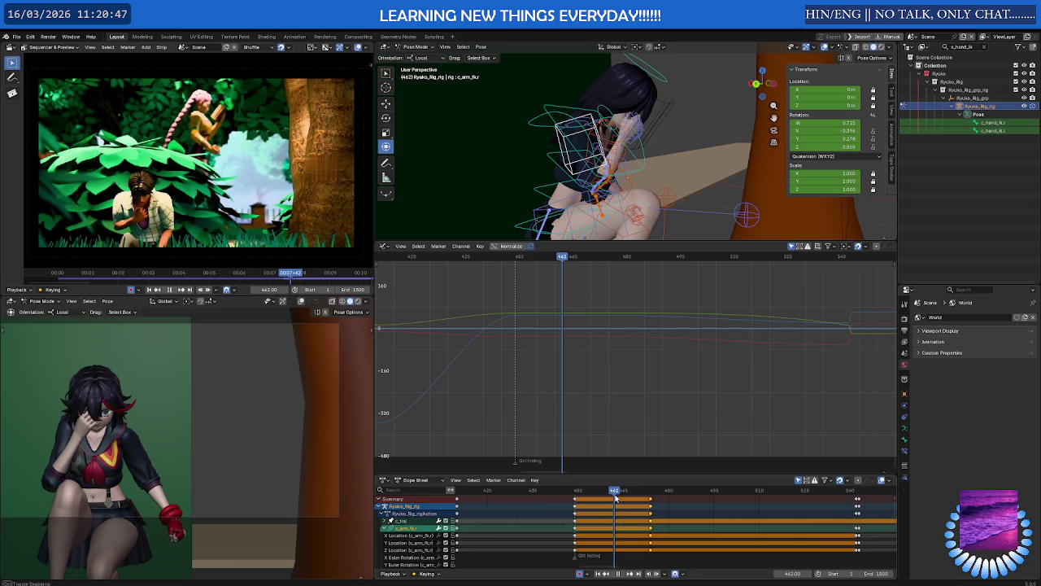
# Rotate c_spine_master.x on X to about 31.6°, leaning the upper body.
pyautogui.click(551, 111)
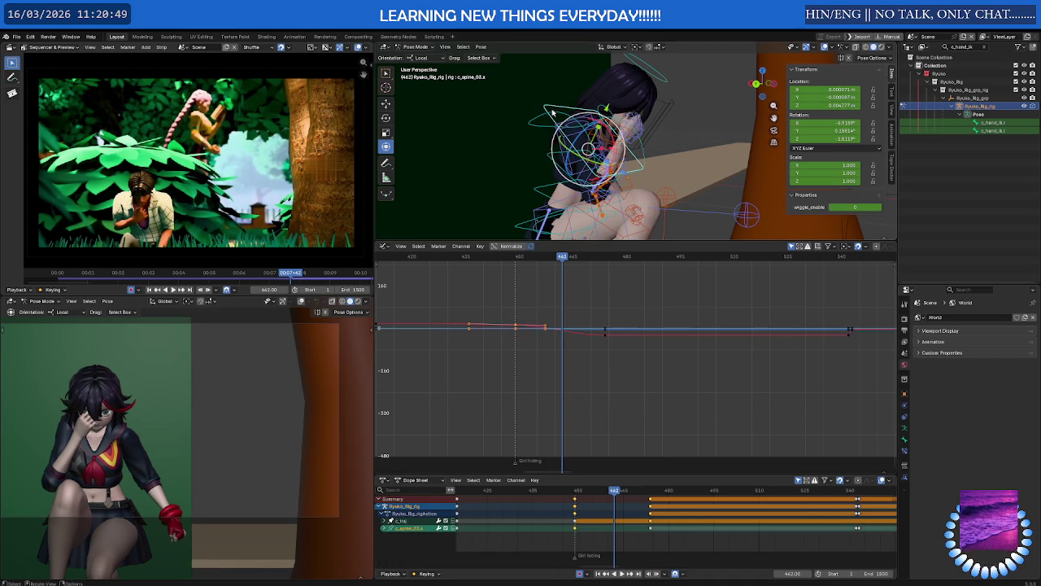
pyautogui.press('r')
pyautogui.press('x')
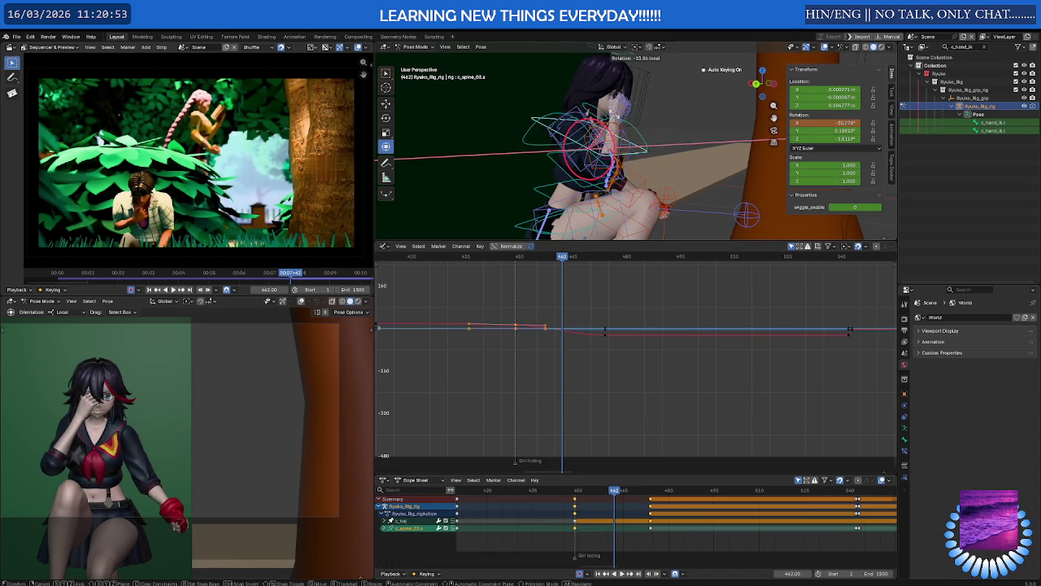
pyautogui.press('Escape')
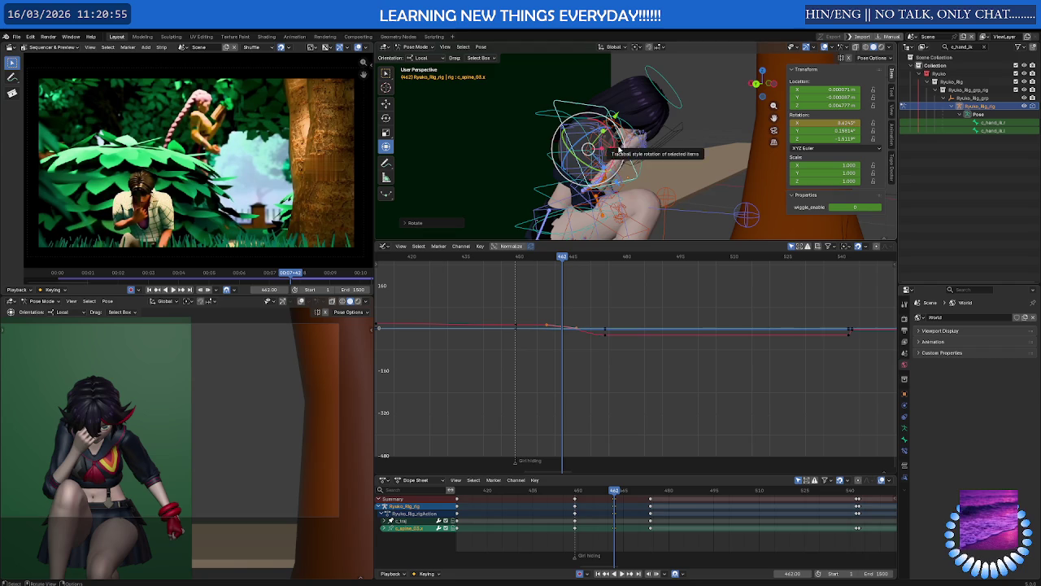
pyautogui.click(595, 162)
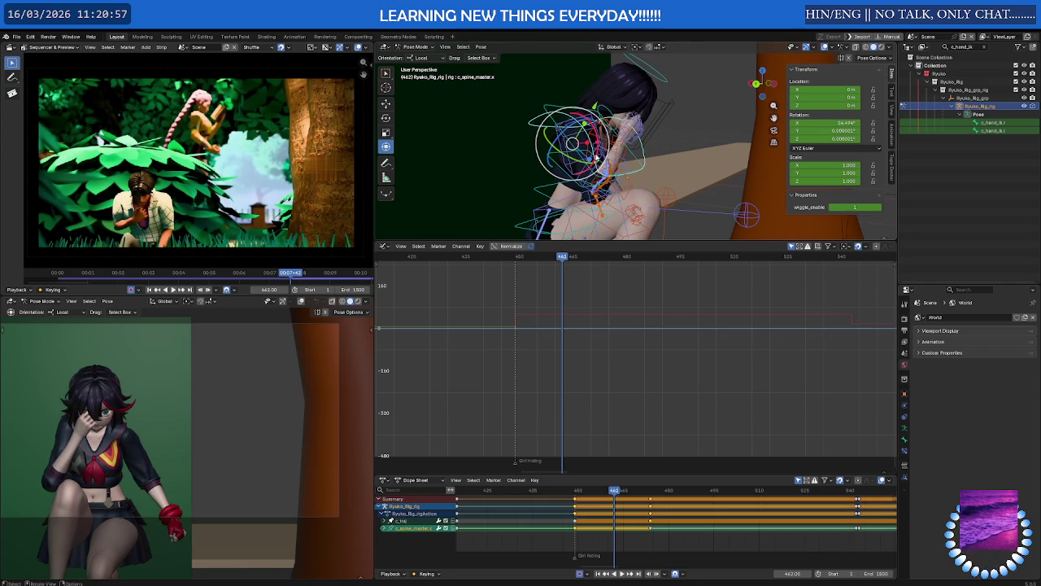
pyautogui.press('r')
pyautogui.press('x')
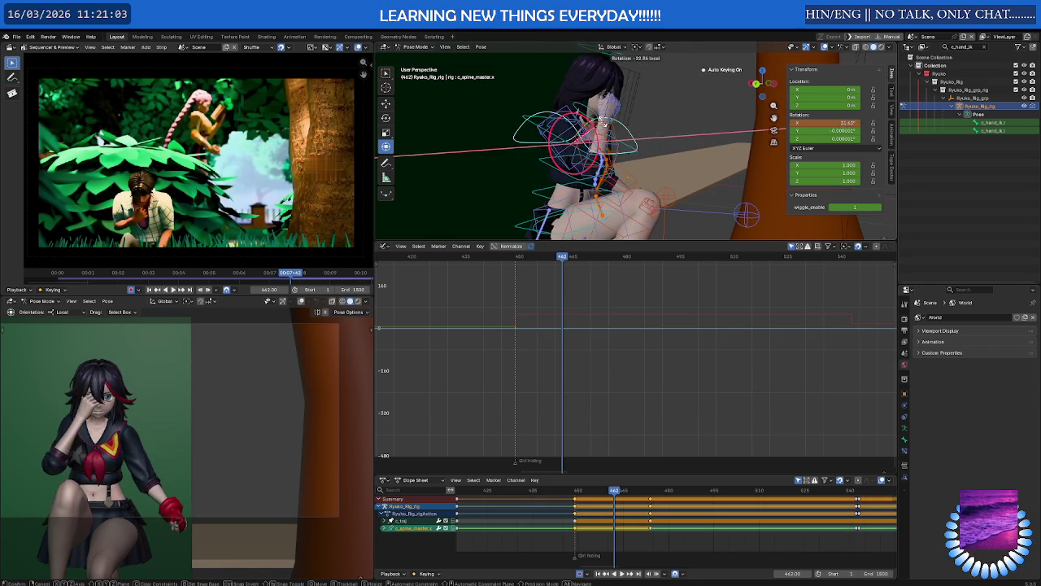
pyautogui.click(562, 124)
# Try a cancelled c_spine_03.x rotation, then reselect the right arm bone c_arm_fk.r.
pyautogui.click(545, 108)
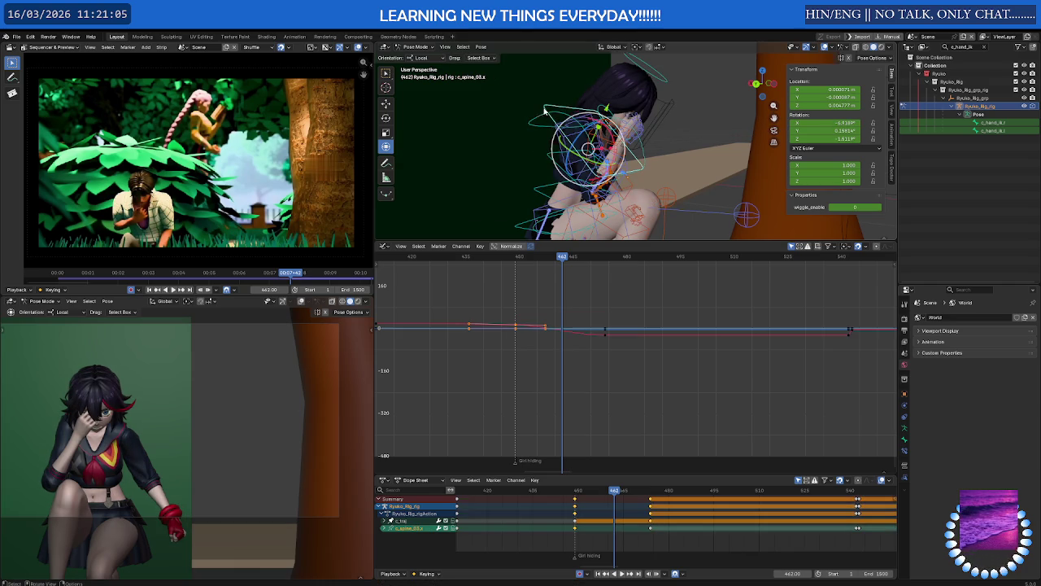
pyautogui.press('r')
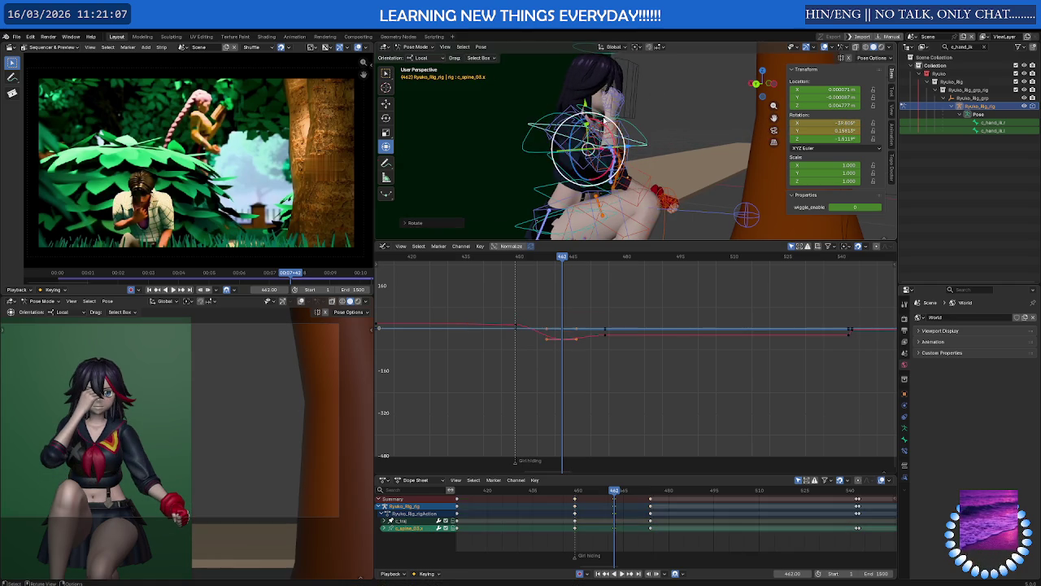
pyautogui.rightClick(604, 119)
pyautogui.click(604, 120)
pyautogui.click(603, 120)
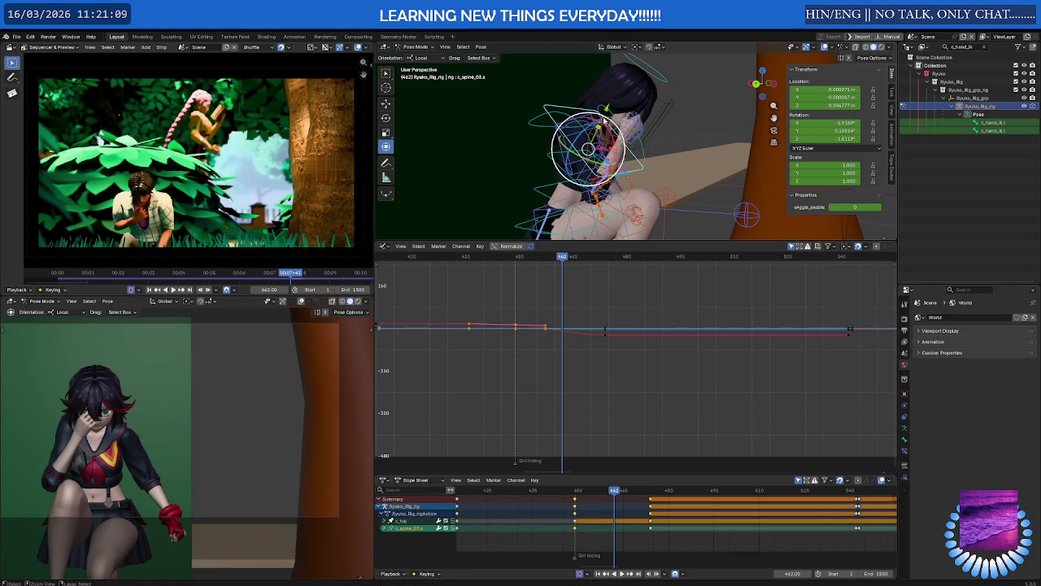
pyautogui.moveTo(599, 183); pyautogui.dragTo(603, 162, button='middle')
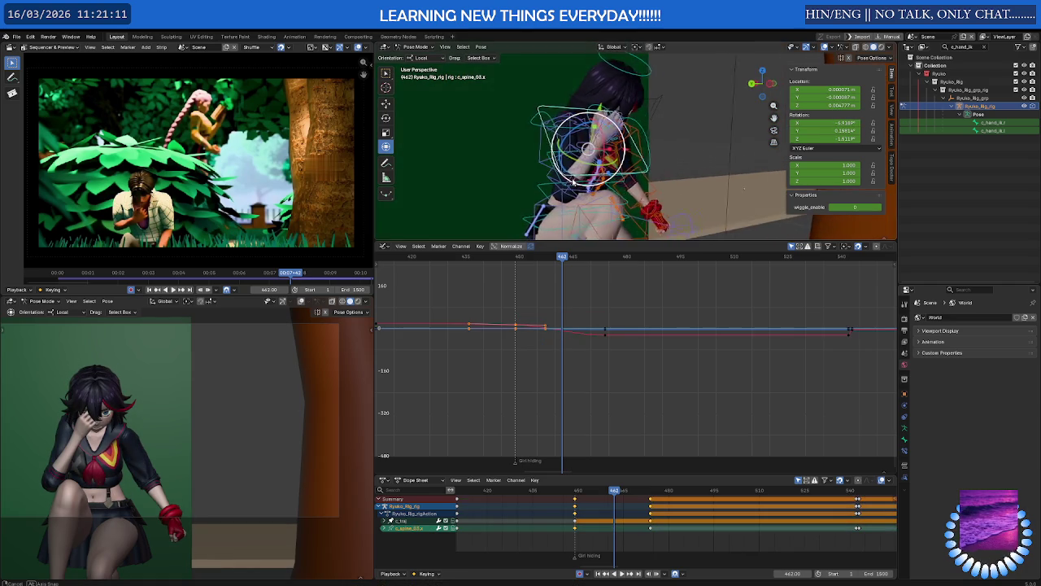
pyautogui.click(597, 128)
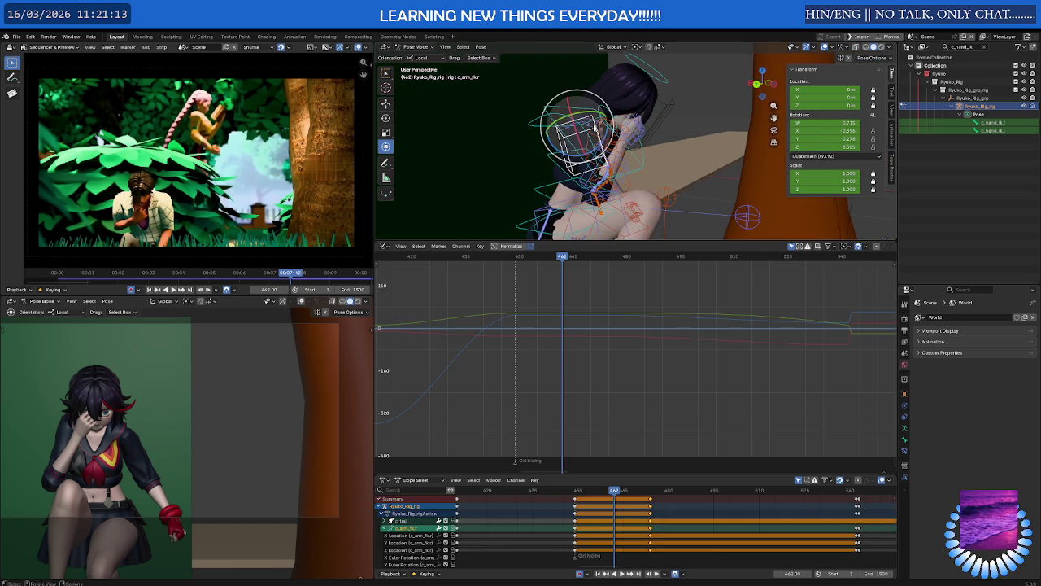
# Try and cancel a fingers_grasp change on c_hand_fk.r, then review the hand at frame 452.
pyautogui.click(630, 124)
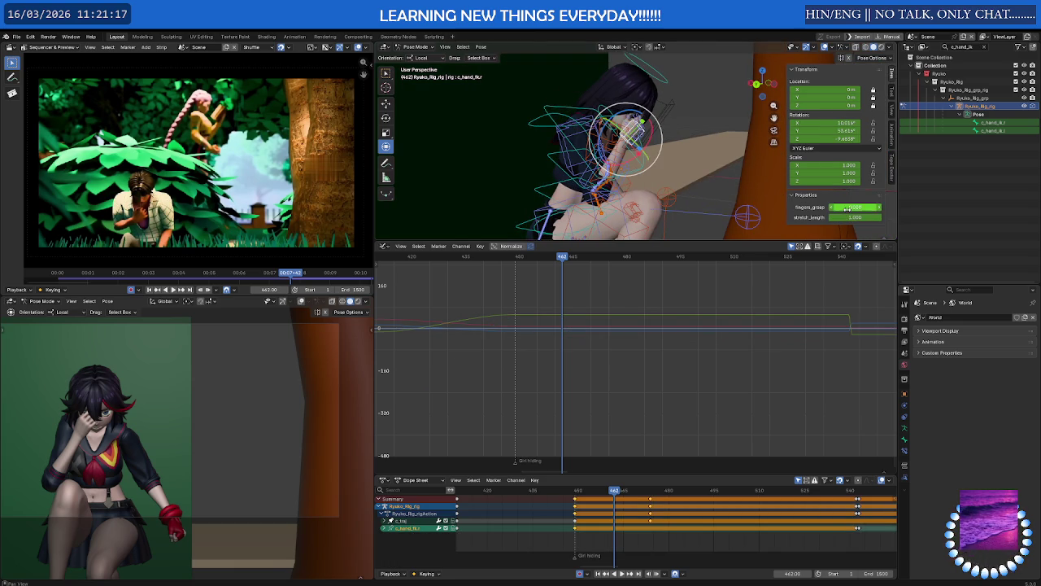
pyautogui.moveTo(856, 207); pyautogui.dragTo(872, 207)
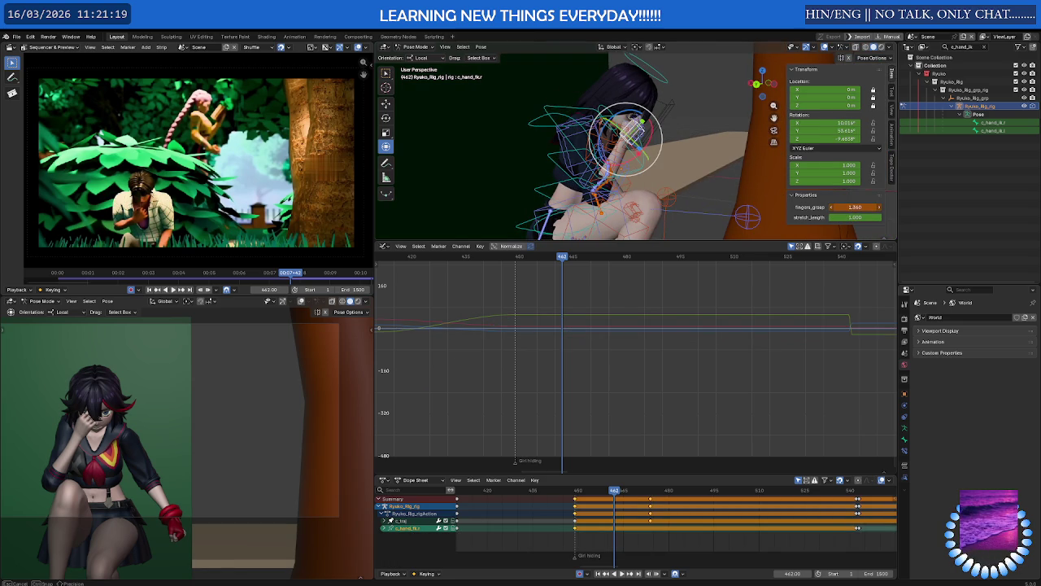
pyautogui.press('Escape')
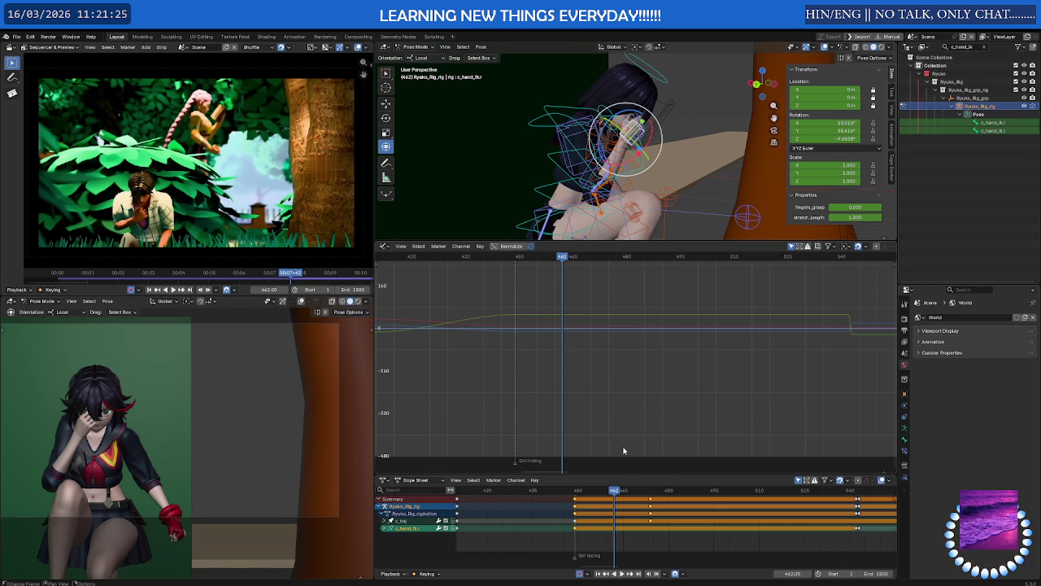
pyautogui.moveTo(614, 494)
pyautogui.mouseDown()
pyautogui.moveTo(575, 495)
pyautogui.moveTo(646, 495)
pyautogui.mouseUp()
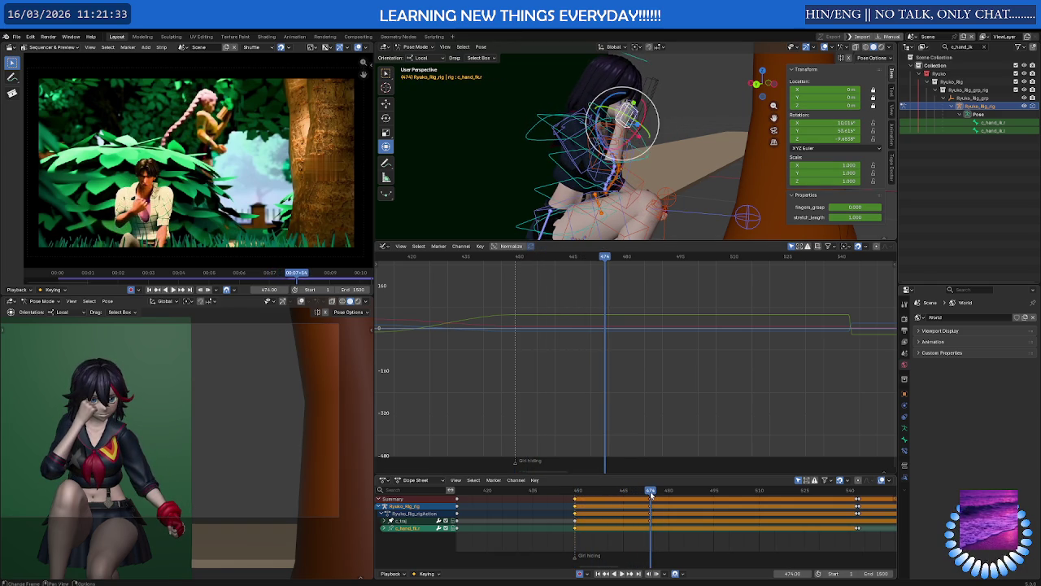
pyautogui.moveTo(605, 116)
pyautogui.mouseDown(button='middle')
pyautogui.moveTo(616, 100)
pyautogui.moveTo(648, 105)
pyautogui.mouseUp(button='middle')
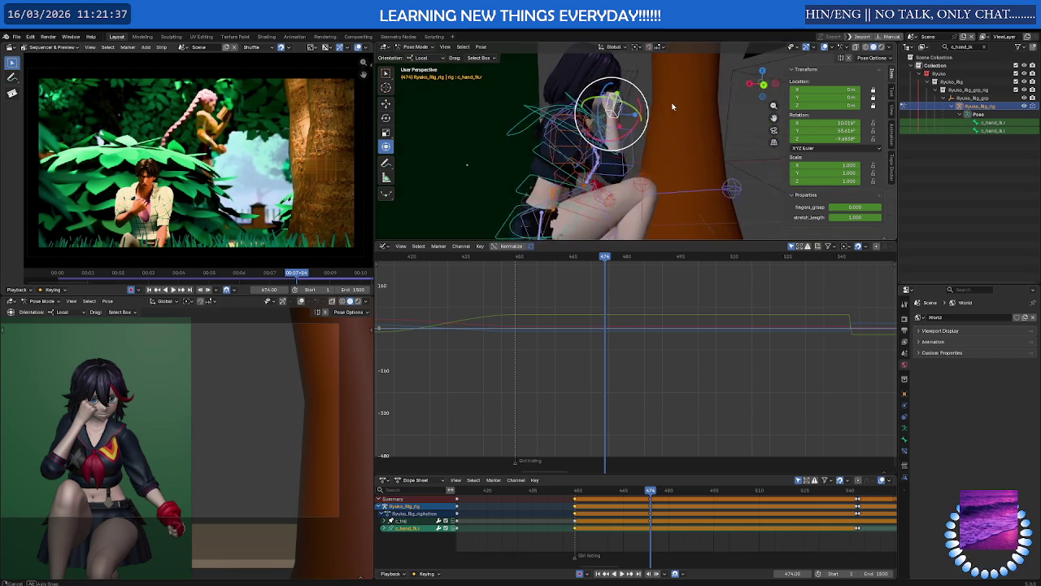
pyautogui.moveTo(649, 105); pyautogui.dragTo(588, 130)
# At frame 474, rotate the arm FK down to rest at her chest and play it back.
pyautogui.click(568, 135)
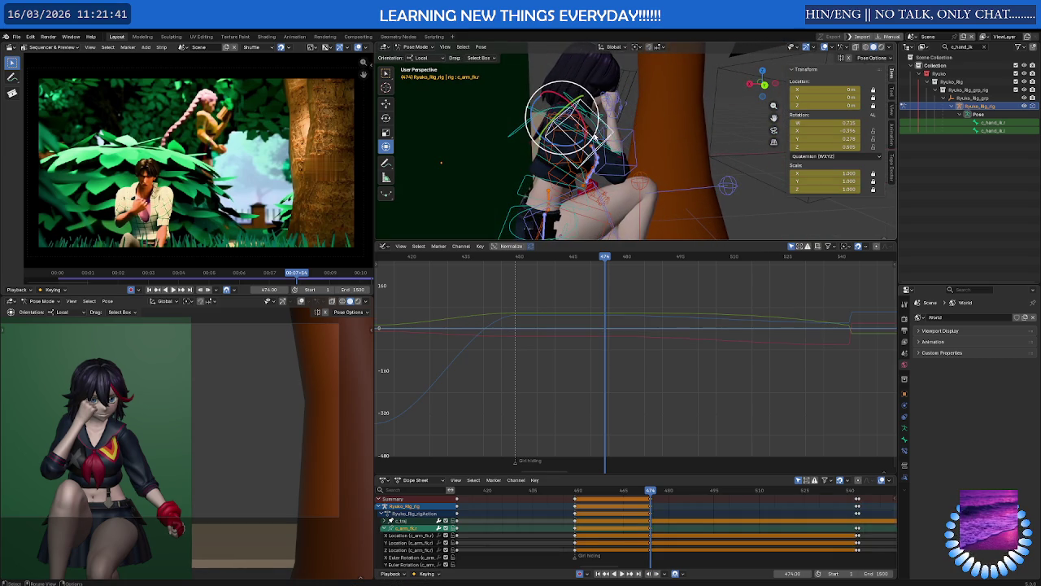
pyautogui.moveTo(575, 145)
pyautogui.mouseDown()
pyautogui.moveTo(550, 149)
pyautogui.moveTo(589, 104)
pyautogui.moveTo(600, 119)
pyautogui.mouseUp()
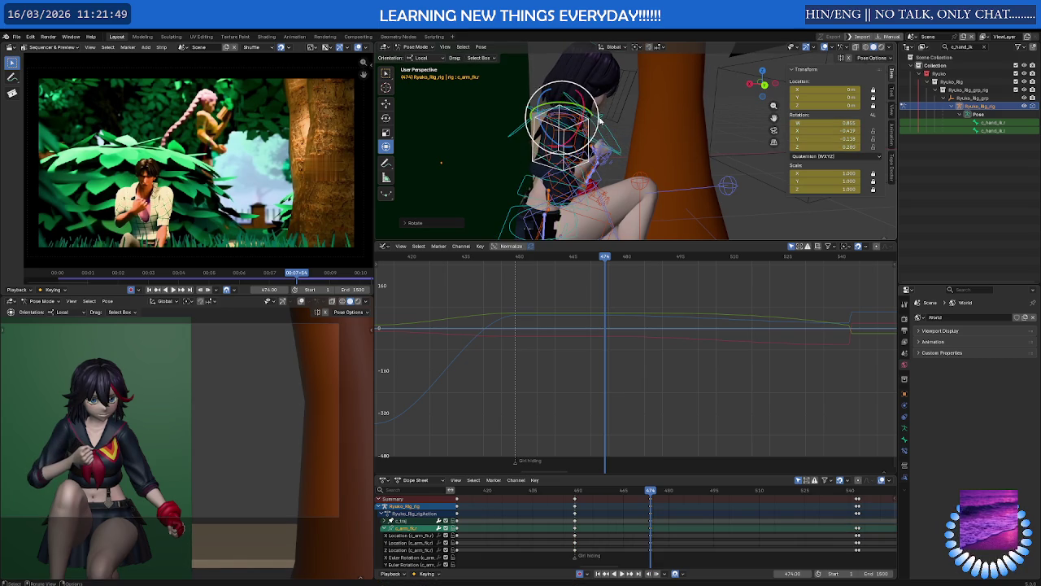
pyautogui.moveTo(580, 137); pyautogui.dragTo(550, 134, button='middle')
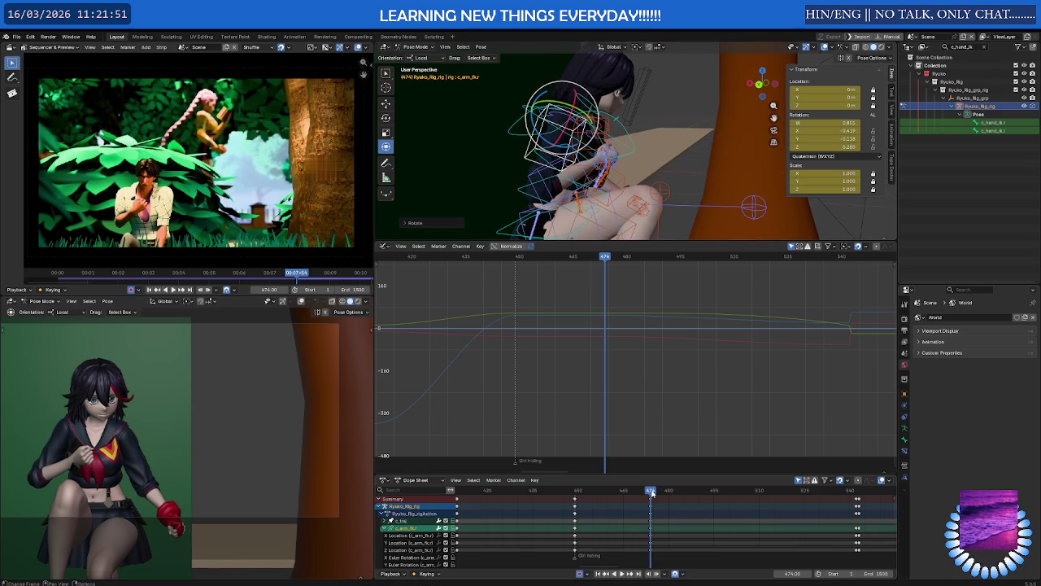
pyautogui.moveTo(652, 493); pyautogui.dragTo(586, 494)
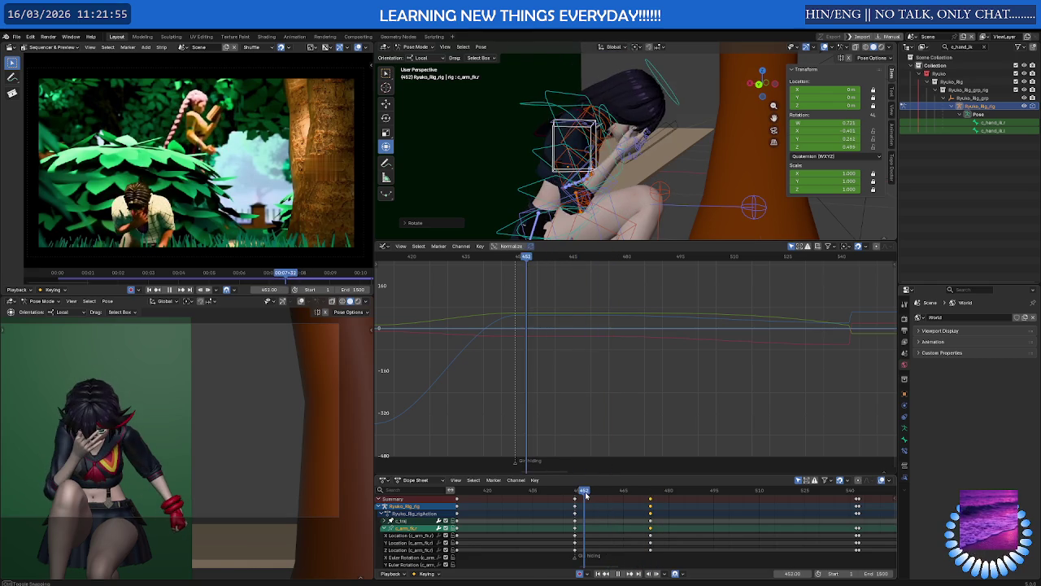
pyautogui.press('space')
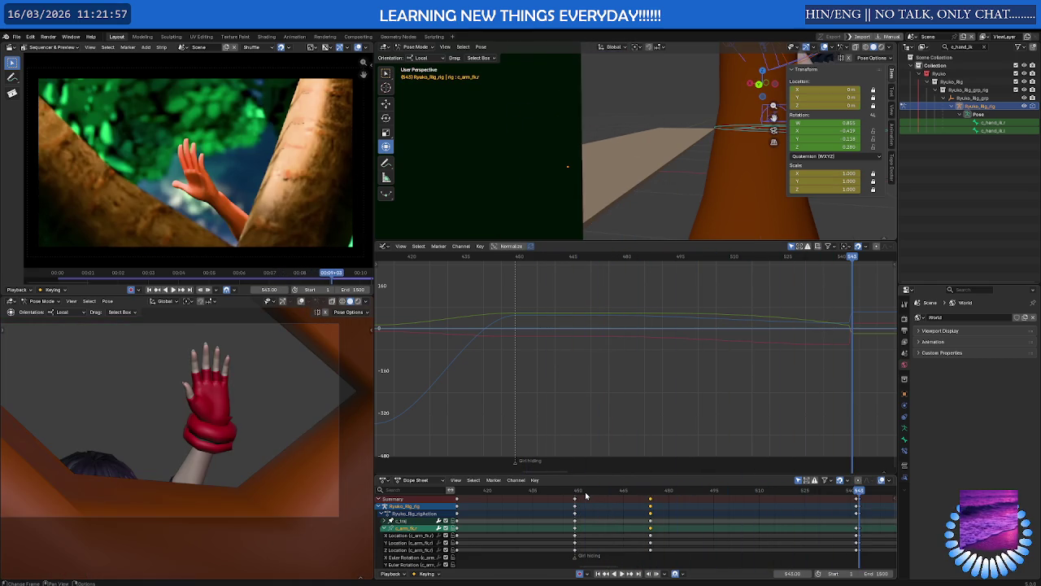
pyautogui.moveTo(639, 498)
pyautogui.mouseDown()
pyautogui.moveTo(665, 498)
pyautogui.moveTo(650, 498)
pyautogui.mouseUp()
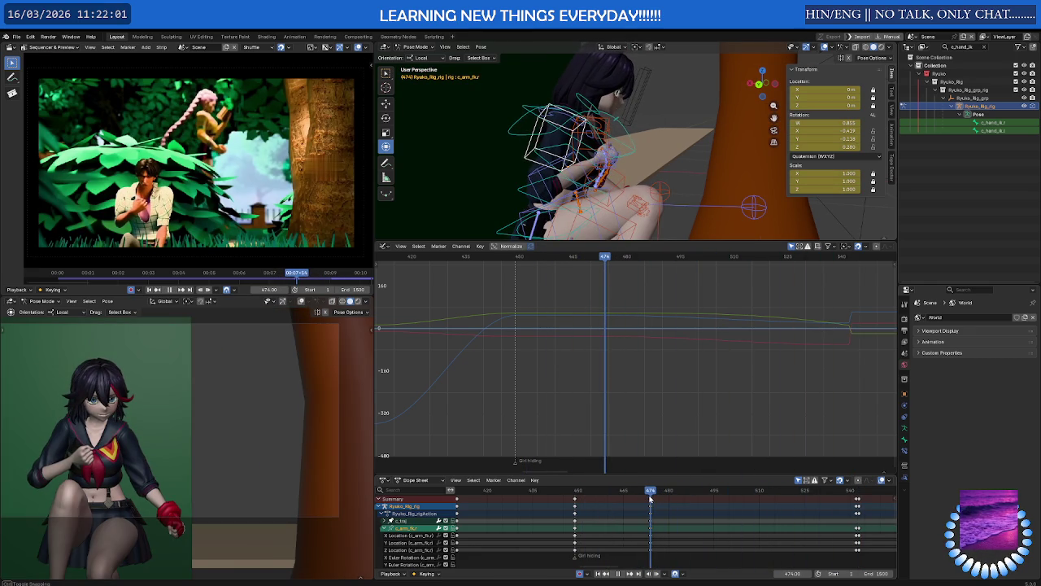
# Rotate the arm bone and play back around frame 516 to review the change.
pyautogui.moveTo(627, 163); pyautogui.dragTo(548, 81, button='middle')
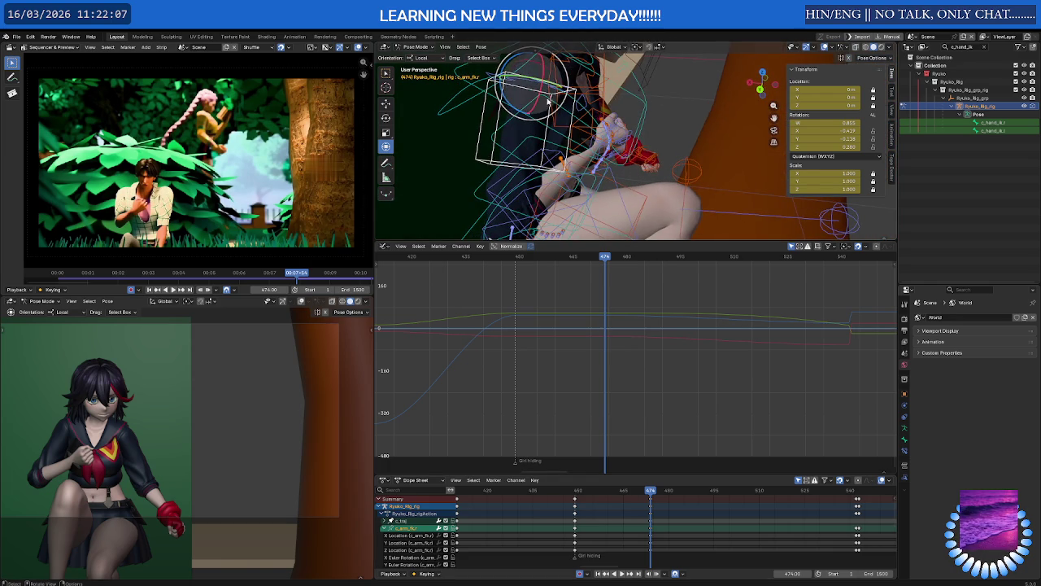
pyautogui.press('r')
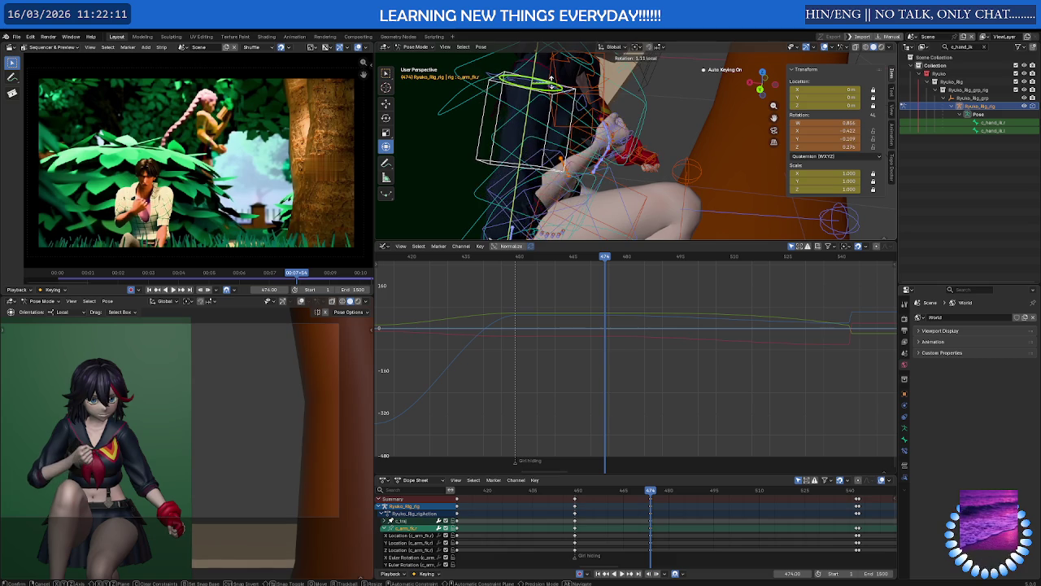
pyautogui.click(552, 79)
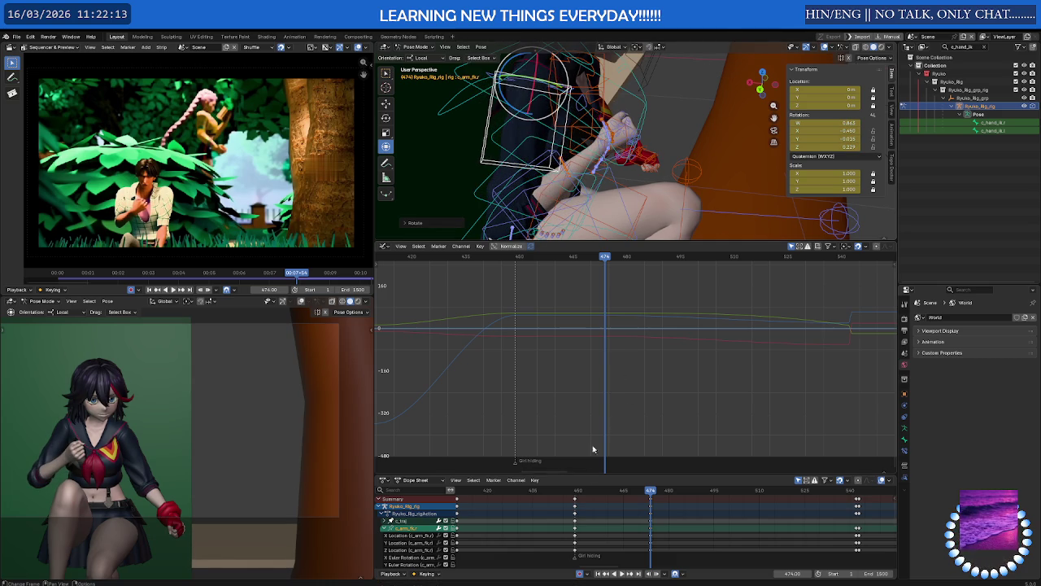
pyautogui.press('space')
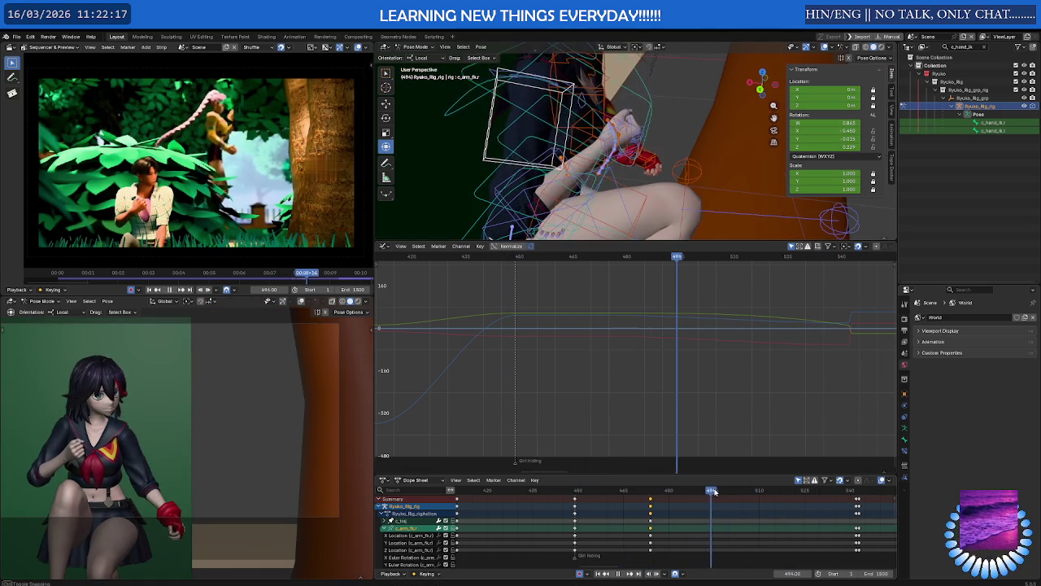
pyautogui.moveTo(749, 489)
pyautogui.mouseDown()
pyautogui.moveTo(778, 486)
pyautogui.moveTo(723, 489)
pyautogui.mouseUp()
pyautogui.moveTo(594, 155); pyautogui.dragTo(574, 124, button='middle')
# Key the upper spine at frame 498, try leaning it at 514, then delete that key.
pyautogui.click(465, 85)
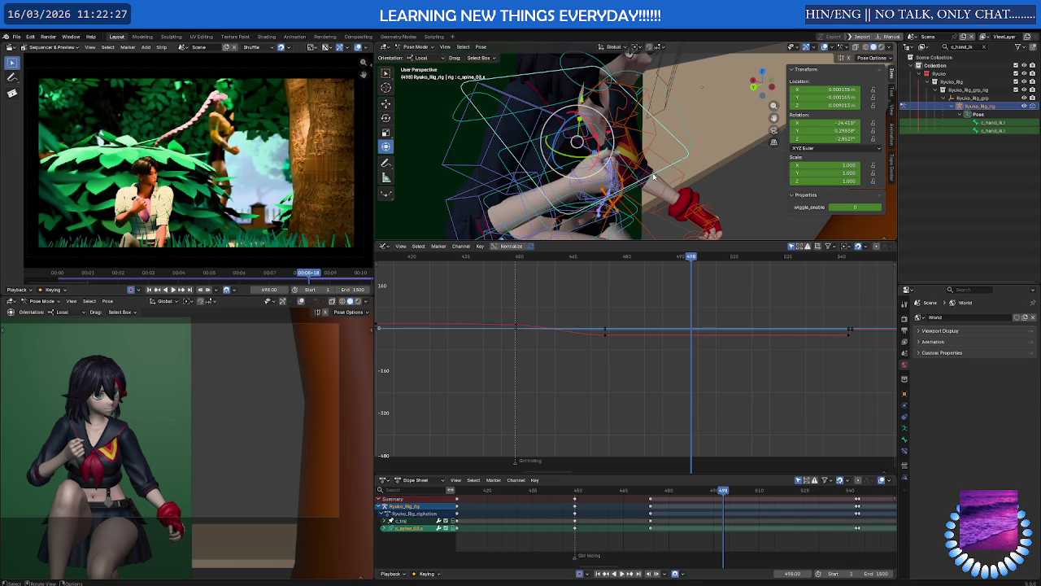
pyautogui.press('i')
pyautogui.moveTo(724, 494); pyautogui.dragTo(771, 495)
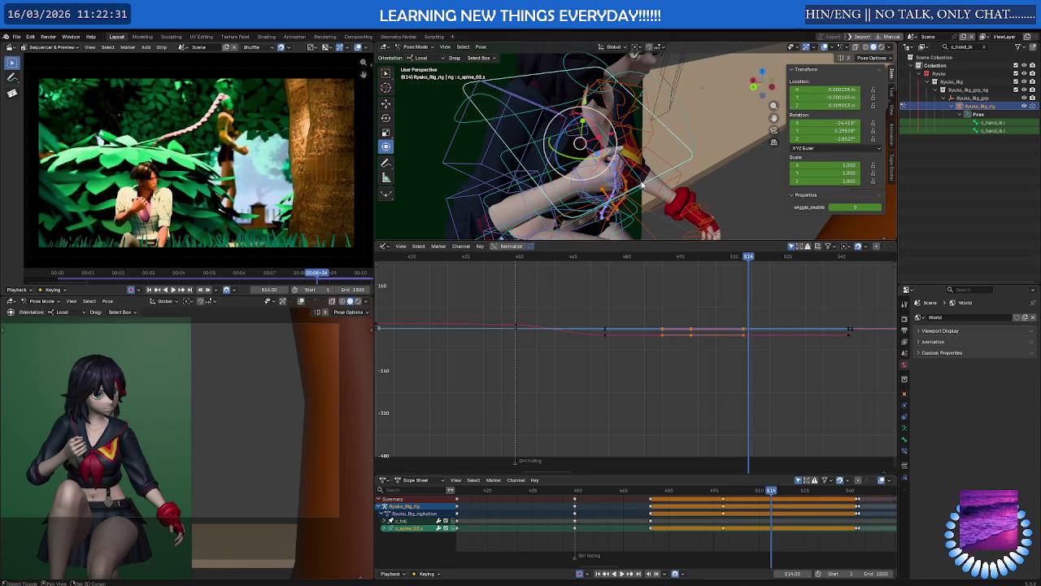
pyautogui.moveTo(600, 160); pyautogui.dragTo(629, 171)
pyautogui.moveTo(590, 104); pyautogui.dragTo(593, 121)
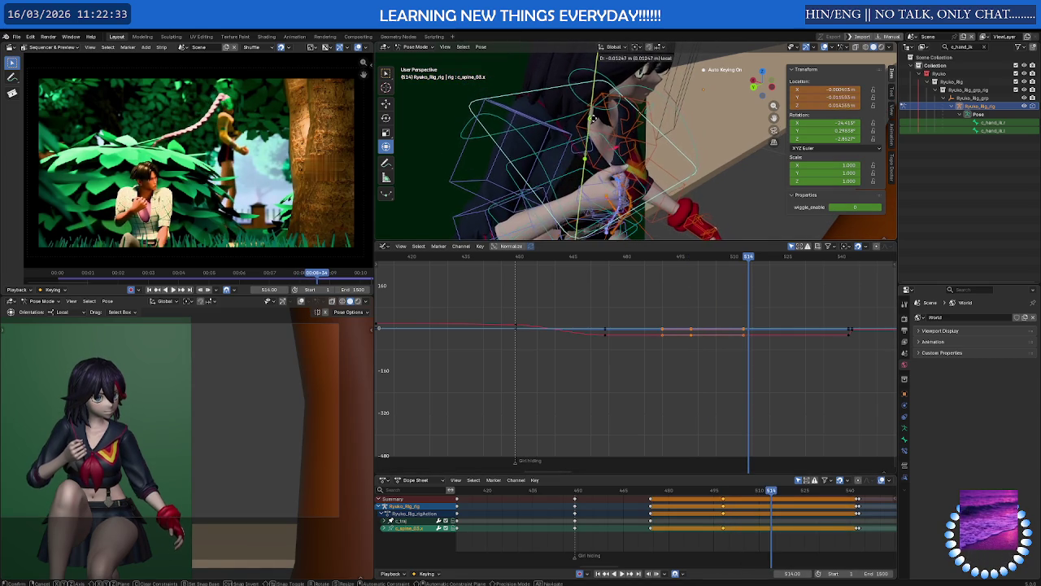
pyautogui.rightClick(593, 121)
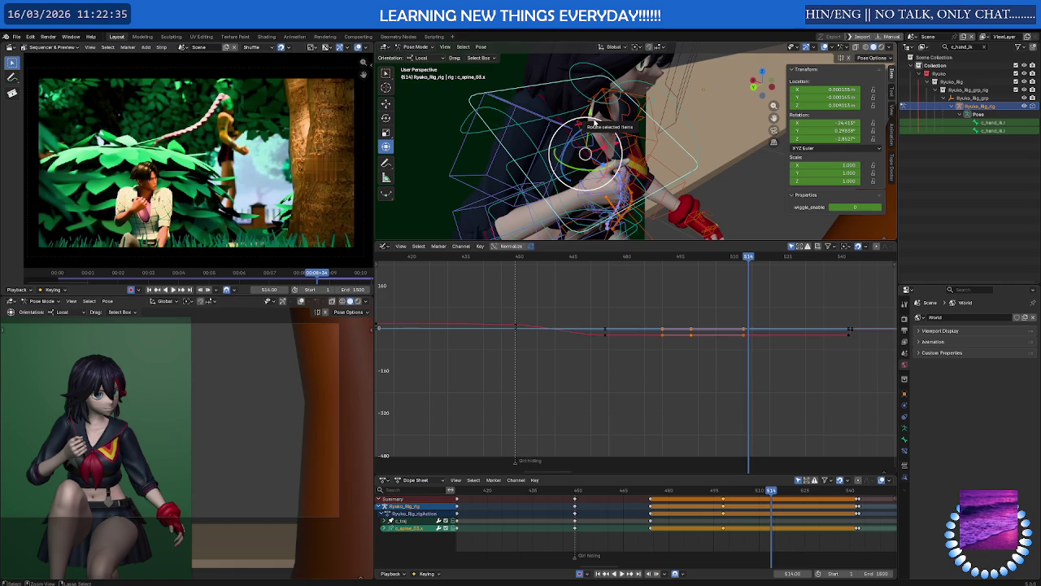
pyautogui.press('Down')
pyautogui.hotkey('alt', 'i')
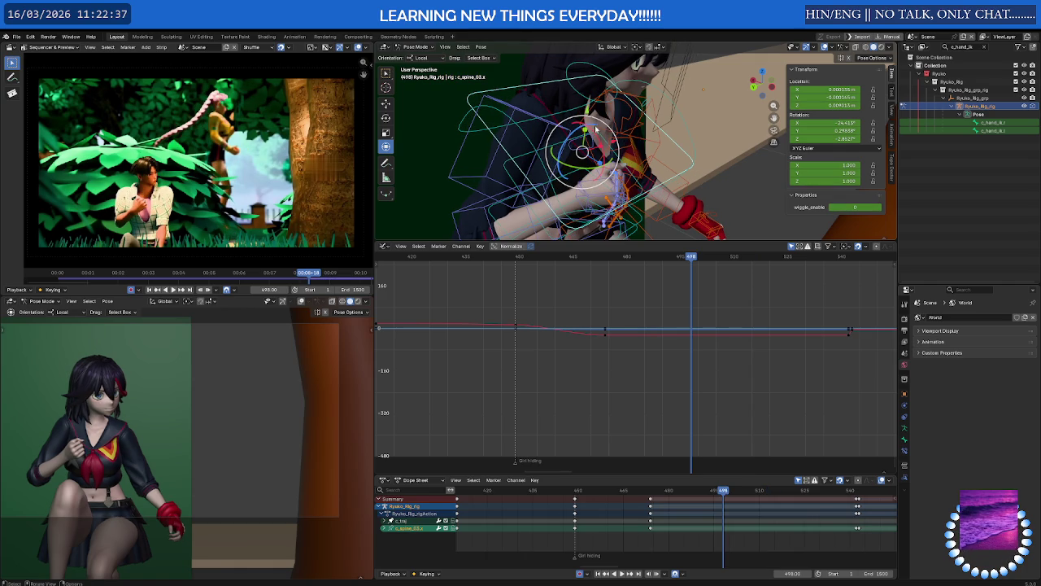
# Key both shoulder bones at frame 498 and play through to frame 514.
pyautogui.moveTo(596, 128)
pyautogui.mouseDown(button='middle')
pyautogui.moveTo(566, 104)
pyautogui.moveTo(598, 129)
pyautogui.mouseUp(button='middle')
pyautogui.click(607, 139)
pyautogui.keyDown('shift'); pyautogui.click(604, 139); pyautogui.keyUp('shift')
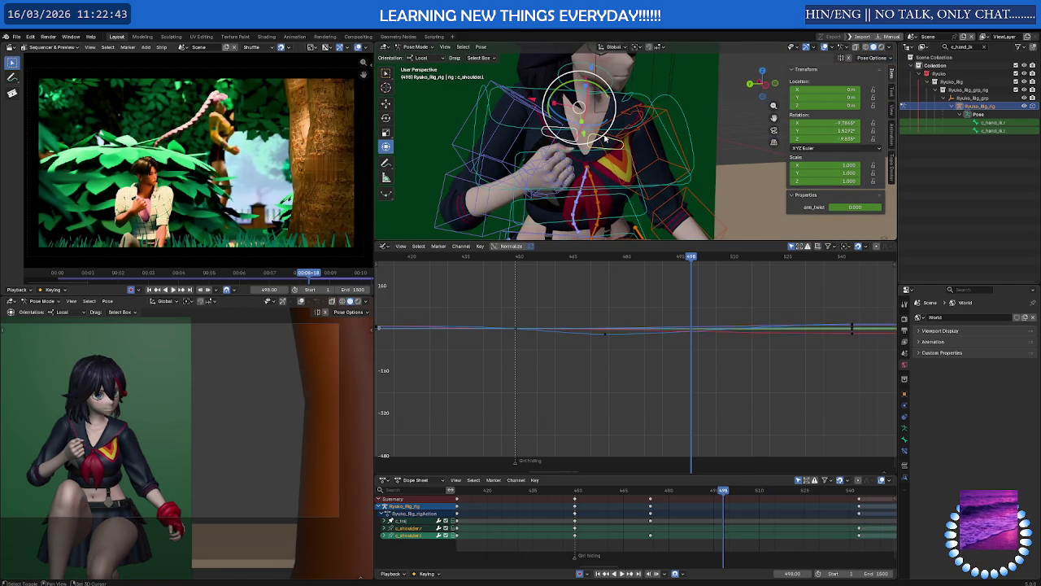
pyautogui.press('i')
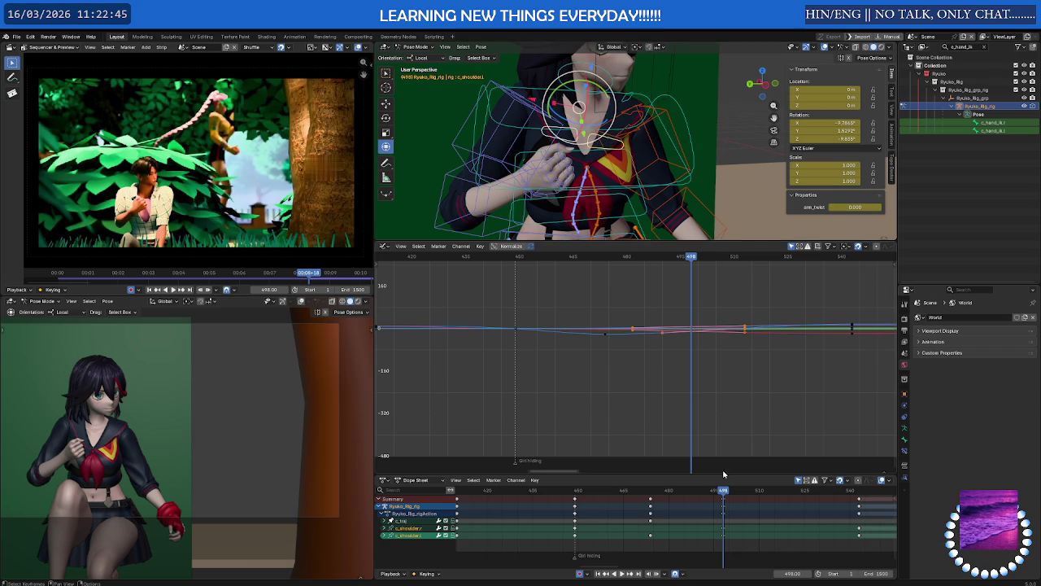
pyautogui.press('space')
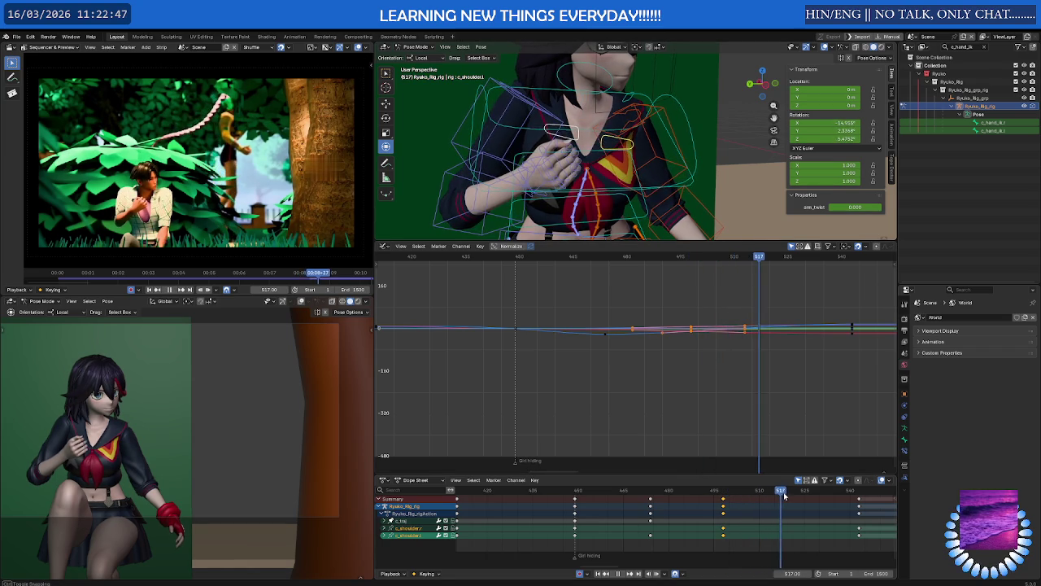
pyautogui.moveTo(754, 501); pyautogui.dragTo(773, 500)
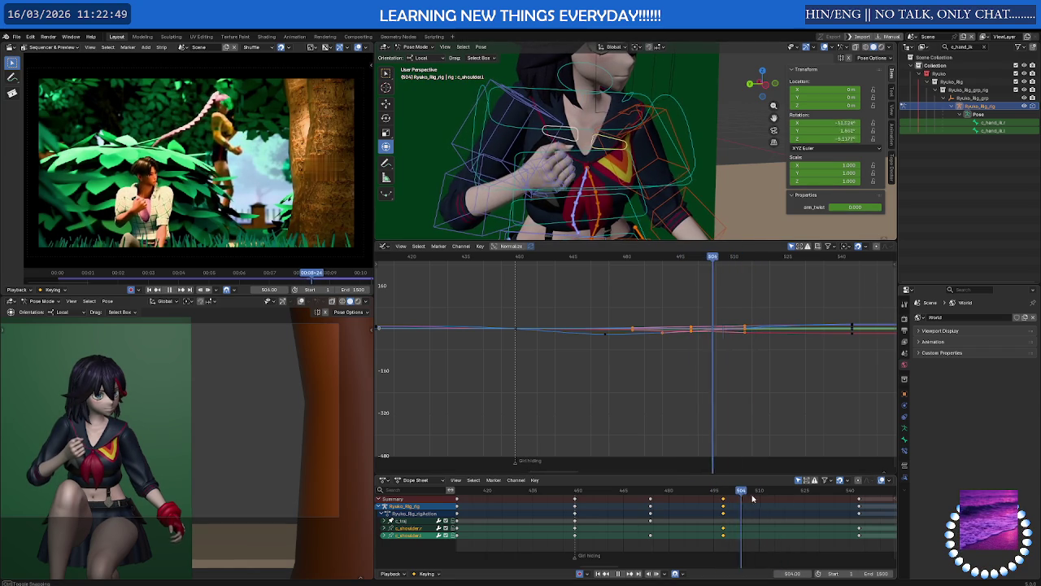
pyautogui.press('space')
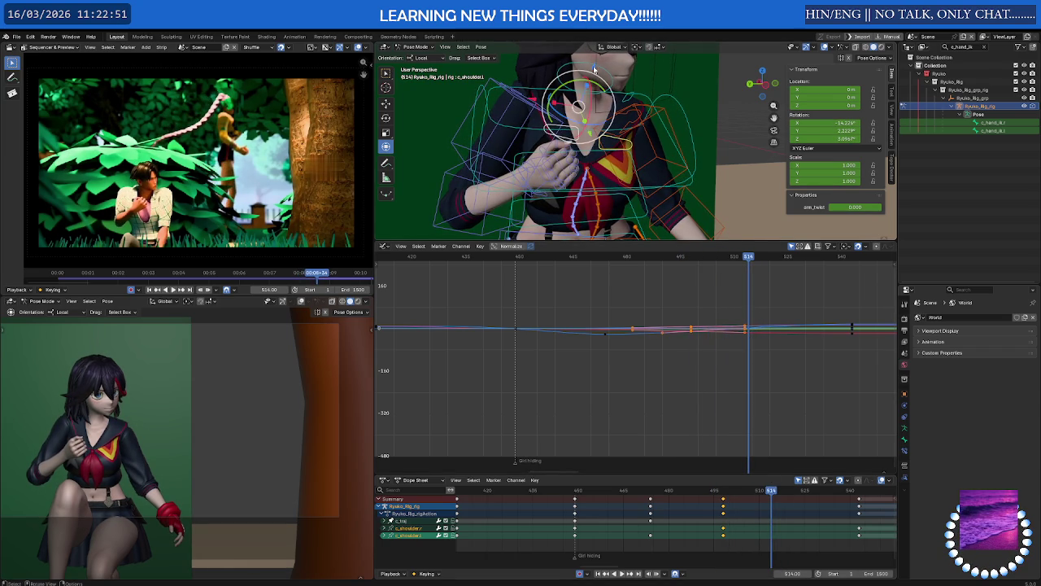
pyautogui.moveTo(594, 70); pyautogui.dragTo(600, 84)
pyautogui.hotkey('ctrl', 'z')
# At frame 514, move the right shoulder and shift the neck along its local Y axis.
pyautogui.moveTo(599, 111); pyautogui.dragTo(564, 119, button='middle')
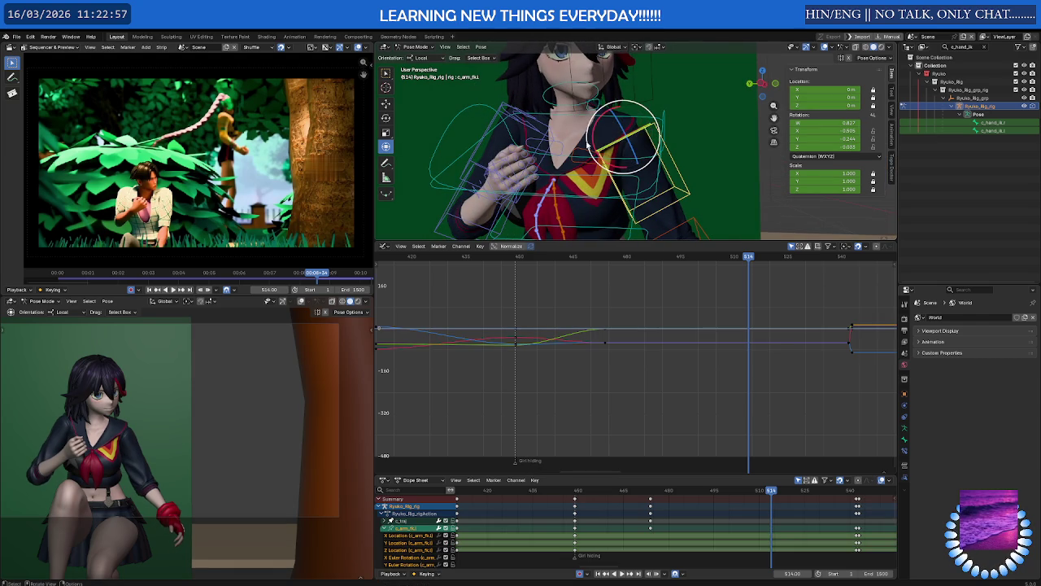
pyautogui.click(584, 151)
pyautogui.keyDown('shift'); pyautogui.click(575, 114); pyautogui.keyUp('shift')
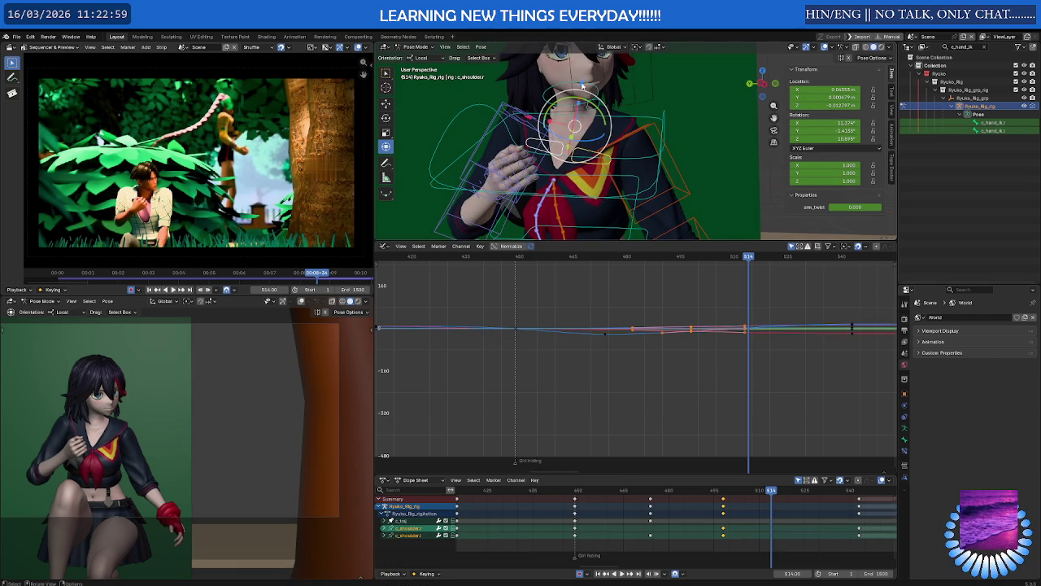
pyautogui.press('g')
pyautogui.click(594, 90)
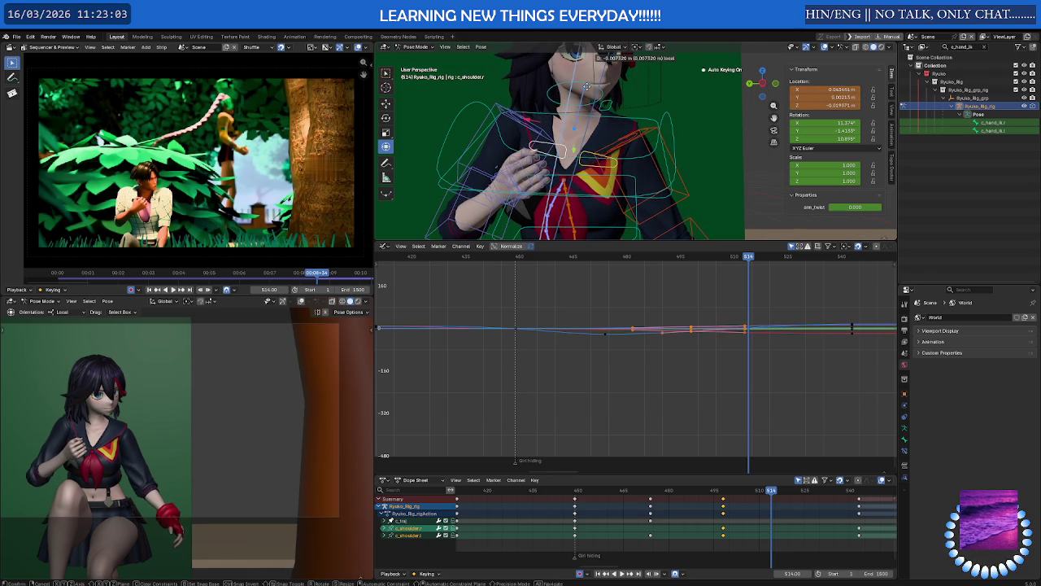
pyautogui.click(594, 87)
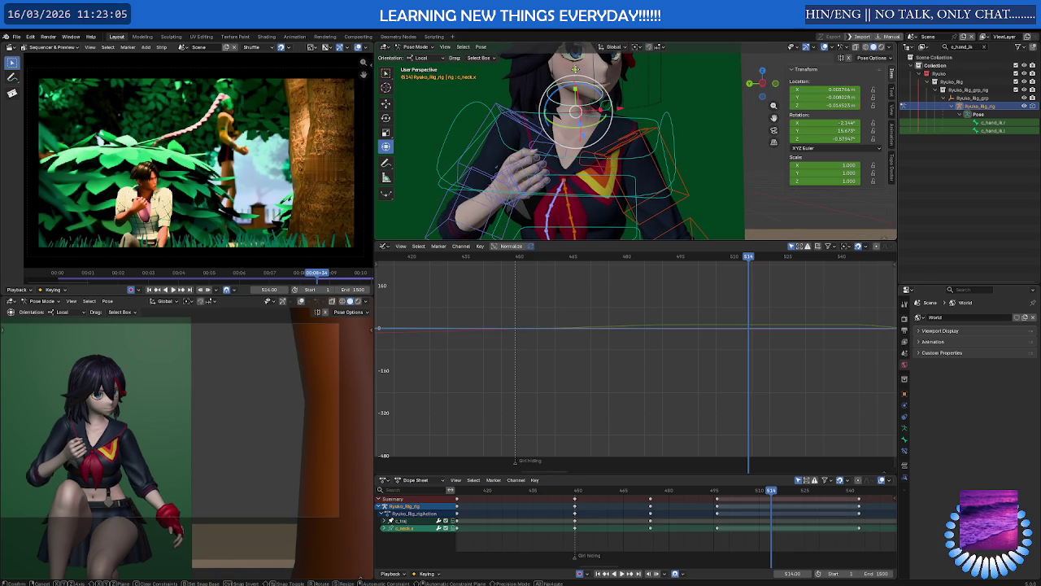
pyautogui.press('g')
pyautogui.press('y')
pyautogui.click(594, 179)
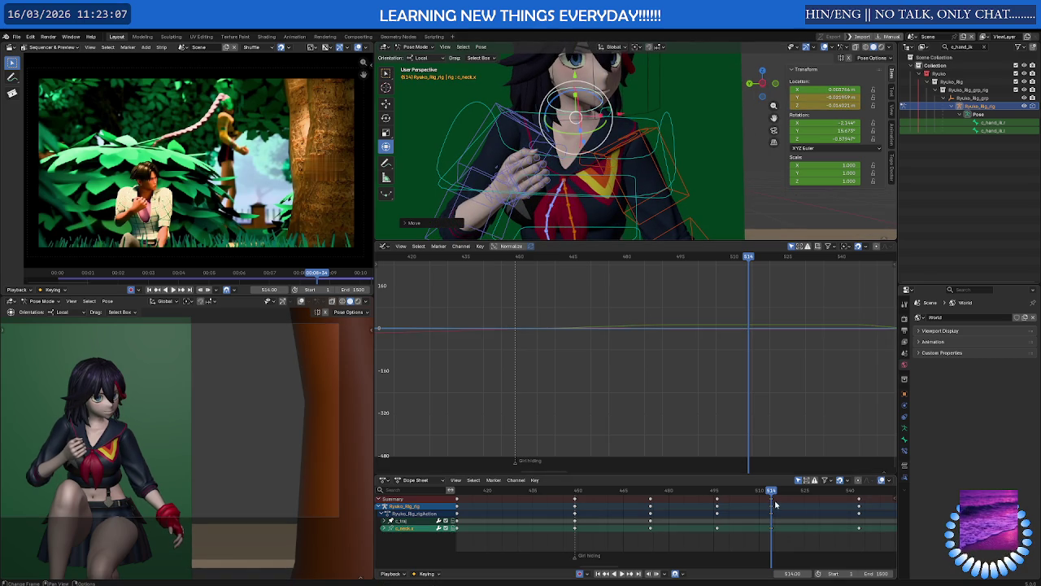
# Replay the shot from about frame 493–496 and stop on frame 514.
pyautogui.press('space')
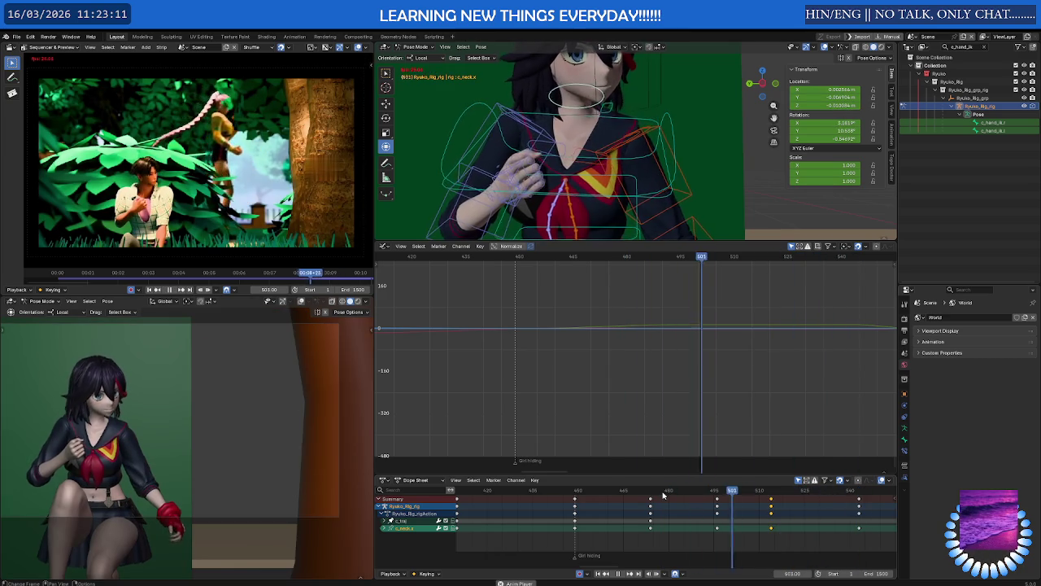
pyautogui.press('space')
pyautogui.click(717, 491)
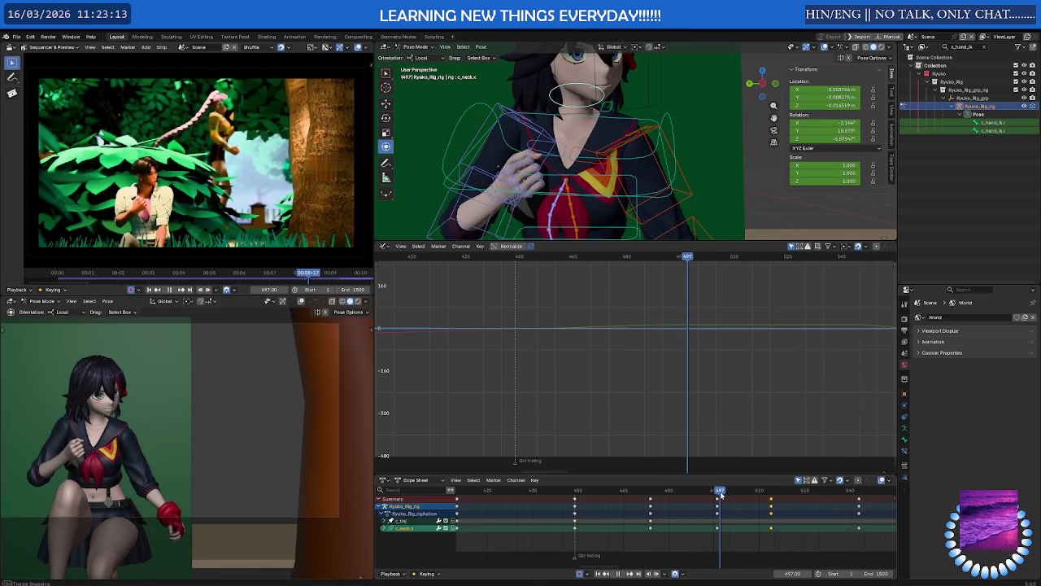
pyautogui.press('space')
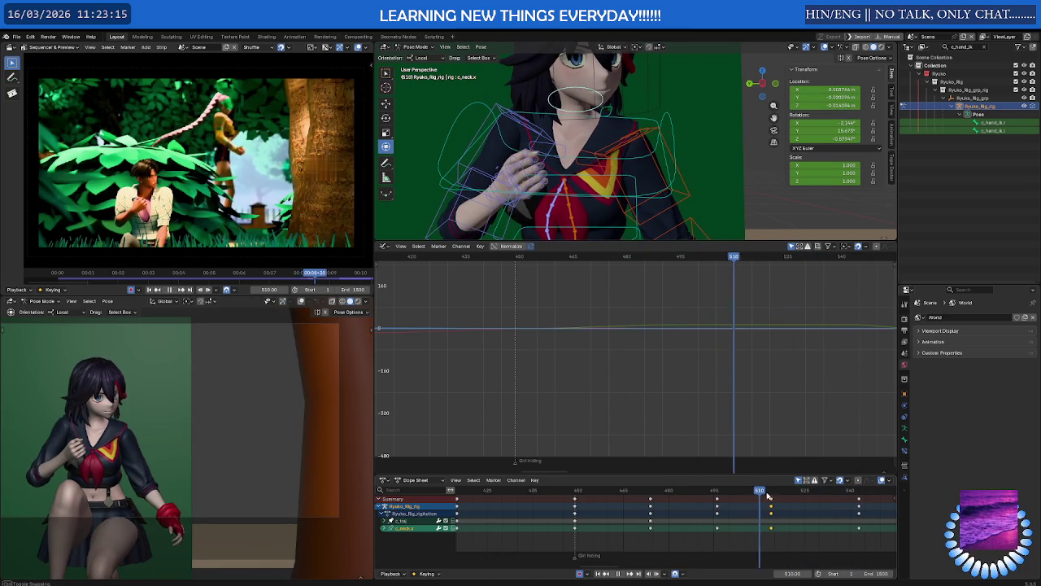
pyautogui.click(709, 495)
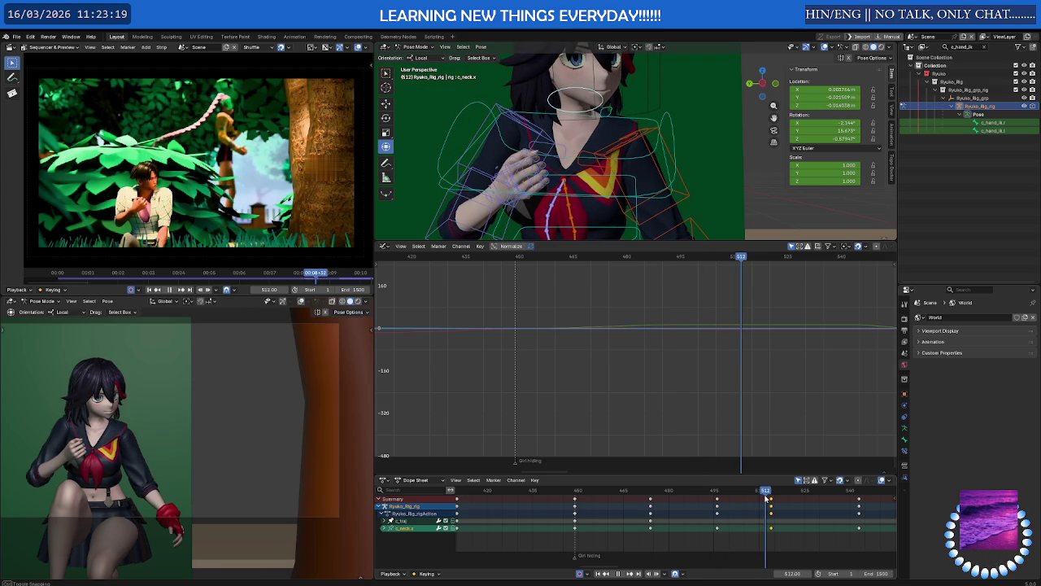
pyautogui.press('space')
pyautogui.press('r')
pyautogui.moveTo(586, 138)
pyautogui.mouseDown(button='middle')
pyautogui.moveTo(663, 143)
pyautogui.moveTo(608, 145)
pyautogui.mouseUp(button='middle')
# Move both shoulder controls and slide c_neck.x along its local Y axis.
pyautogui.click(609, 145)
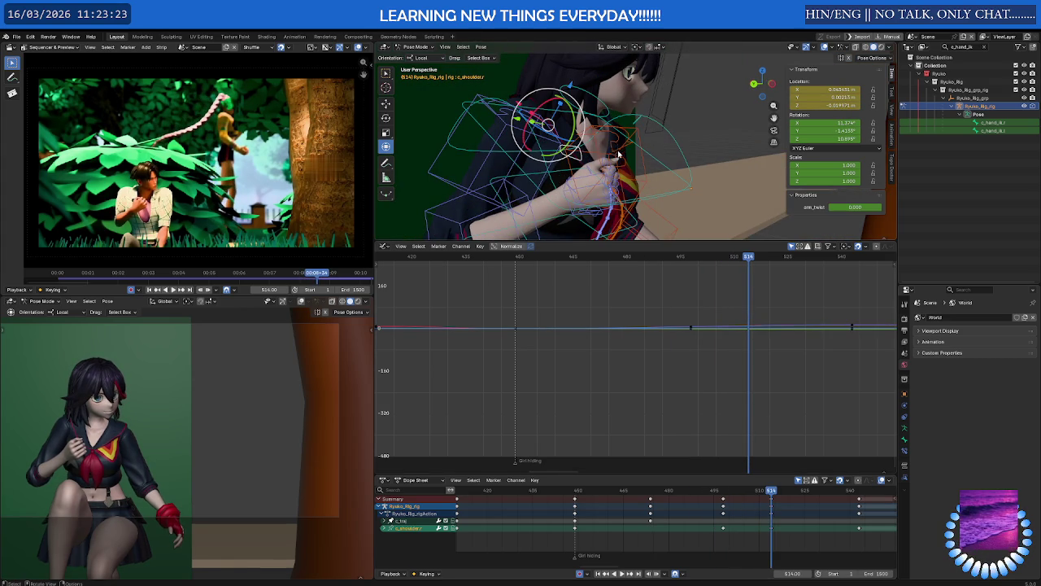
pyautogui.keyDown('shift'); pyautogui.click(621, 159); pyautogui.keyUp('shift')
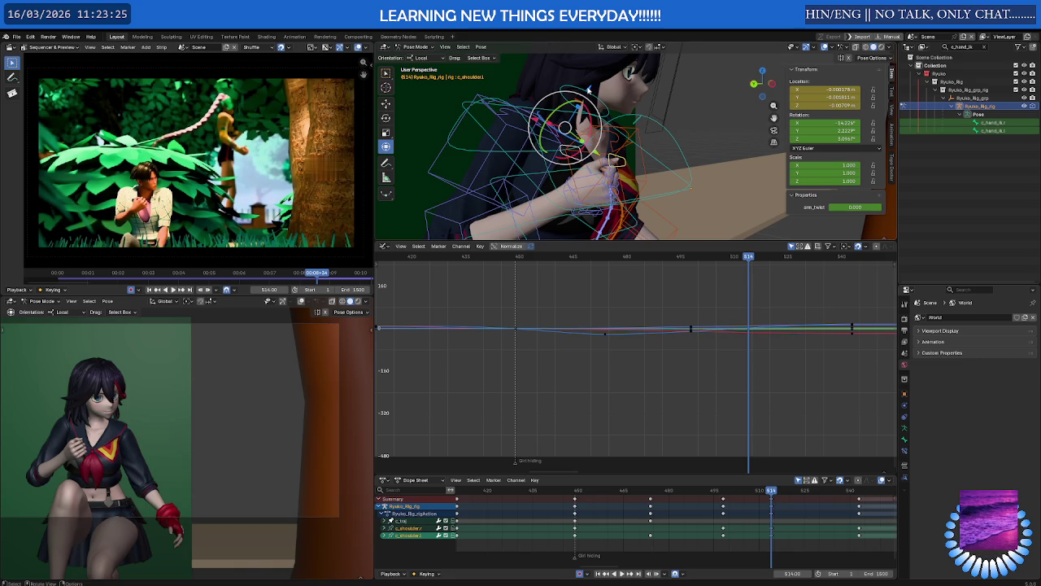
pyautogui.press('g')
pyautogui.click(586, 96)
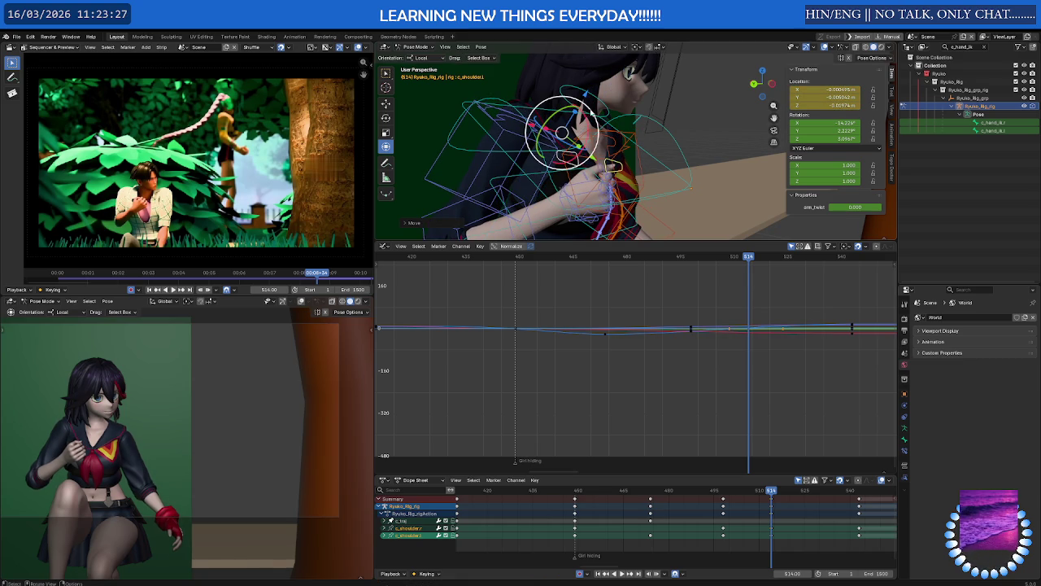
pyautogui.click(603, 96)
pyautogui.press('g')
pyautogui.press('y')
pyautogui.press('y')
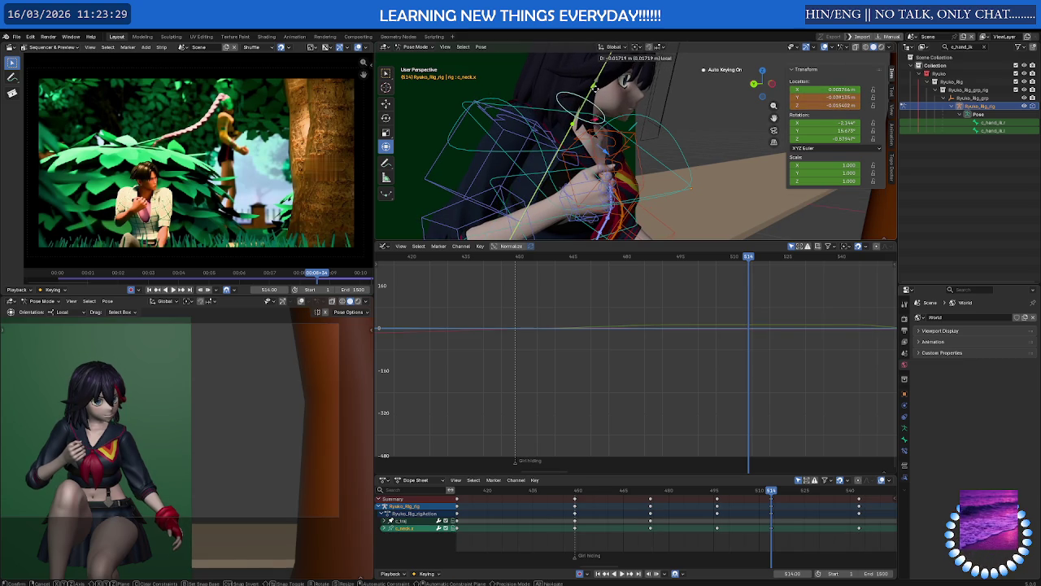
pyautogui.click(597, 84)
# Tilt c_spine_03.x forward on its local X axis, then jump back to the key at 498.
pyautogui.moveTo(598, 84); pyautogui.dragTo(625, 107, button='middle')
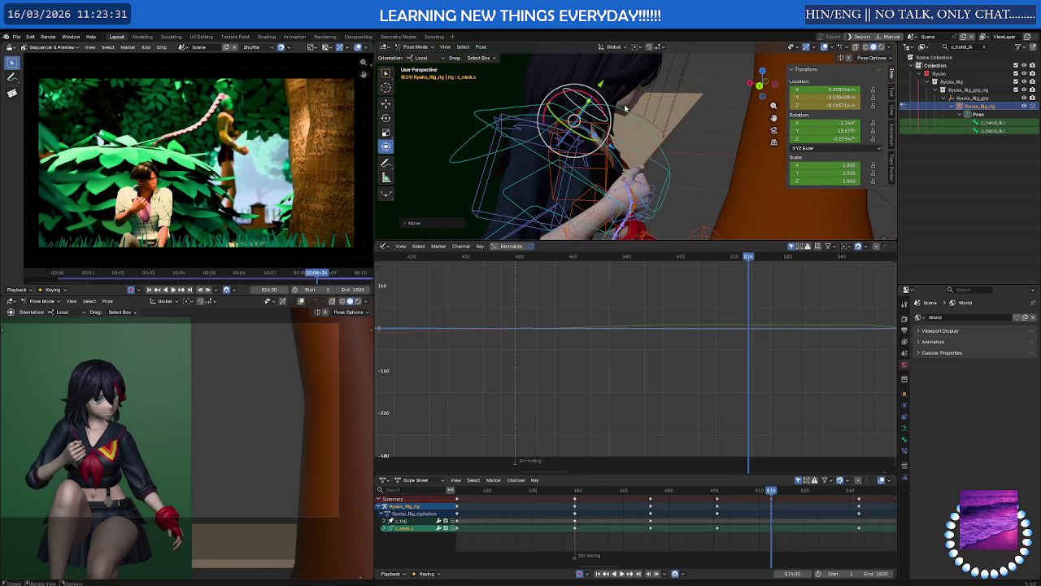
pyautogui.click(488, 112)
pyautogui.moveTo(592, 146); pyautogui.dragTo(595, 145)
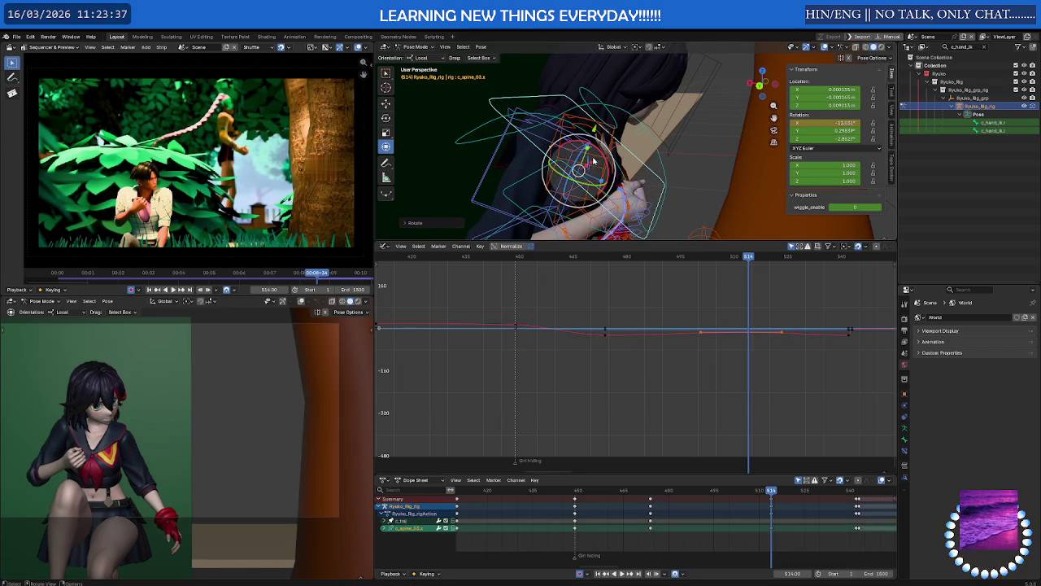
pyautogui.moveTo(578, 187)
pyautogui.mouseDown(button='middle')
pyautogui.moveTo(558, 183)
pyautogui.moveTo(569, 188)
pyautogui.mouseUp(button='middle')
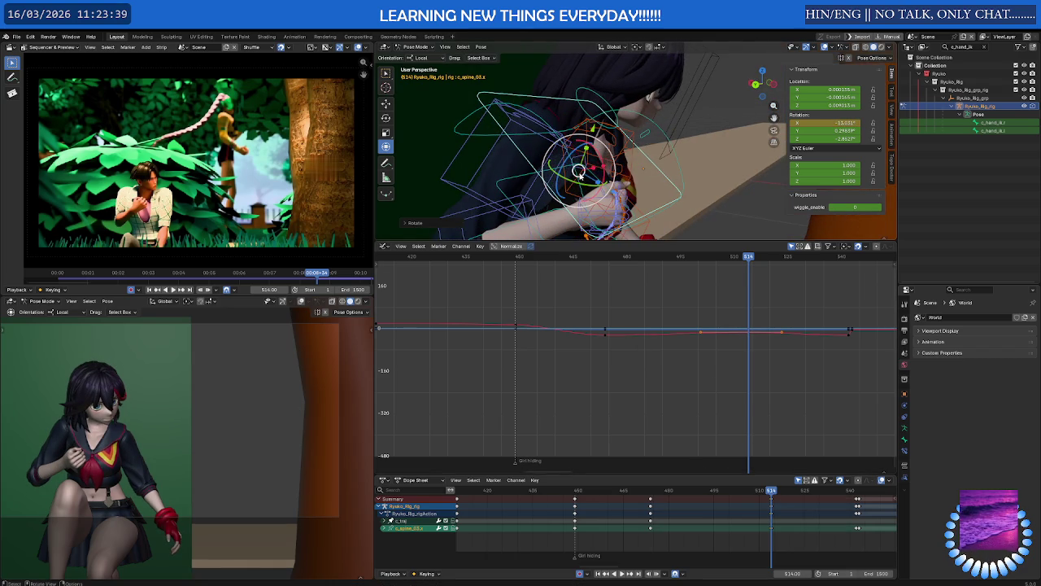
pyautogui.click(597, 217)
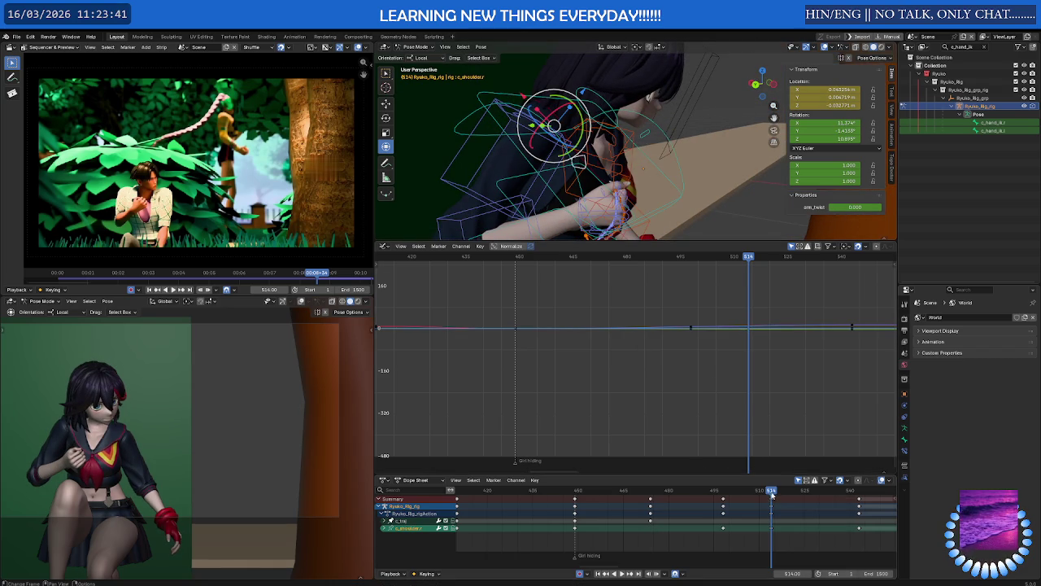
pyautogui.press('Down')
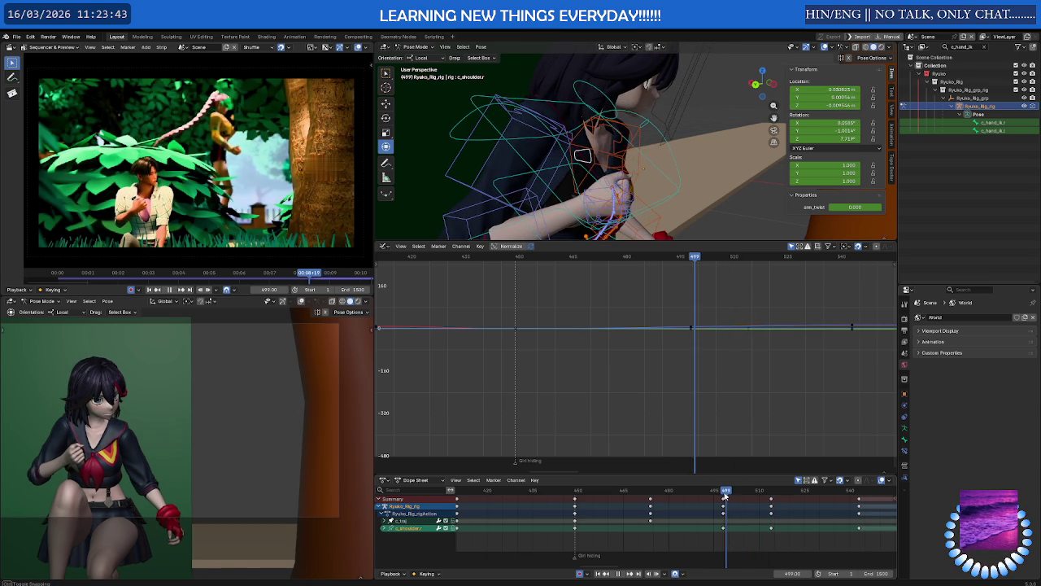
pyautogui.hotkey('ctrl', 'z')
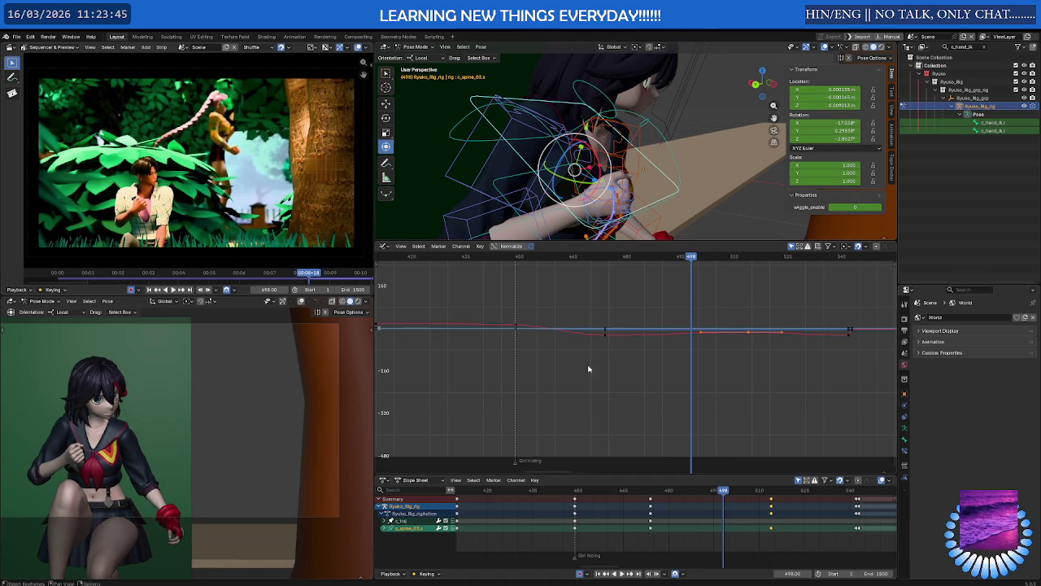
# Duplicate the c_traj keyframe later on the timeline and play back to frame 514.
pyautogui.click(650, 521)
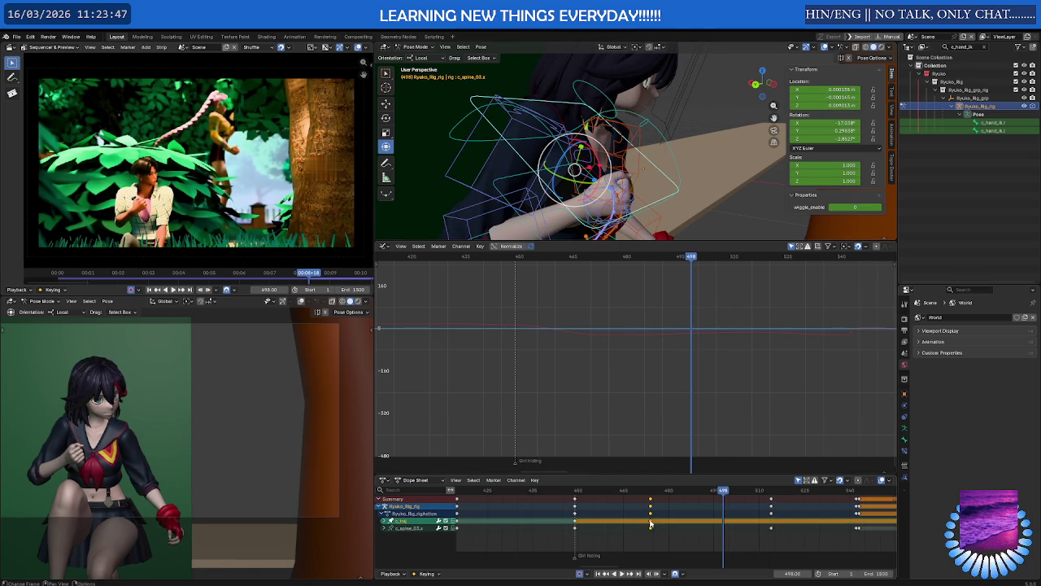
pyautogui.hotkey('shift', 'd')
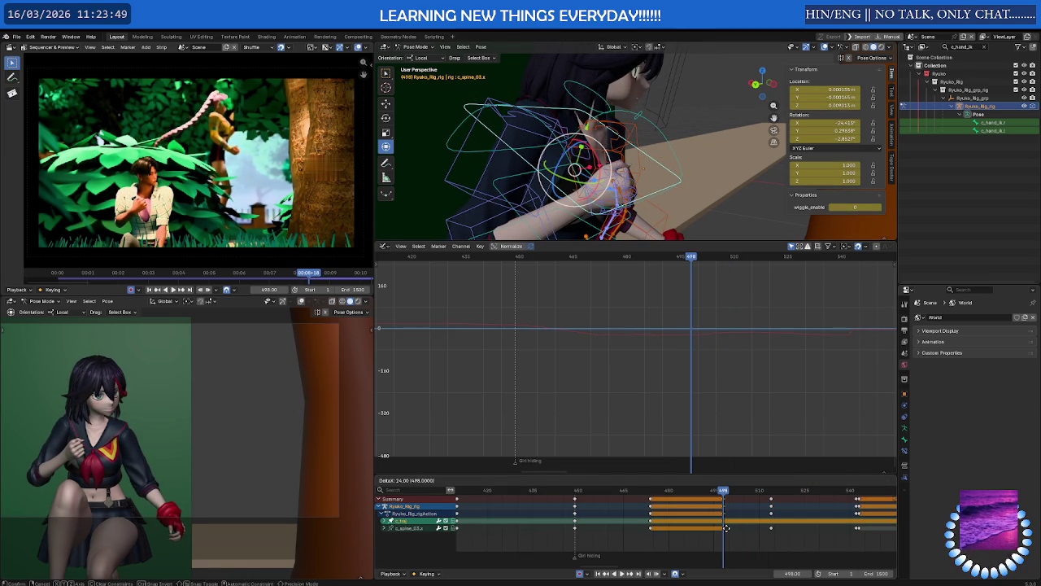
pyautogui.click(726, 528)
pyautogui.press('space')
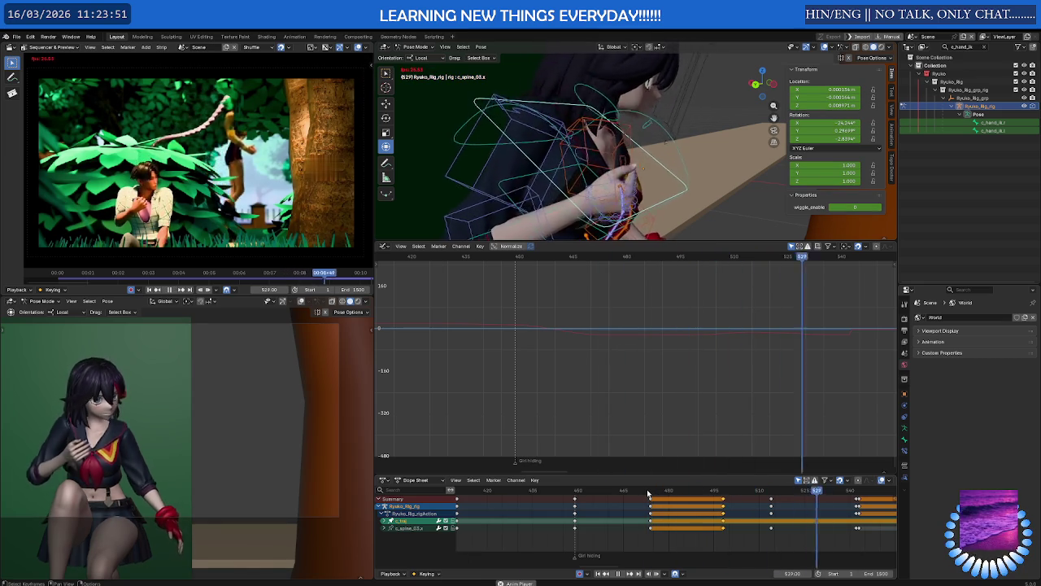
pyautogui.moveTo(648, 494); pyautogui.dragTo(771, 496)
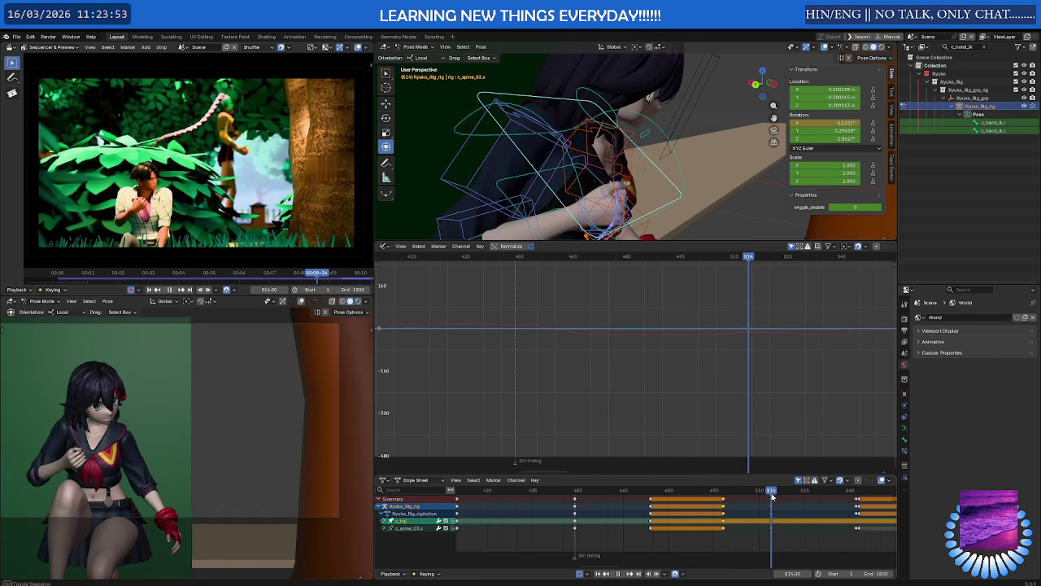
# Copy the neck and shoulder keys from frame 514 further along the timeline and replay.
pyautogui.moveTo(683, 191); pyautogui.dragTo(715, 187, button='middle')
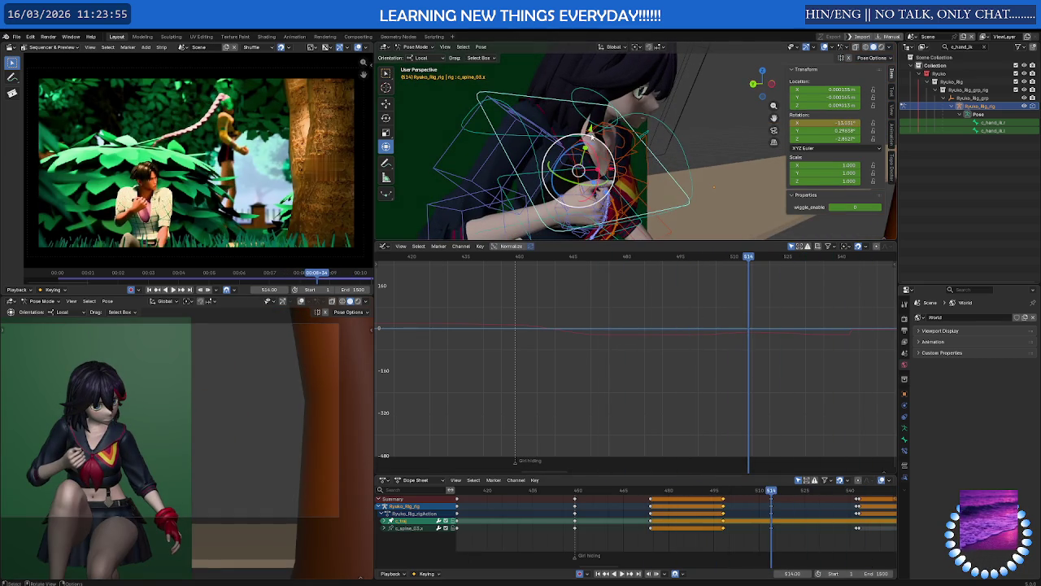
pyautogui.click(582, 119)
pyautogui.moveTo(582, 119); pyautogui.dragTo(568, 155, button='middle')
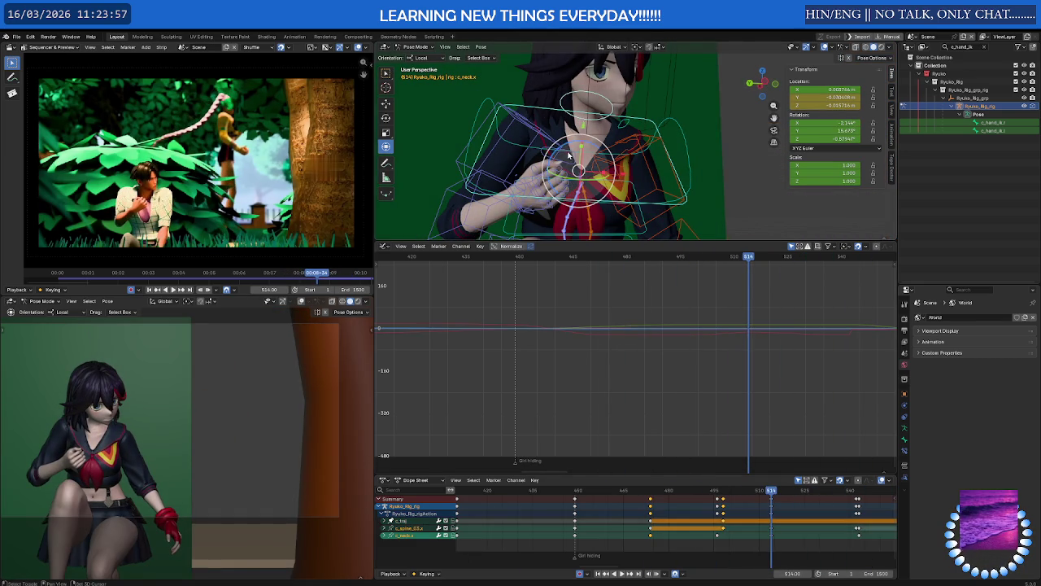
pyautogui.keyDown('shift'); pyautogui.click(574, 163); pyautogui.keyUp('shift')
pyautogui.keyDown('shift'); pyautogui.click(594, 170); pyautogui.keyUp('shift')
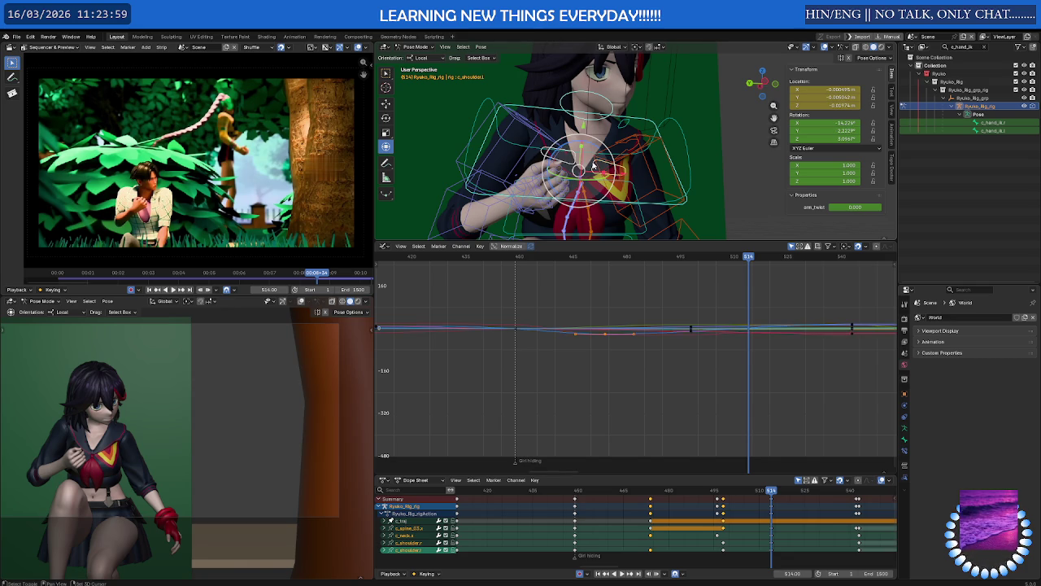
pyautogui.click(754, 543)
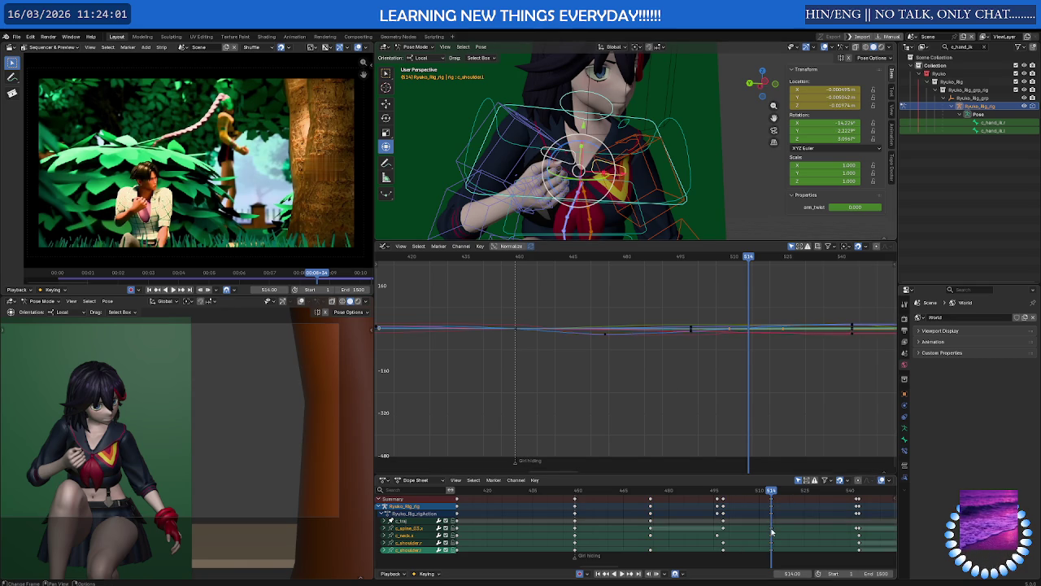
pyautogui.moveTo(772, 531); pyautogui.dragTo(794, 527)
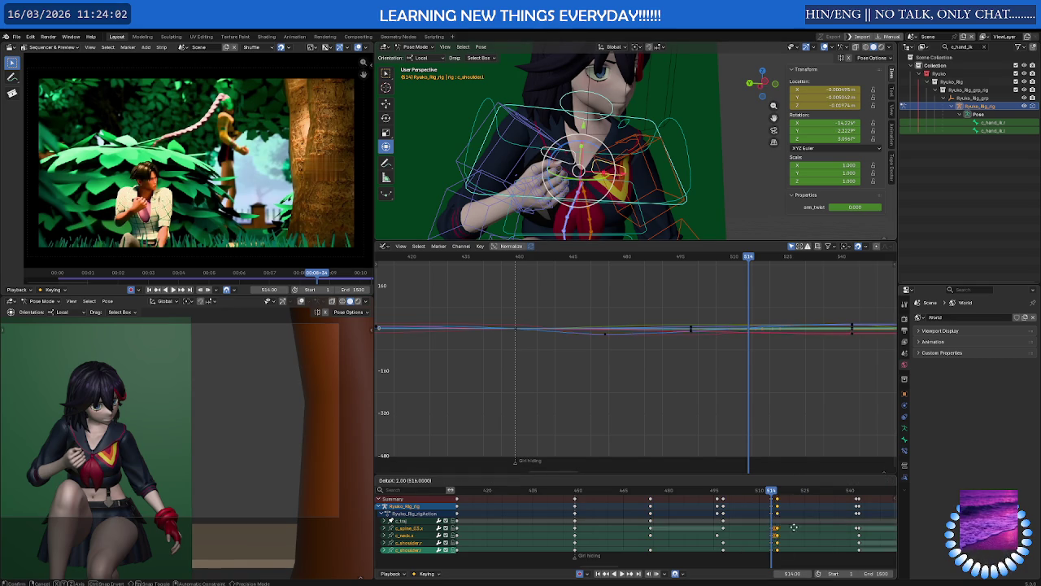
pyautogui.click(857, 528)
pyautogui.press('space')
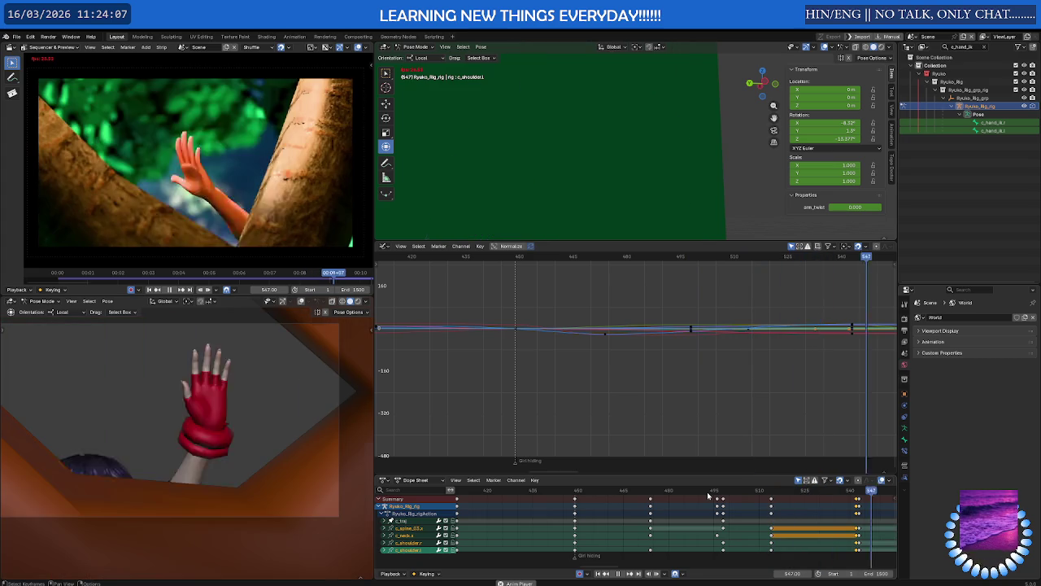
pyautogui.press('space')
# At about frame 507, rotate the neck control freely and then on its local X axis.
pyautogui.moveTo(779, 493)
pyautogui.mouseDown()
pyautogui.moveTo(757, 493)
pyautogui.moveTo(772, 497)
pyautogui.mouseUp()
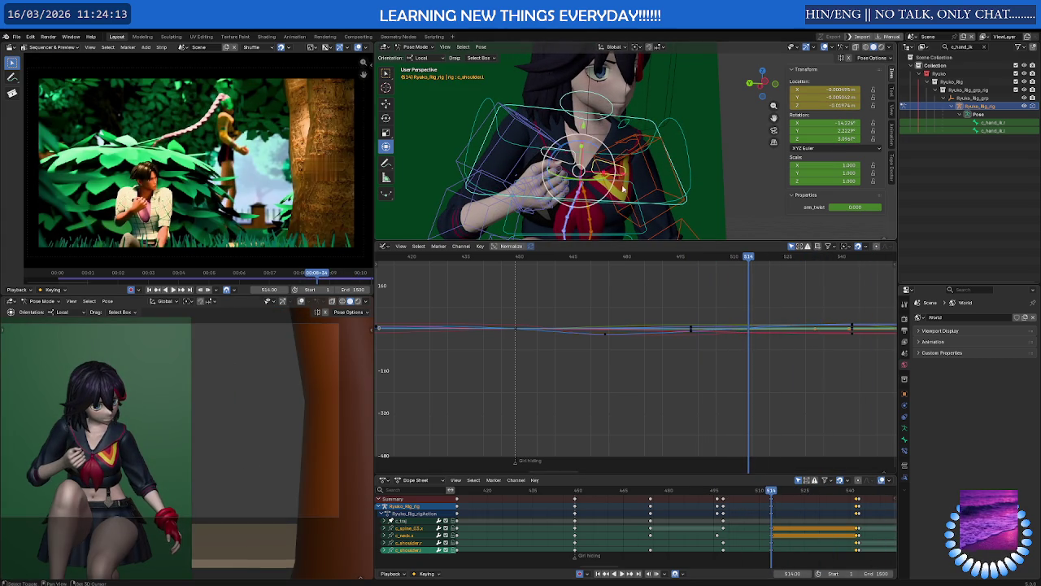
pyautogui.moveTo(623, 188); pyautogui.dragTo(641, 161, button='middle')
pyautogui.click(612, 153)
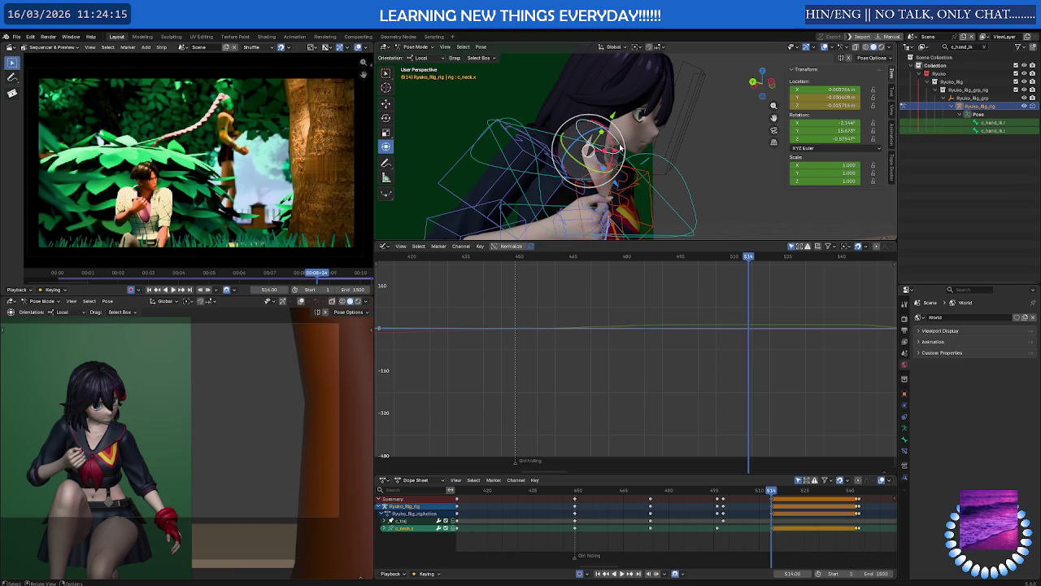
pyautogui.press('r')
pyautogui.press('r')
pyautogui.click(602, 130)
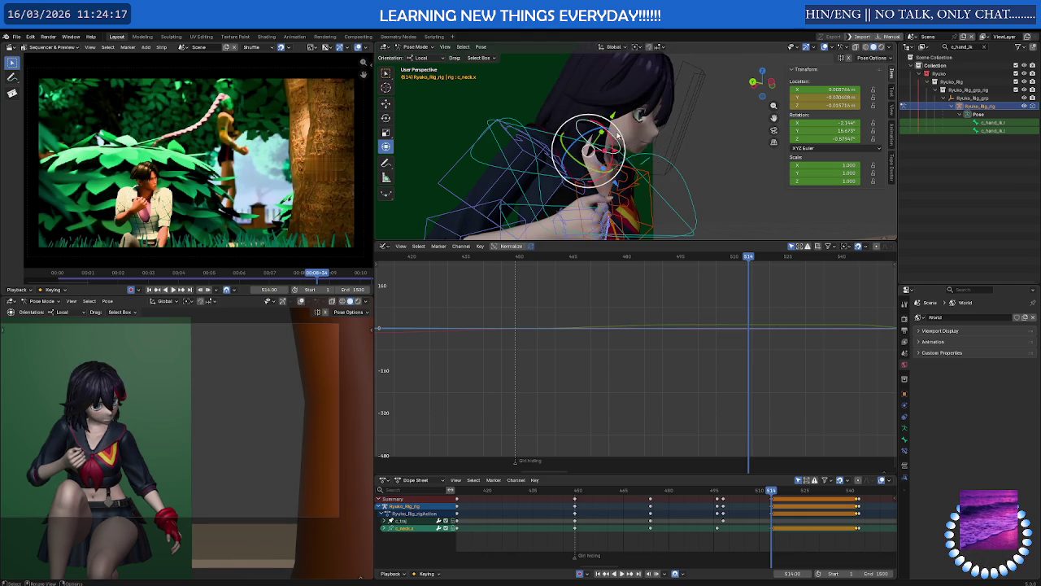
pyautogui.moveTo(602, 130); pyautogui.dragTo(623, 145, button='middle')
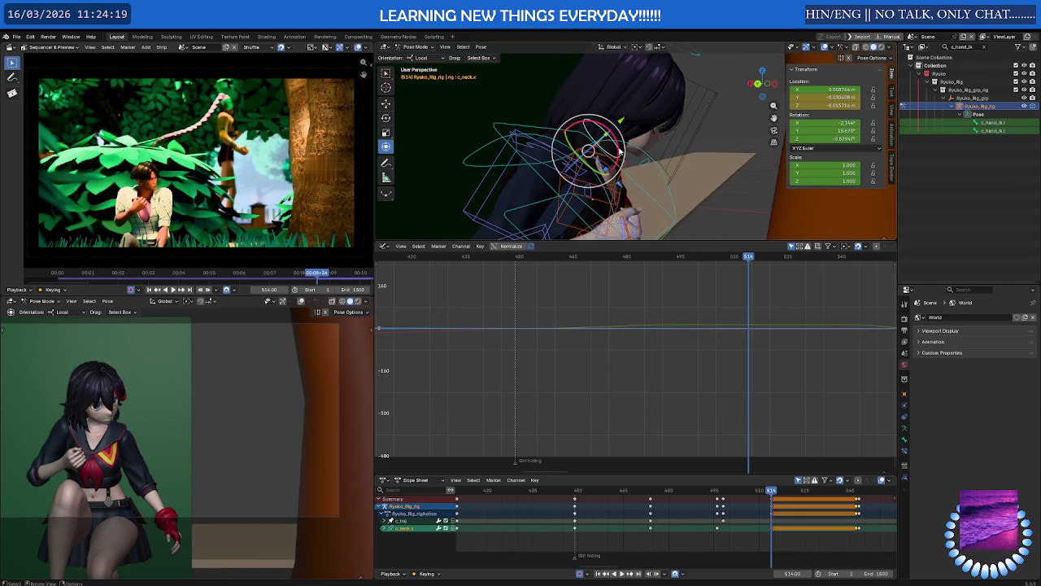
pyautogui.press('r')
pyautogui.press('x')
pyautogui.press('x')
pyautogui.click(608, 134)
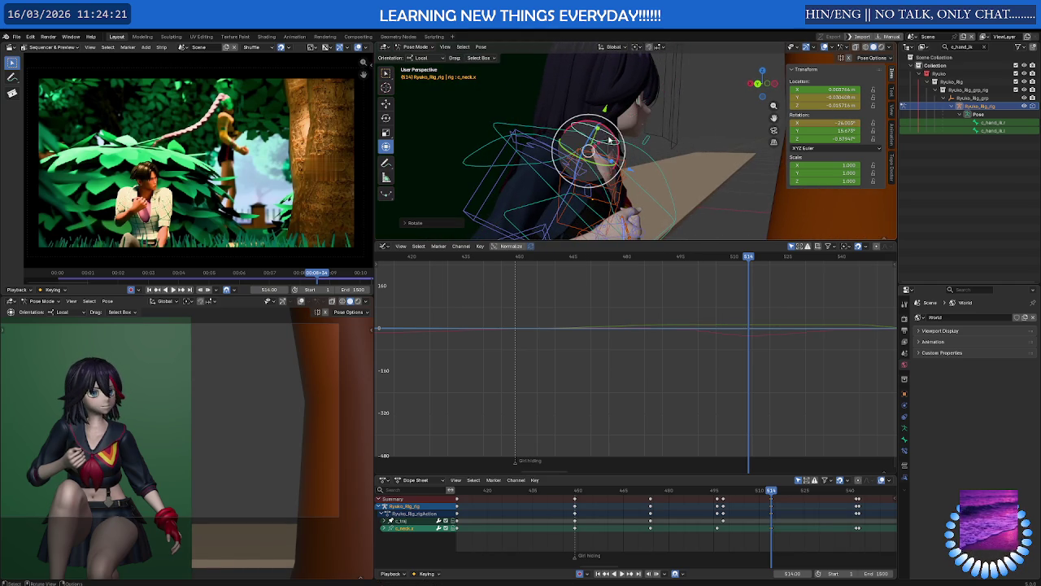
# Refine the neck with local Y and X rotations and key the pose.
pyautogui.press('r')
pyautogui.press('y')
pyautogui.press('y')
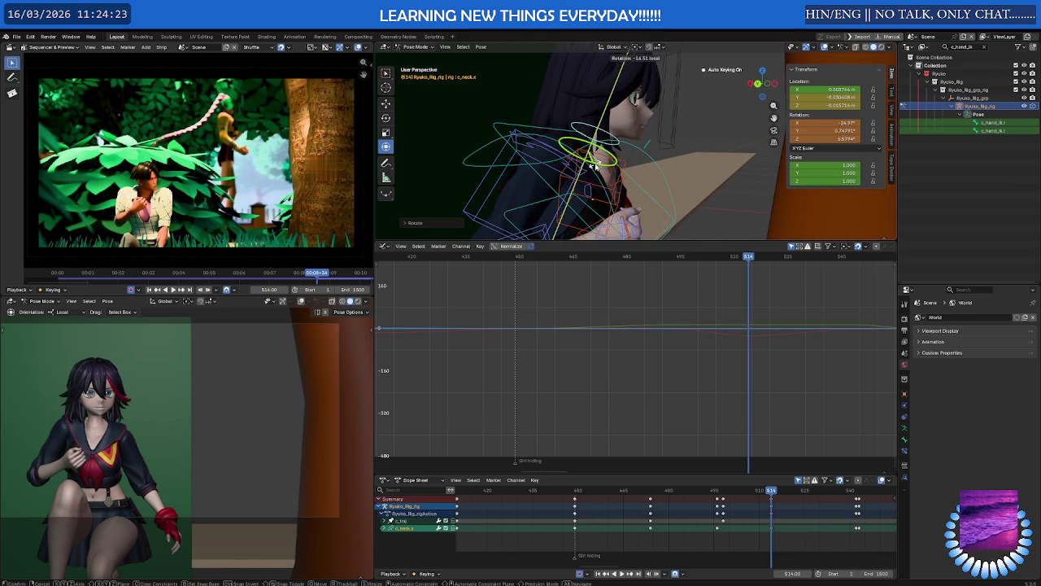
pyautogui.click(596, 165)
pyautogui.press('r')
pyautogui.press('x')
pyautogui.press('x')
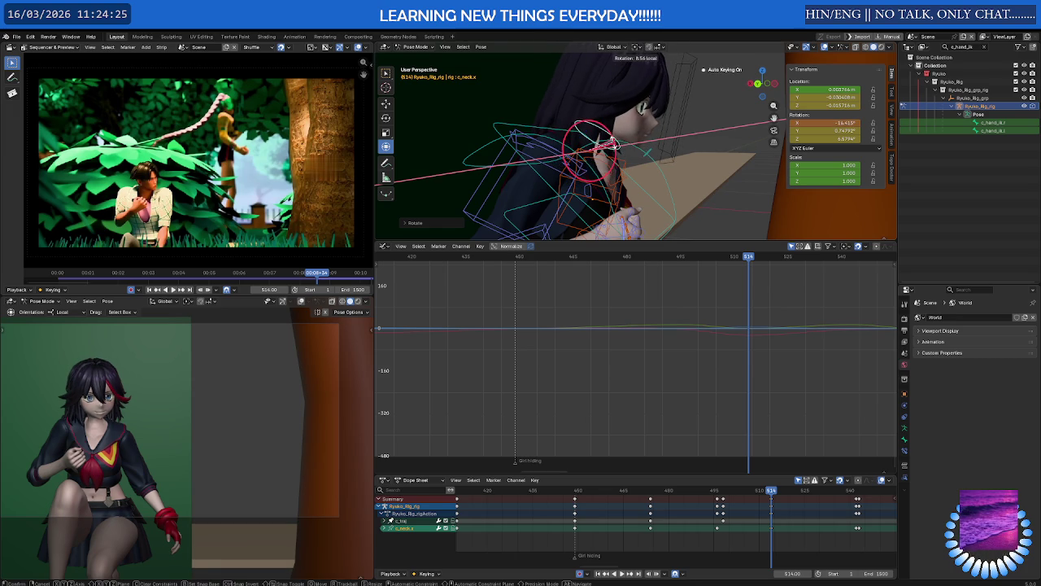
pyautogui.click(616, 144)
pyautogui.press('i')
pyautogui.press('space')
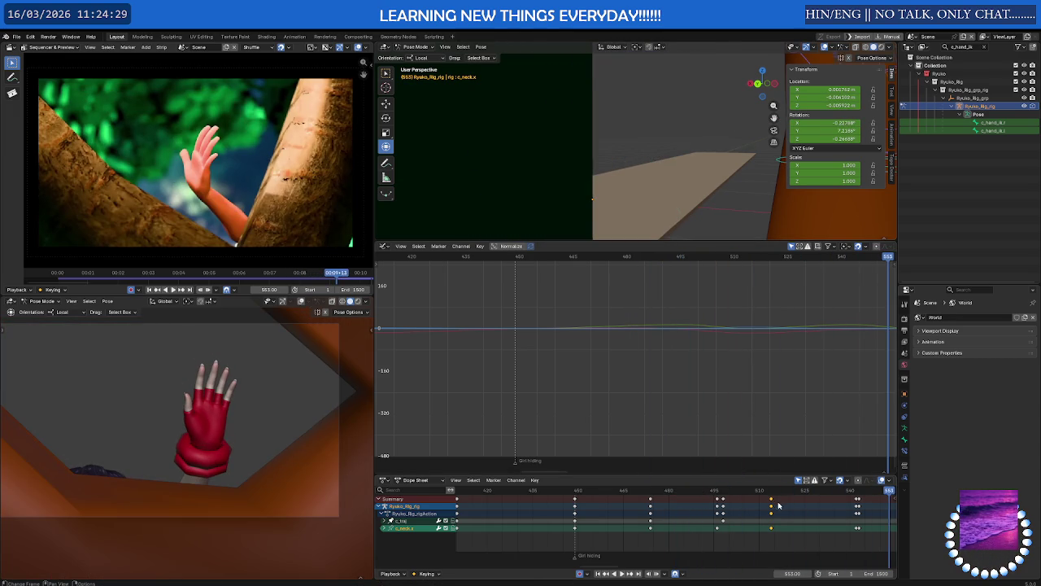
# Slide the selected keyframes nine frames earlier and play back to check the timing.
pyautogui.press('g')
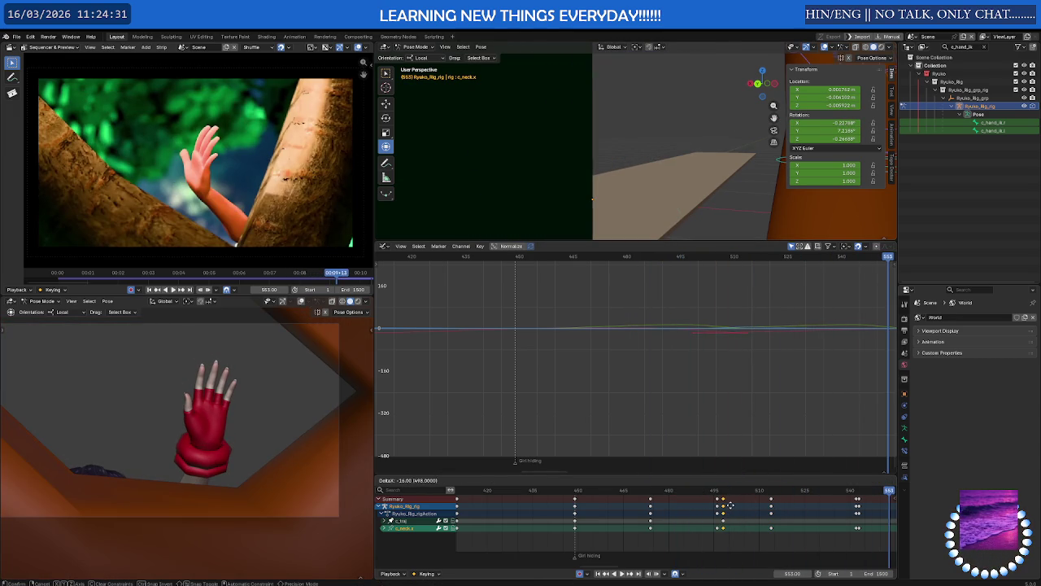
pyautogui.click(730, 505)
pyautogui.press('space')
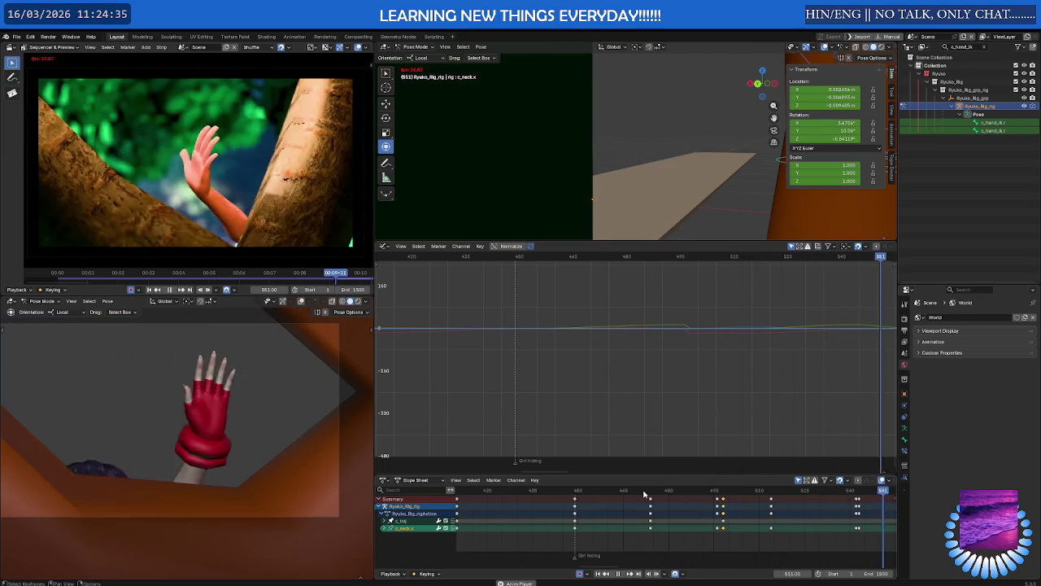
pyautogui.moveTo(644, 492)
pyautogui.mouseDown()
pyautogui.moveTo(729, 491)
pyautogui.moveTo(715, 495)
pyautogui.moveTo(719, 517)
pyautogui.mouseUp()
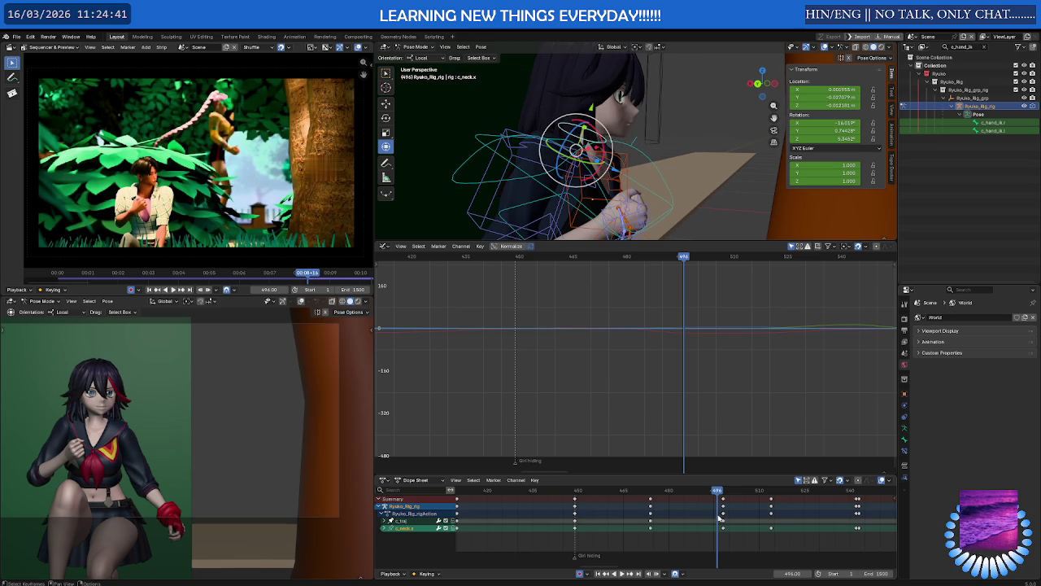
# Scrub and play through frames 450–533 to review the motion.
pyautogui.moveTo(642, 493)
pyautogui.mouseDown()
pyautogui.moveTo(830, 498)
pyautogui.moveTo(577, 496)
pyautogui.mouseUp()
pyautogui.press('space')
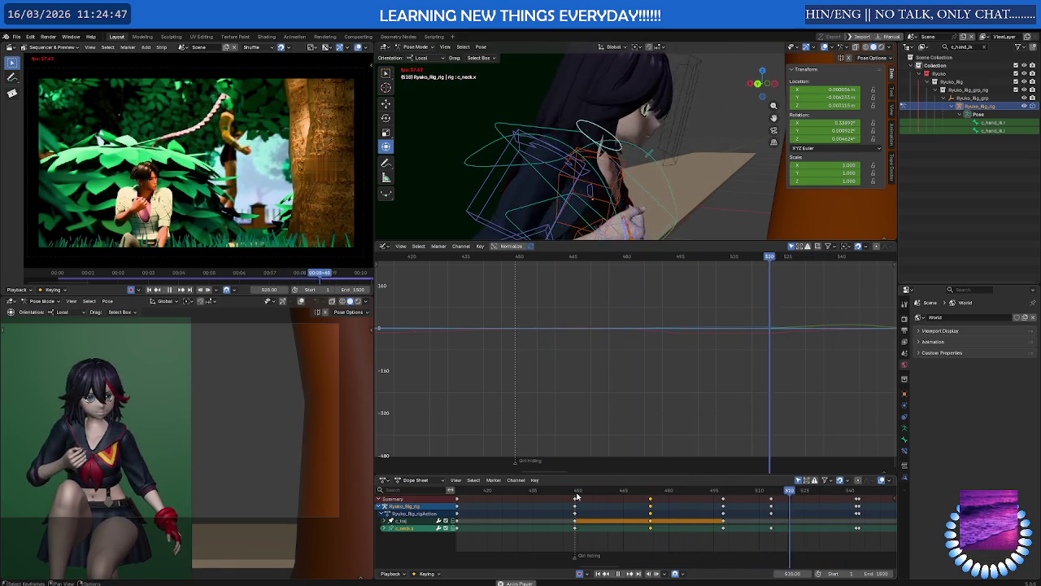
pyautogui.press('space')
pyautogui.click(668, 493)
pyautogui.moveTo(680, 495)
pyautogui.mouseDown()
pyautogui.moveTo(790, 492)
pyautogui.moveTo(609, 491)
pyautogui.mouseUp()
pyautogui.moveTo(580, 492); pyautogui.dragTo(724, 505)
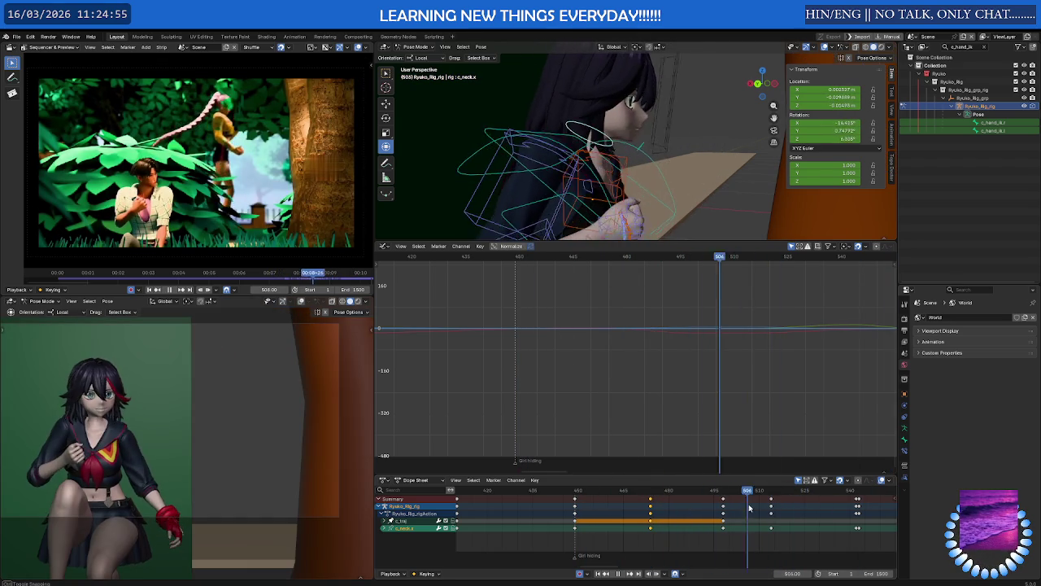
pyautogui.press('Escape')
# Select c_shoulder.l and preview the motion from frame 498.
pyautogui.press('r')
pyautogui.moveTo(604, 179); pyautogui.dragTo(579, 183, button='middle')
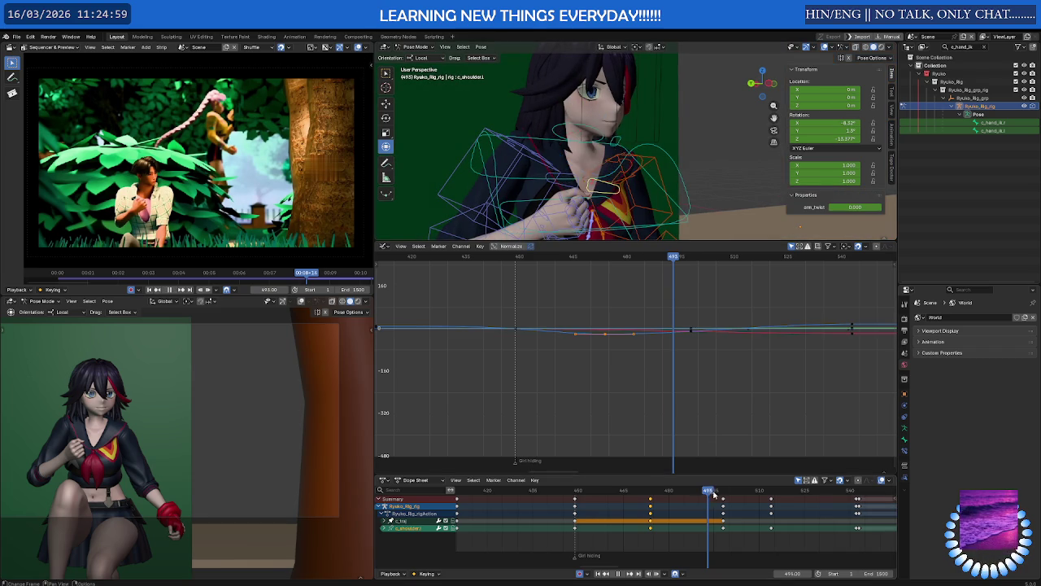
pyautogui.click(602, 186)
pyautogui.press('space')
pyautogui.moveTo(757, 494)
pyautogui.mouseDown()
pyautogui.moveTo(723, 493)
pyautogui.moveTo(773, 494)
pyautogui.moveTo(722, 494)
pyautogui.mouseUp()
pyautogui.press('space')
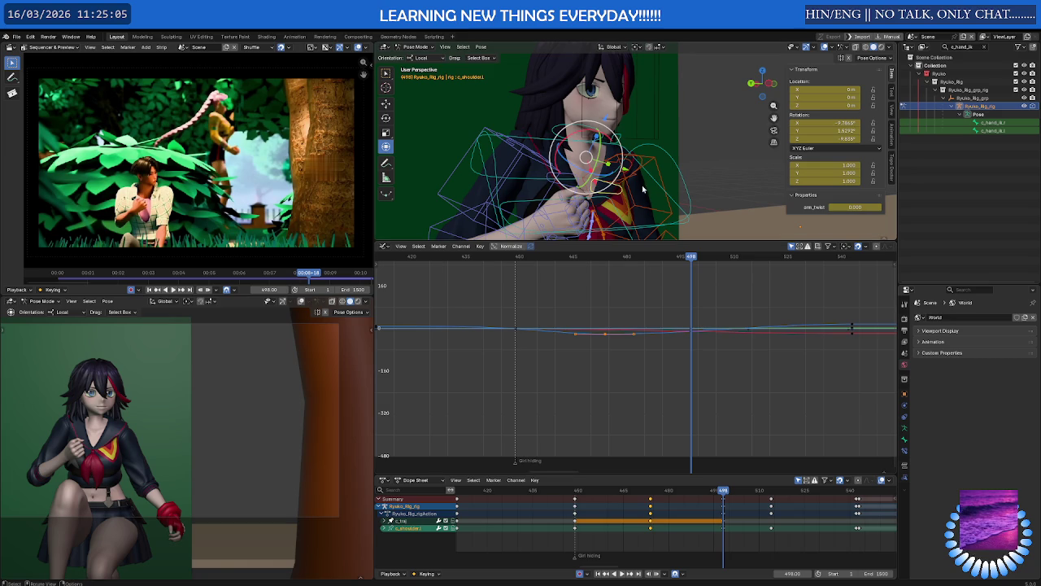
# At frame 514, move c_neck.x about -0.014 m along its local Y axis.
pyautogui.click(572, 145)
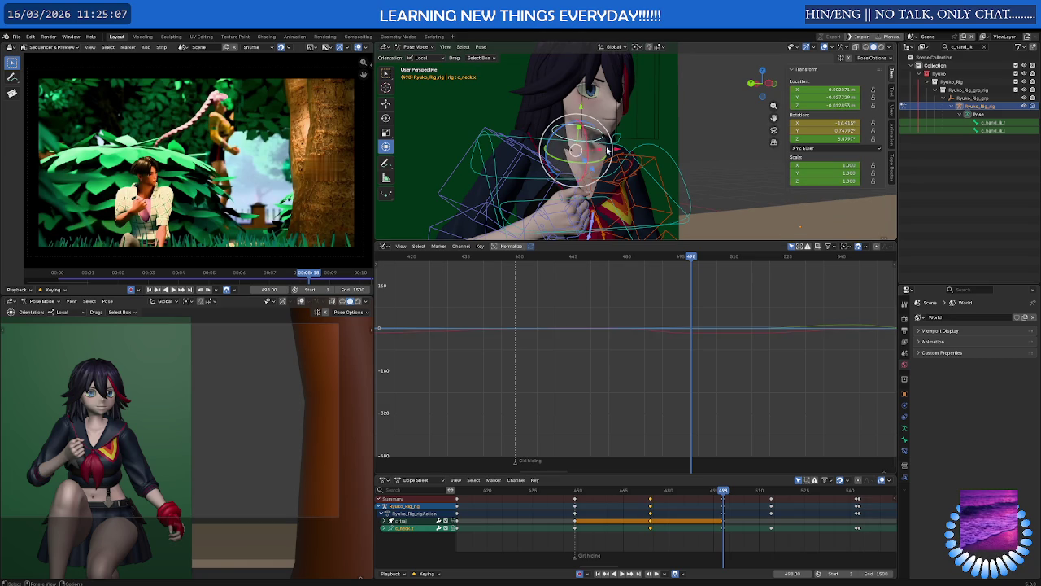
pyautogui.press('space')
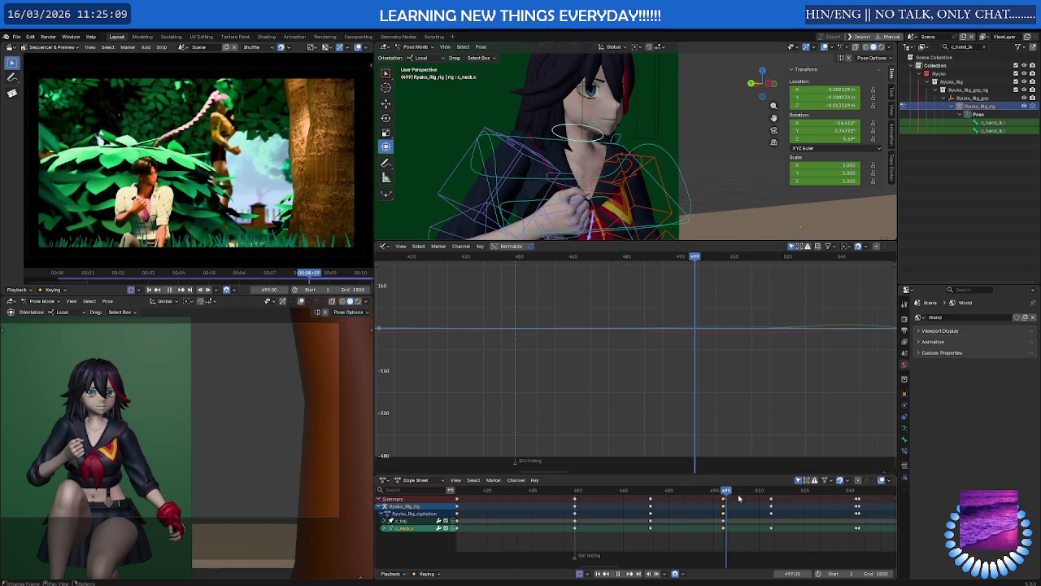
pyautogui.press('space')
pyautogui.moveTo(594, 163); pyautogui.dragTo(641, 120, button='middle')
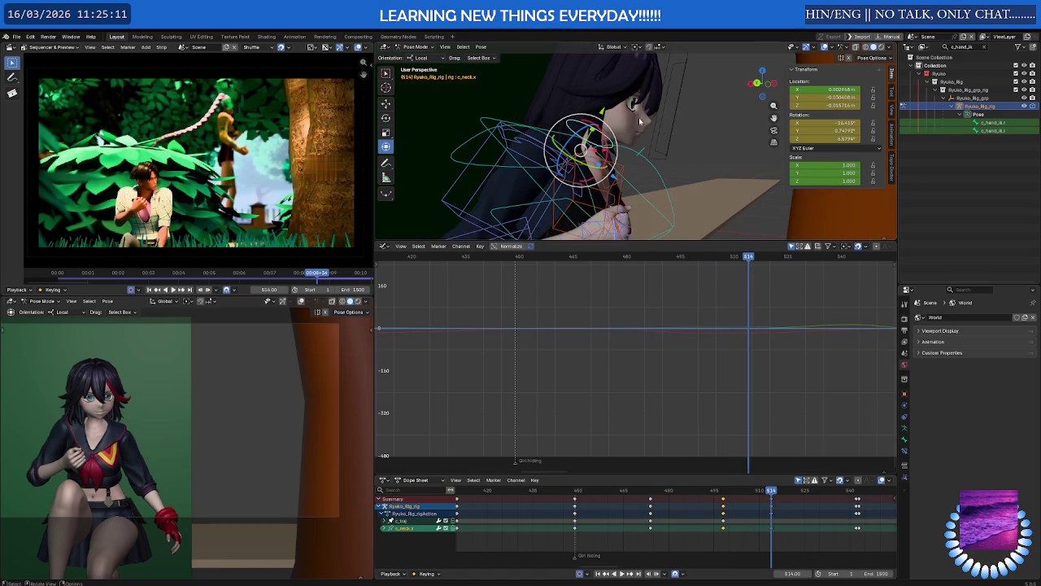
pyautogui.press('g')
pyautogui.press('y')
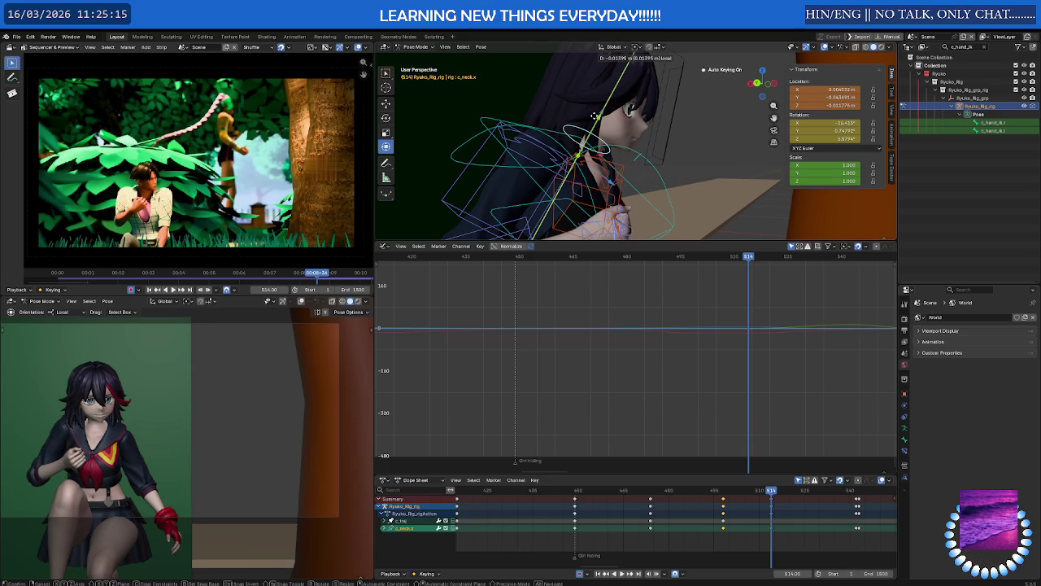
pyautogui.click(596, 118)
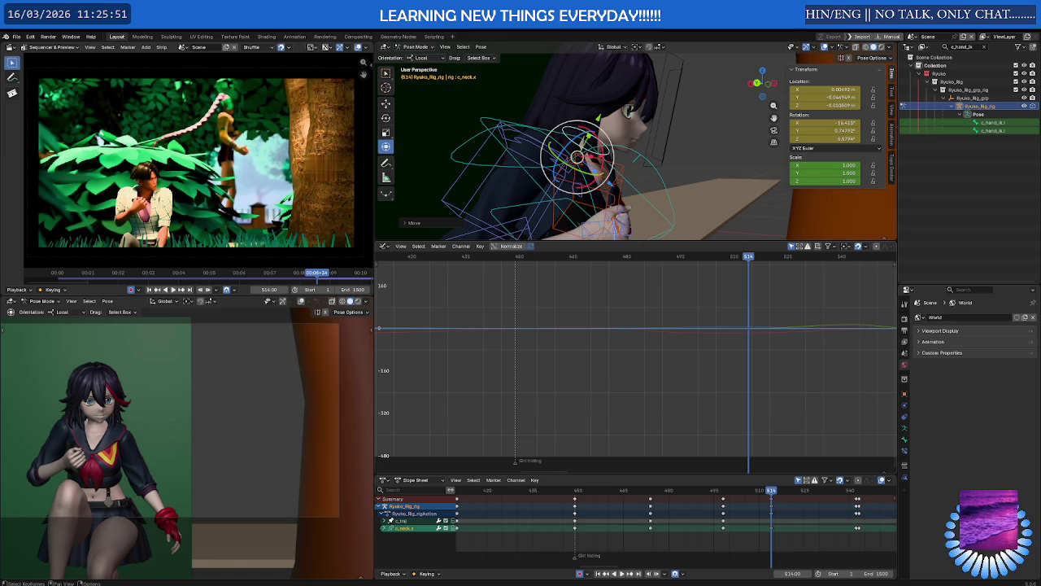
pyautogui.moveTo(570, 179); pyautogui.dragTo(635, 187, button='middle')
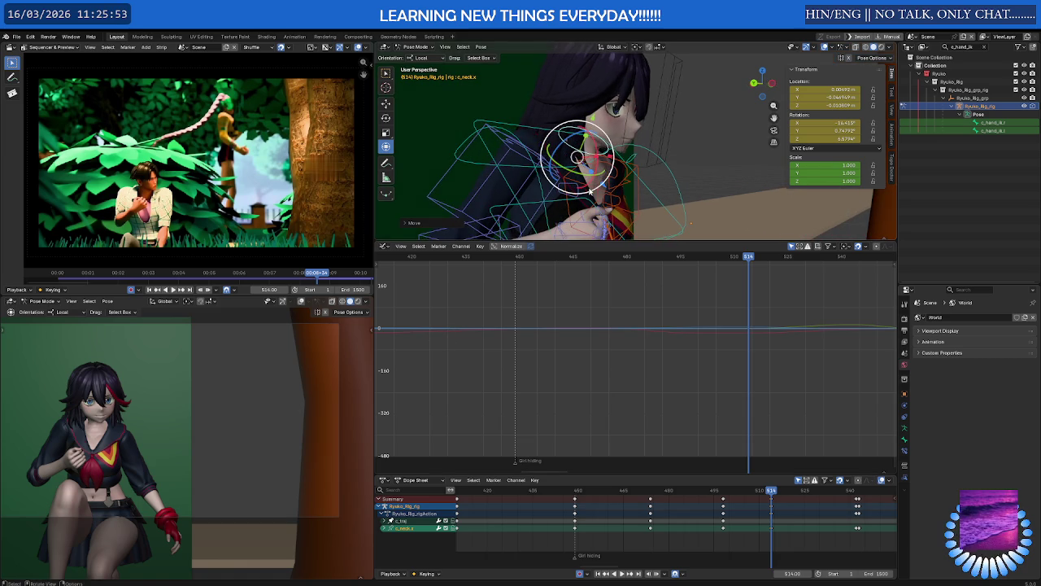
pyautogui.moveTo(761, 489); pyautogui.dragTo(635, 499)
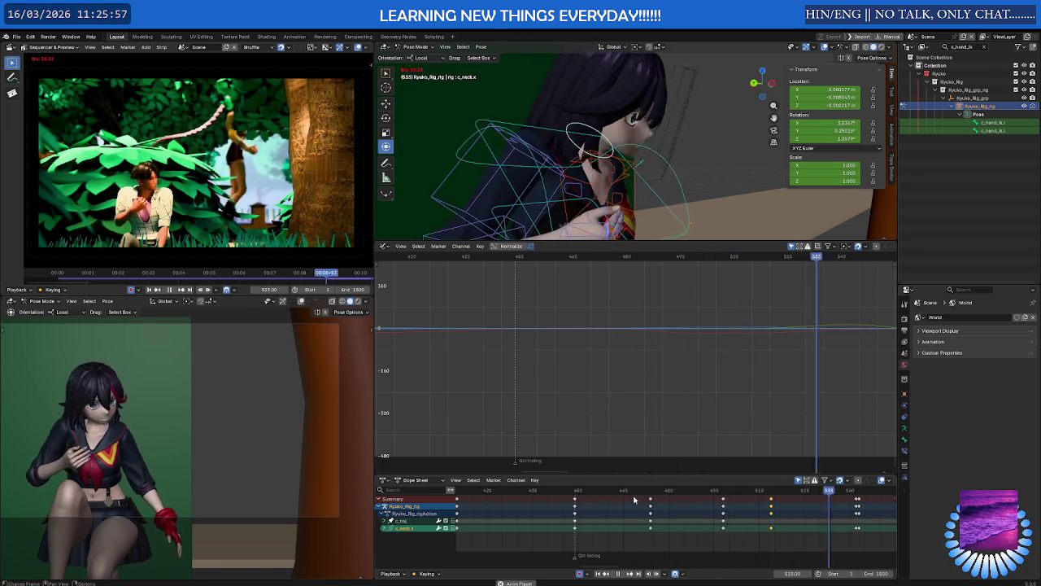
pyautogui.press('space')
pyautogui.moveTo(717, 491)
pyautogui.mouseDown()
pyautogui.moveTo(781, 494)
pyautogui.moveTo(688, 496)
pyautogui.moveTo(790, 496)
pyautogui.moveTo(716, 496)
pyautogui.moveTo(769, 493)
pyautogui.mouseUp()
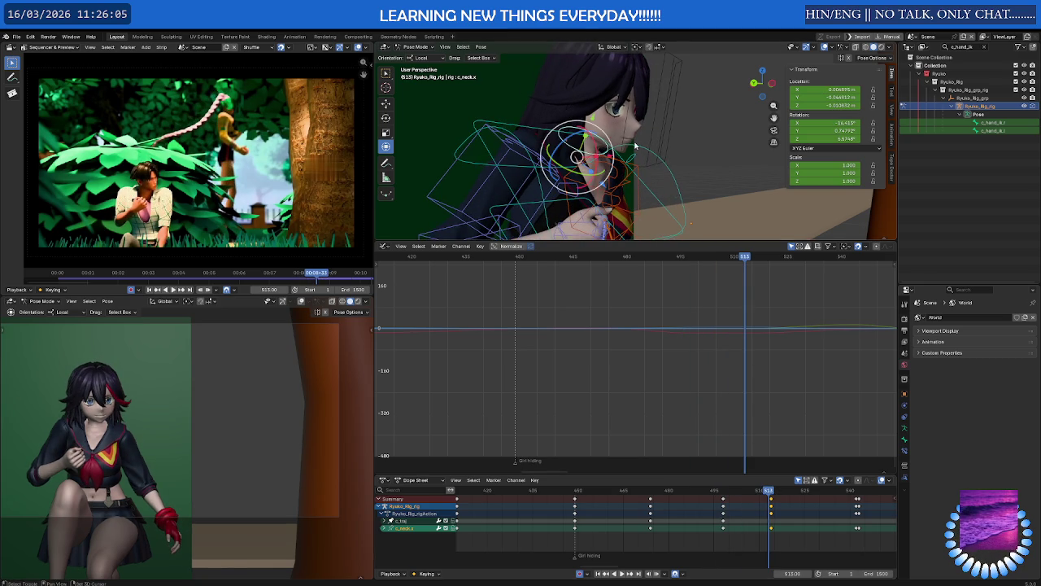
pyautogui.moveTo(636, 146); pyautogui.dragTo(639, 120, button='middle')
# Duplicate c_fist.r's keys near frame 495 to 11 frames later and review the fist motion.
pyautogui.click(592, 204)
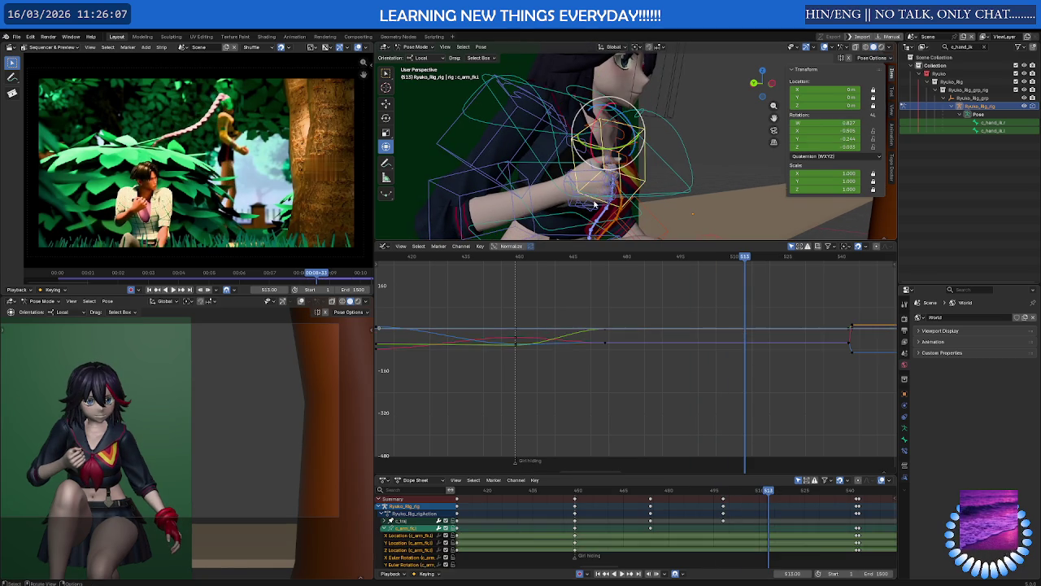
pyautogui.click(724, 519)
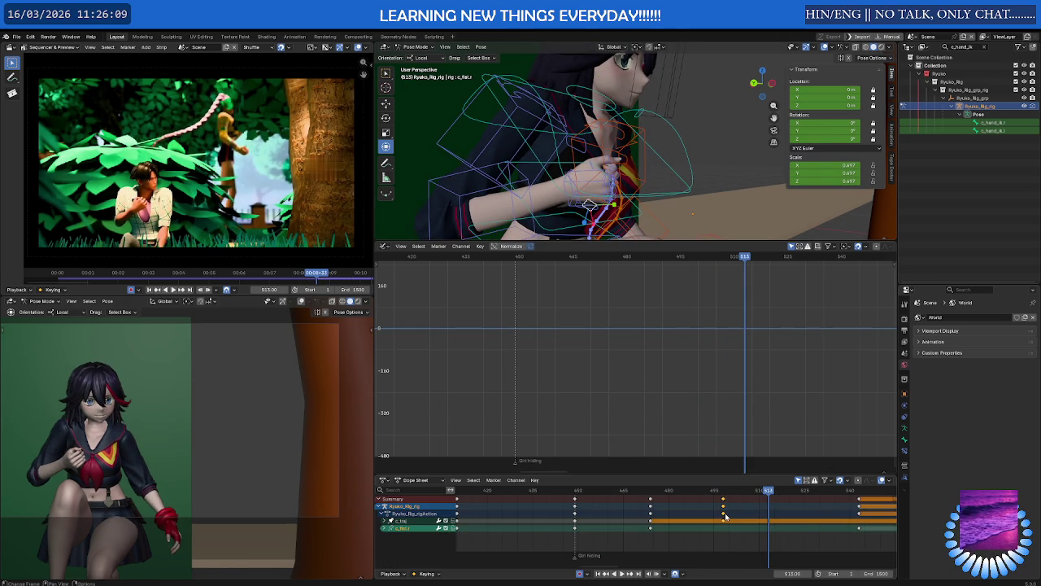
pyautogui.press('g')
pyautogui.click(819, 512)
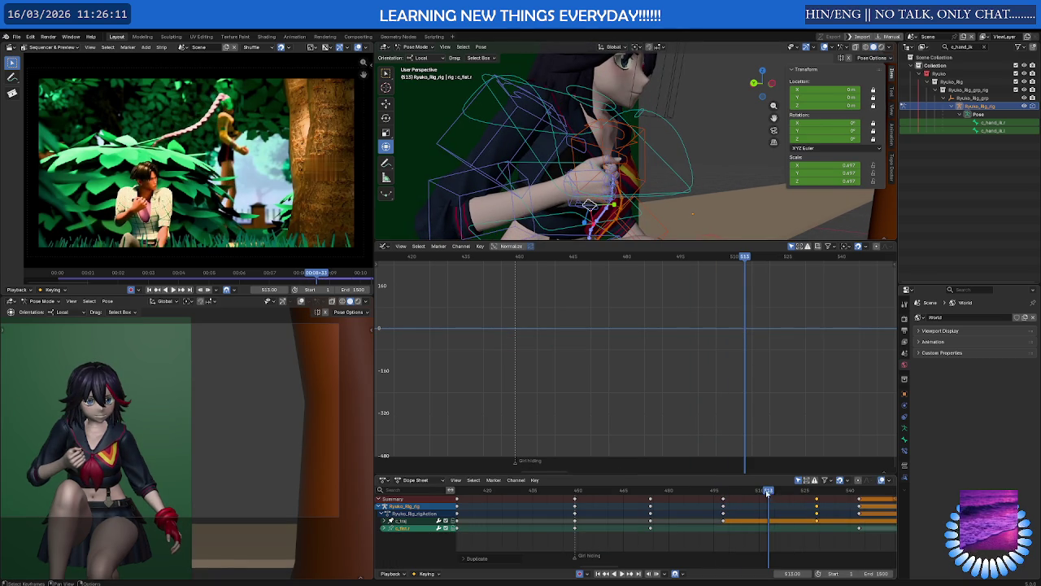
pyautogui.moveTo(767, 491)
pyautogui.mouseDown()
pyautogui.moveTo(720, 494)
pyautogui.moveTo(825, 494)
pyautogui.moveTo(767, 499)
pyautogui.mouseUp()
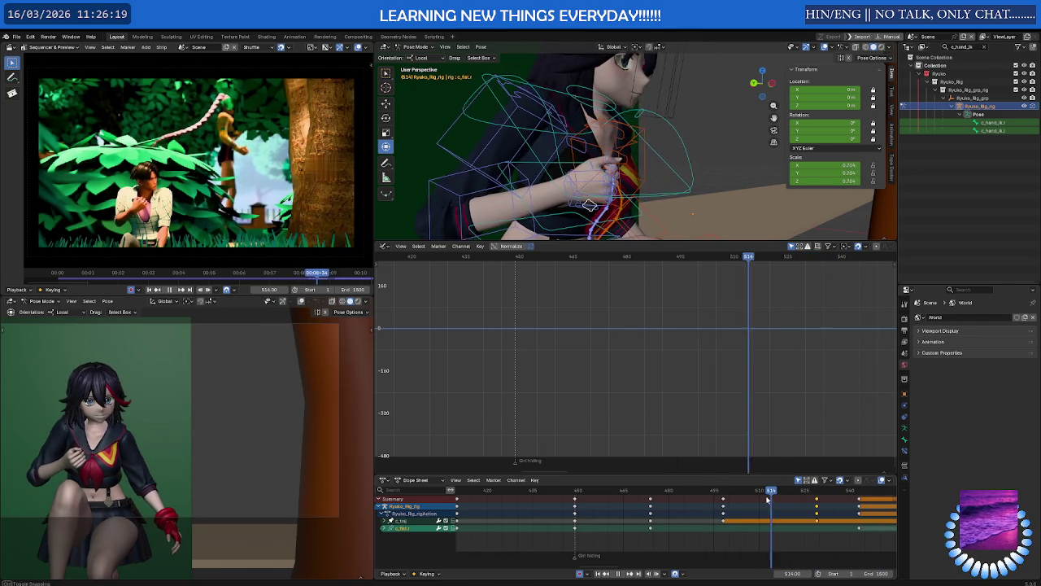
pyautogui.press('space')
pyautogui.click(602, 186)
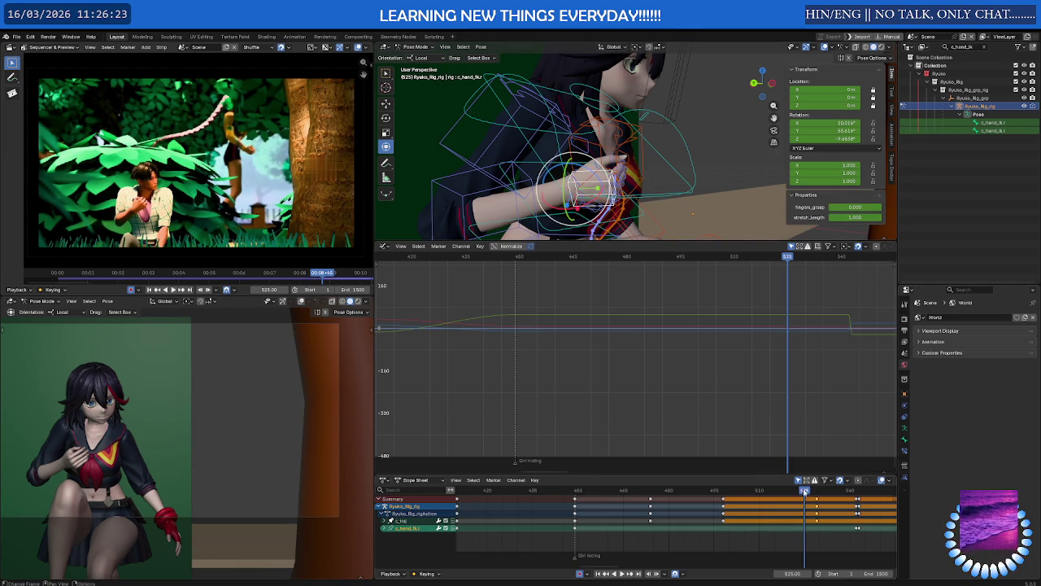
# Stop on frame 509, then zoom and orbit close around the right hand at the collar.
pyautogui.press('space')
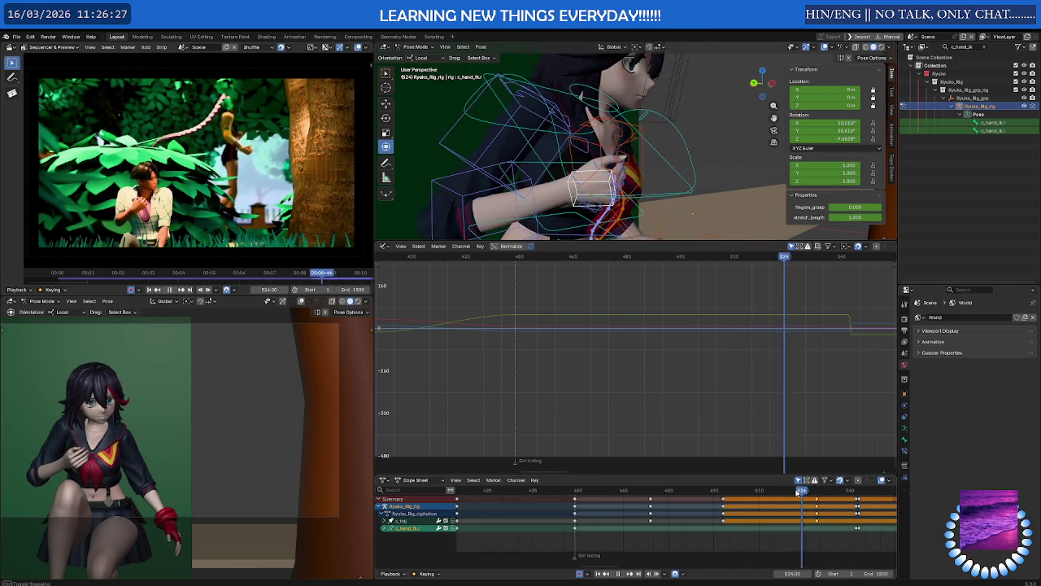
pyautogui.press('Escape')
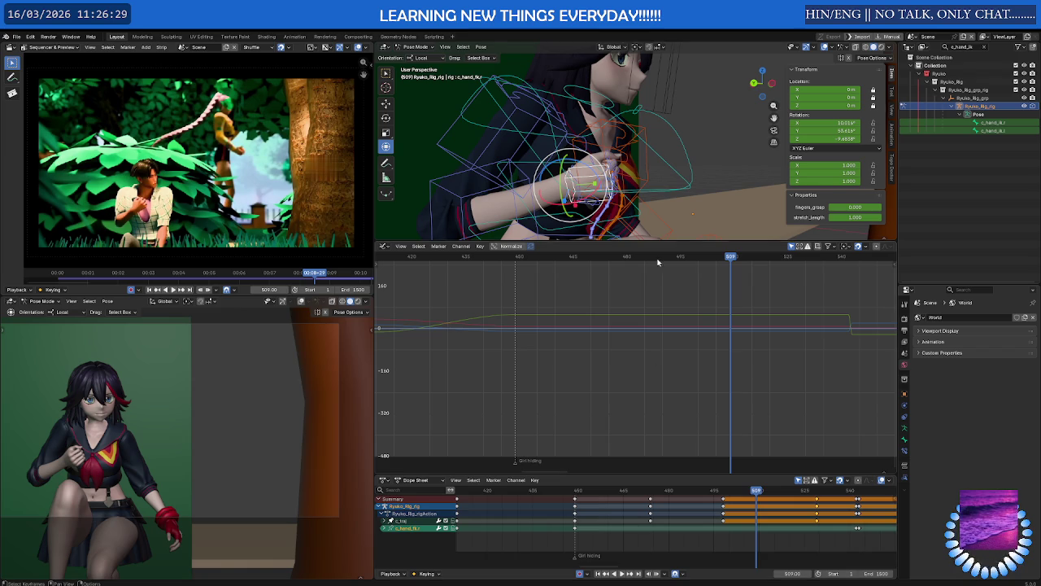
pyautogui.scroll(3, 618, 163)
pyautogui.moveTo(619, 163)
pyautogui.mouseDown(button='middle')
pyautogui.moveTo(614, 198)
pyautogui.moveTo(550, 214)
pyautogui.moveTo(608, 173)
pyautogui.mouseUp(button='middle')
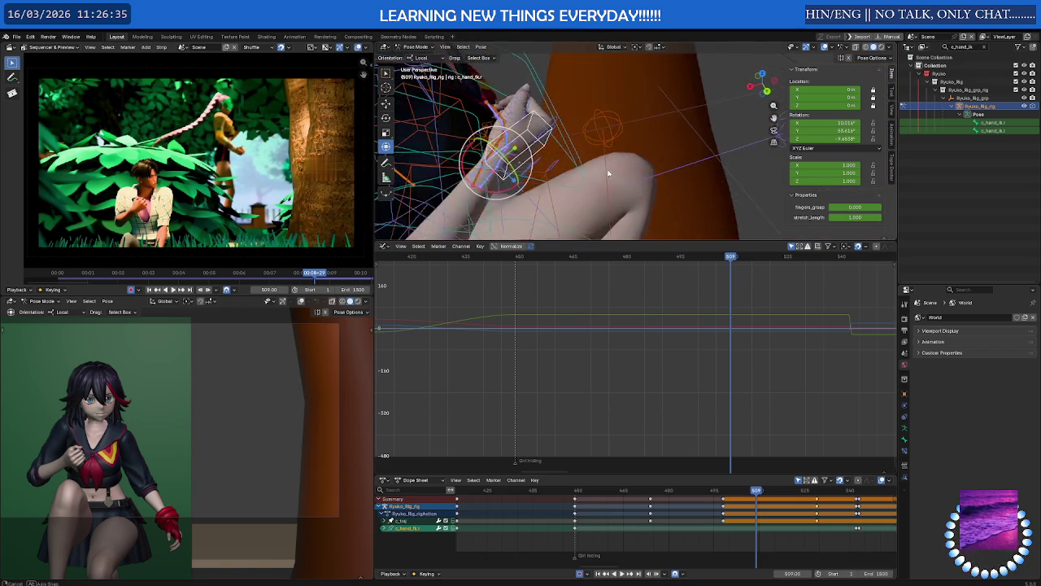
pyautogui.moveTo(608, 173)
pyautogui.mouseDown(button='middle')
pyautogui.moveTo(689, 155)
pyautogui.moveTo(671, 169)
pyautogui.mouseUp(button='middle')
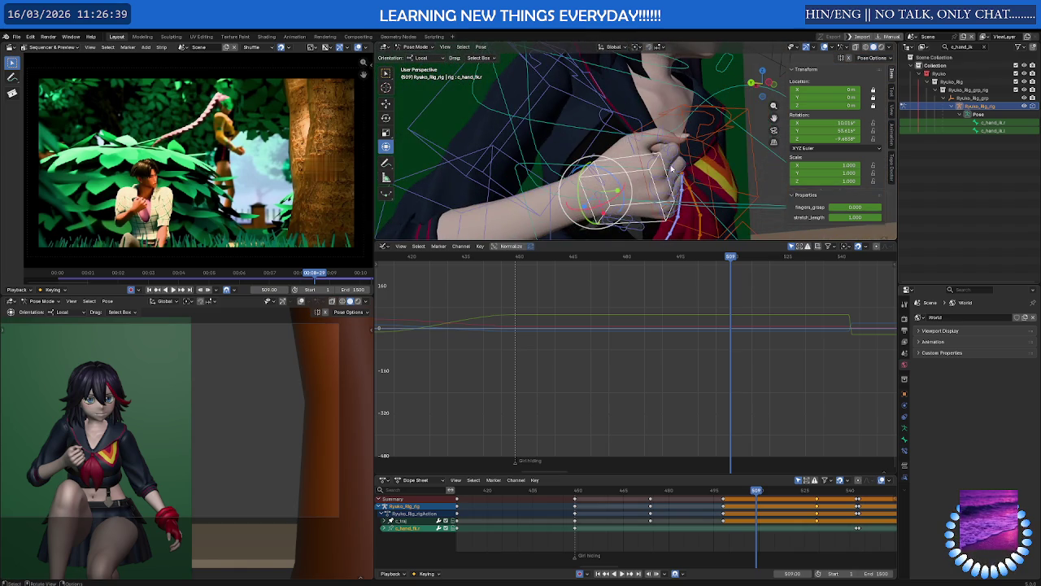
# Select the right hand's finger base bones c_index1.r, c_middle1.r, c_ring1.r and c_pinky1.r.
pyautogui.click(661, 168)
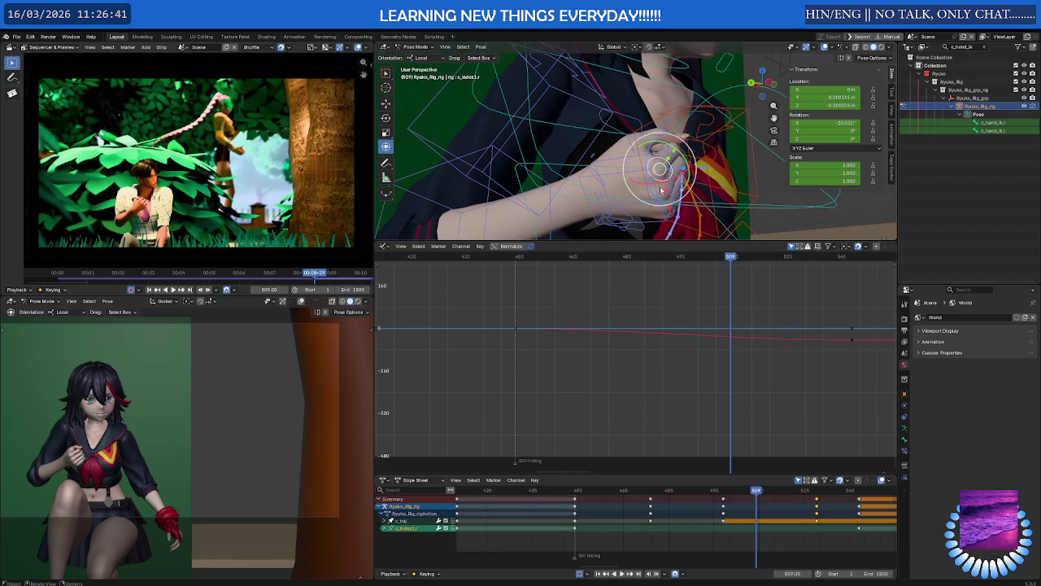
pyautogui.moveTo(661, 189); pyautogui.dragTo(670, 175, button='middle')
pyautogui.click(674, 186)
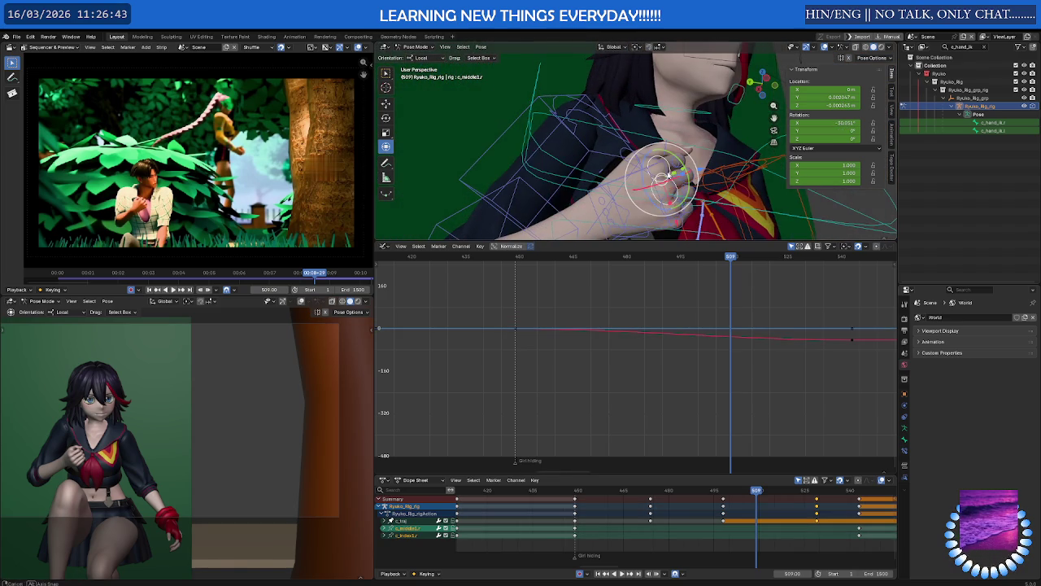
pyautogui.keyDown('shift'); pyautogui.click(682, 215); pyautogui.keyUp('shift')
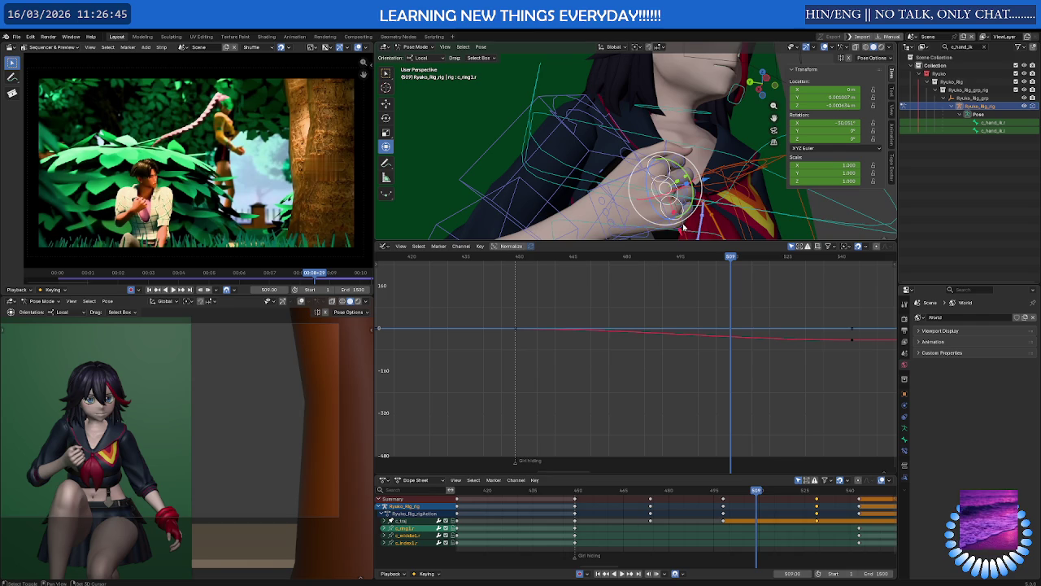
pyautogui.keyDown('shift'); pyautogui.click(684, 228); pyautogui.keyUp('shift')
pyautogui.moveTo(683, 228); pyautogui.dragTo(711, 256, button='middle')
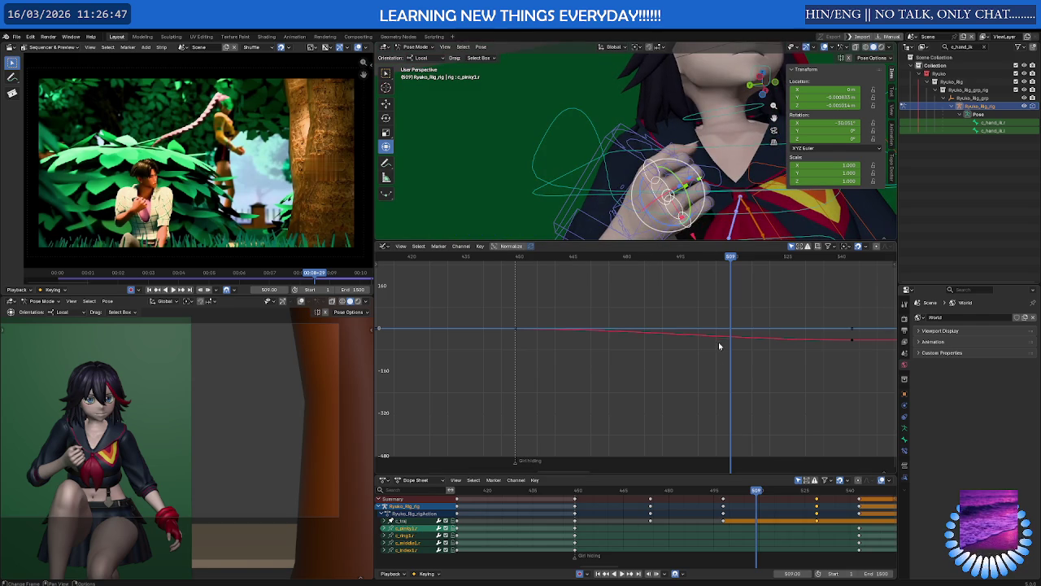
pyautogui.moveTo(719, 346); pyautogui.dragTo(676, 342, button='middle')
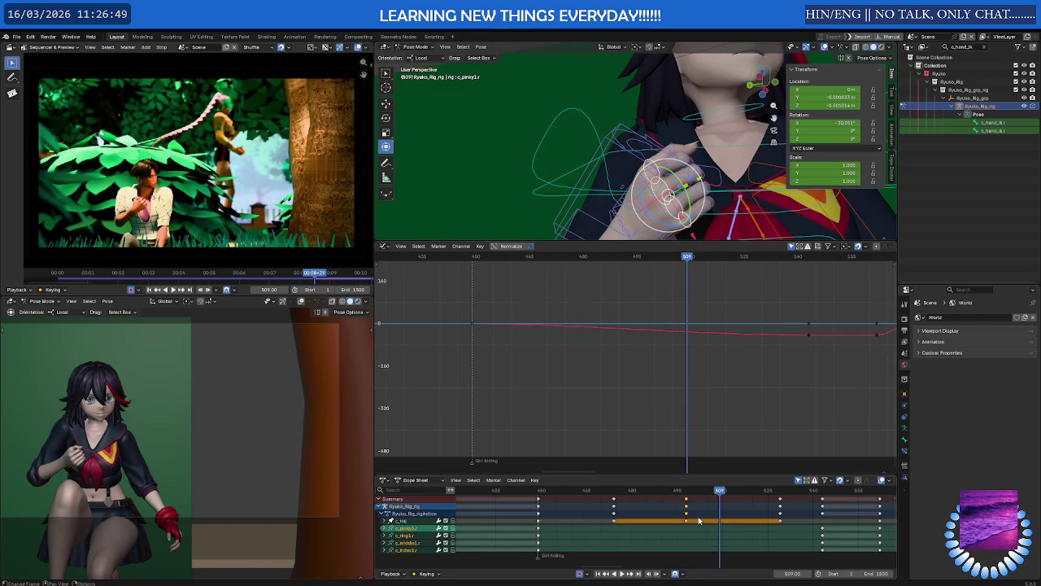
# At frame 475, shift the selected finger keyframes later on the timeline.
pyautogui.moveTo(718, 494); pyautogui.dragTo(613, 500)
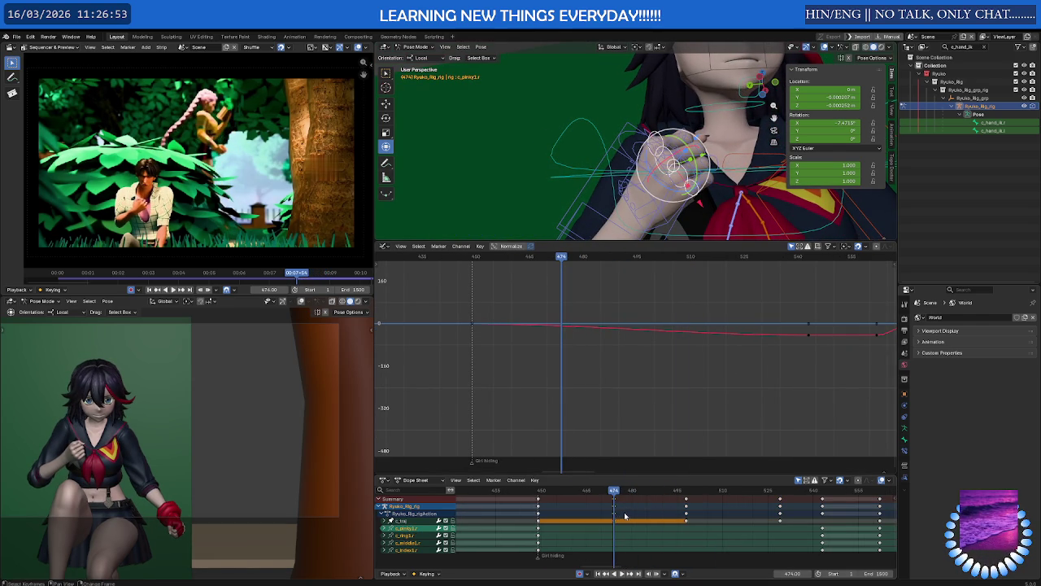
pyautogui.press('g')
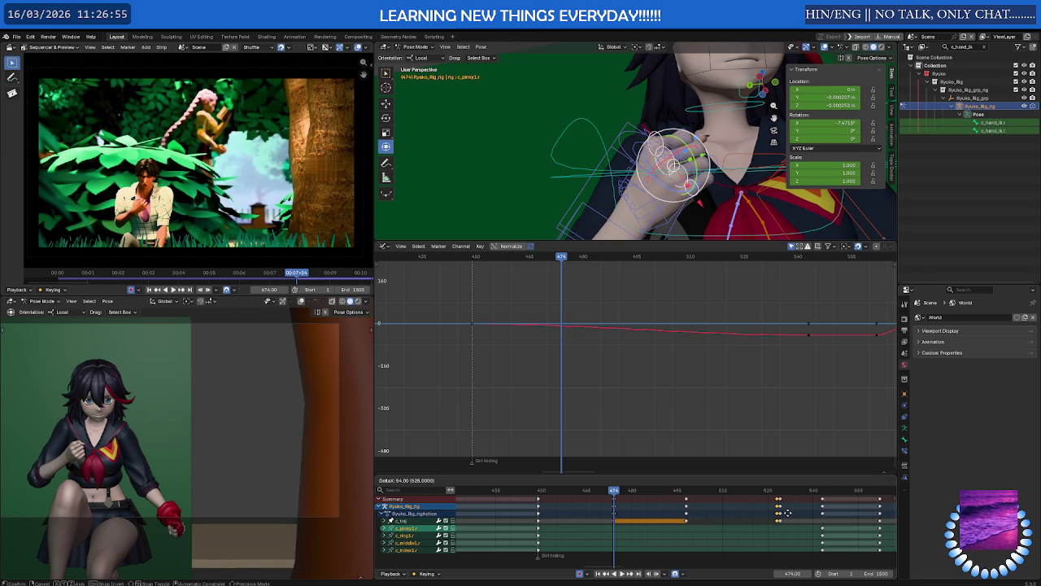
pyautogui.click(789, 513)
pyautogui.click(674, 504)
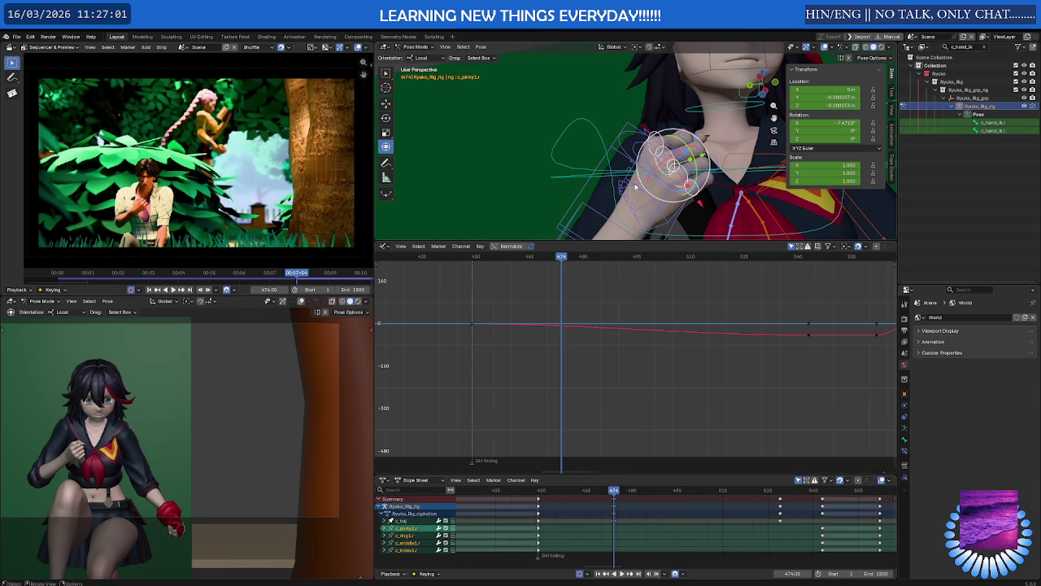
# Duplicate the finger keys from frame 474 to frame 529, then play back and scrub to check the hold.
pyautogui.hotkey('ctrl', 'k')
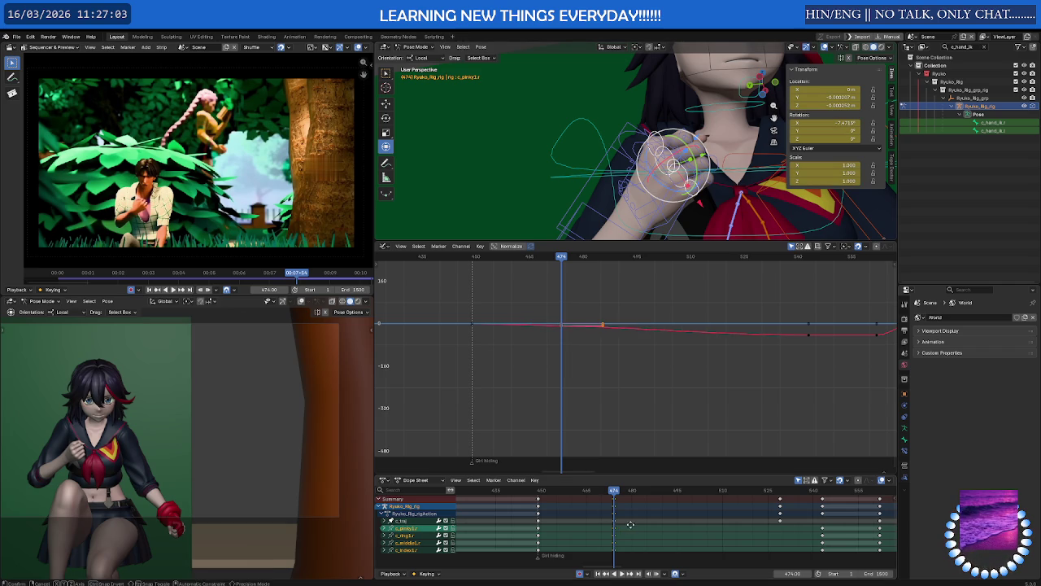
pyautogui.press('g')
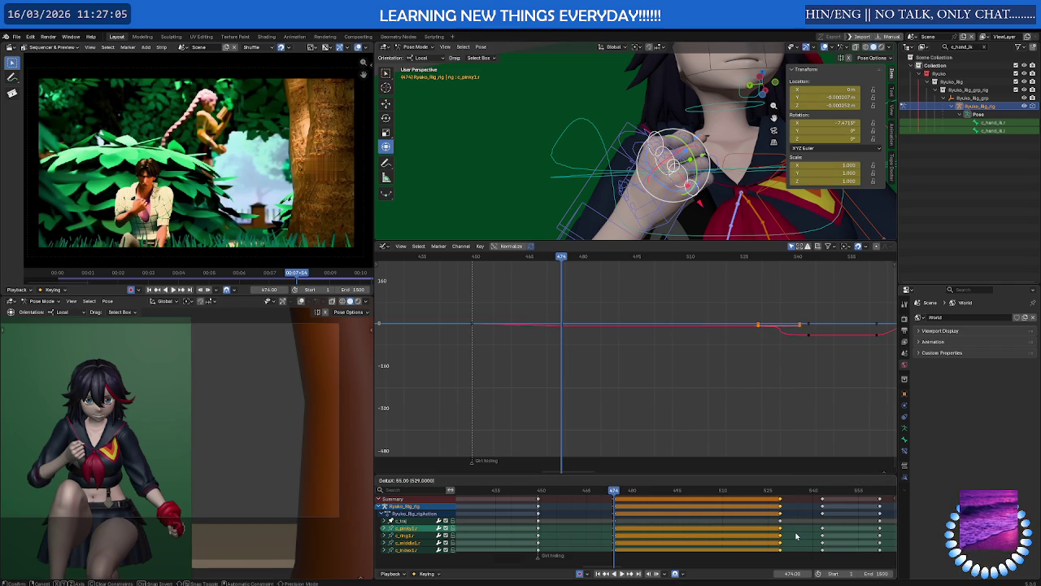
pyautogui.click(755, 531)
pyautogui.press('space')
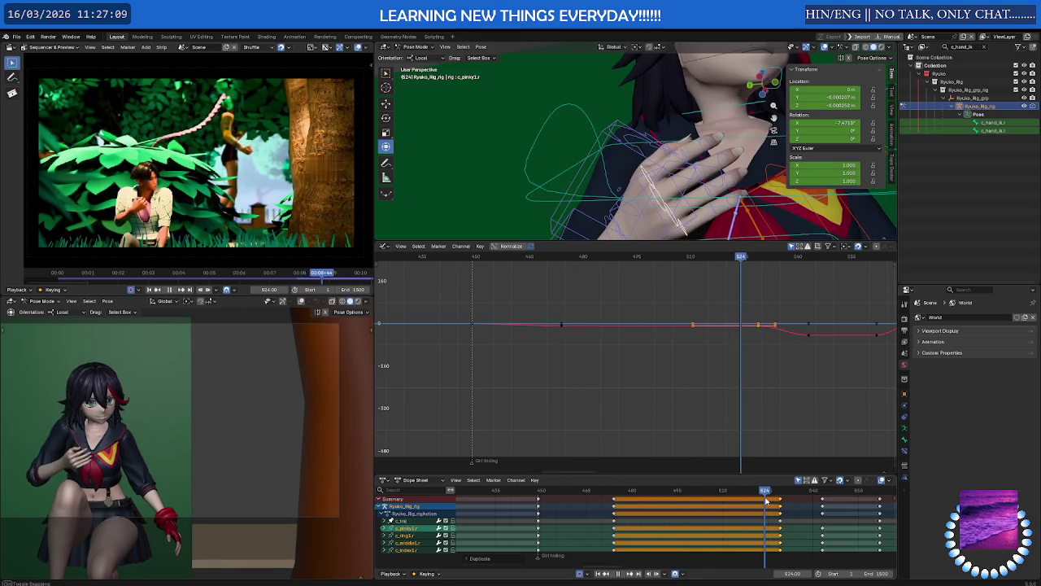
pyautogui.click(614, 498)
pyautogui.moveTo(613, 499); pyautogui.dragTo(747, 505)
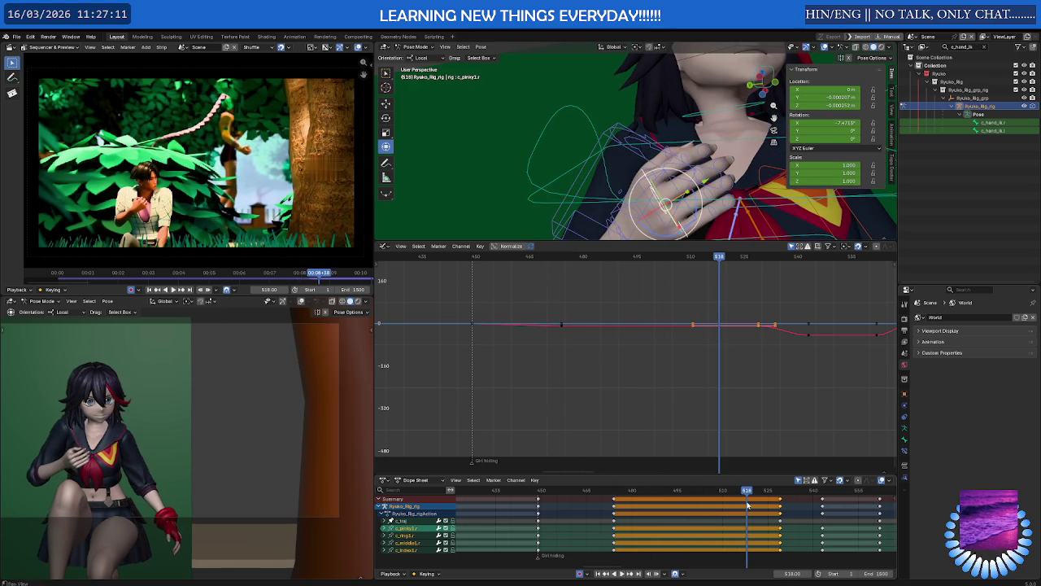
pyautogui.moveTo(605, 474); pyautogui.dragTo(610, 444)
# At frame 474, select the second joints of the ring, middle, index and pinky fingers.
pyautogui.click(615, 460)
pyautogui.press('space')
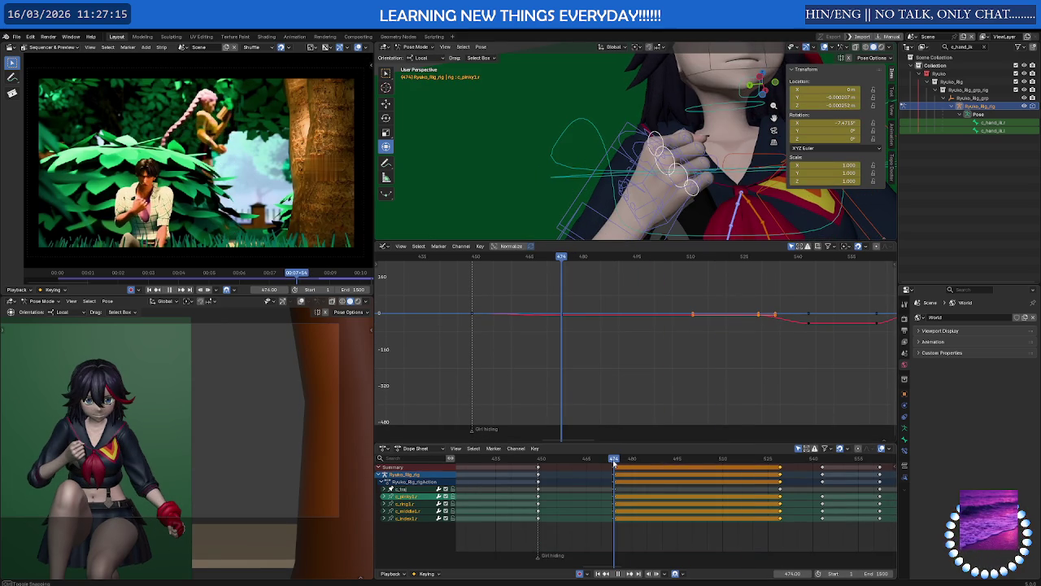
pyautogui.press('space')
pyautogui.moveTo(635, 146)
pyautogui.mouseDown(button='middle')
pyautogui.moveTo(592, 141)
pyautogui.moveTo(698, 145)
pyautogui.moveTo(638, 142)
pyautogui.moveTo(706, 124)
pyautogui.moveTo(679, 125)
pyautogui.mouseUp(button='middle')
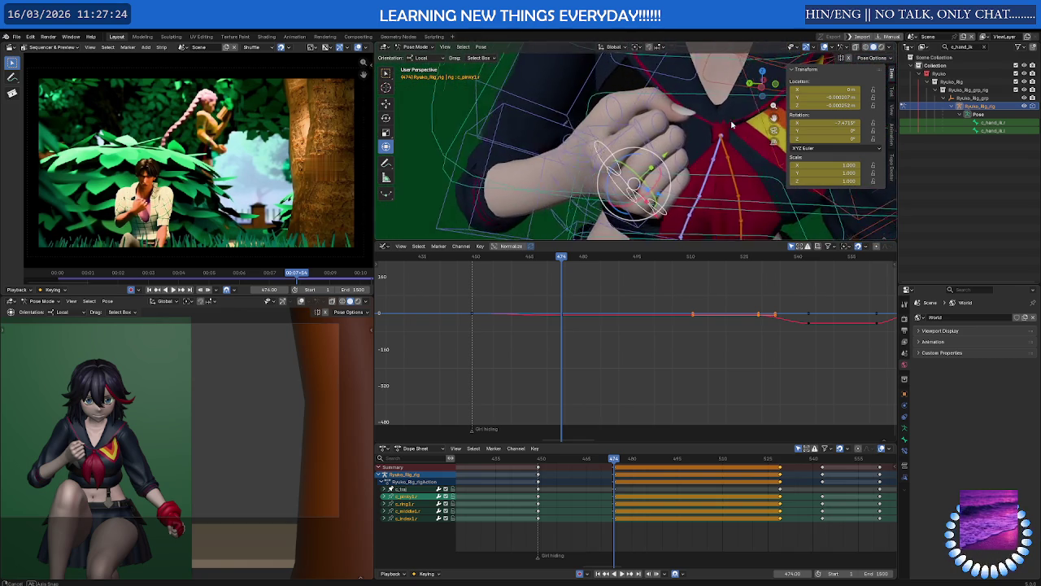
pyautogui.click(663, 126)
pyautogui.keyDown('shift'); pyautogui.click(671, 146); pyautogui.keyUp('shift')
pyautogui.keyDown('shift'); pyautogui.click(677, 167); pyautogui.keyUp('shift')
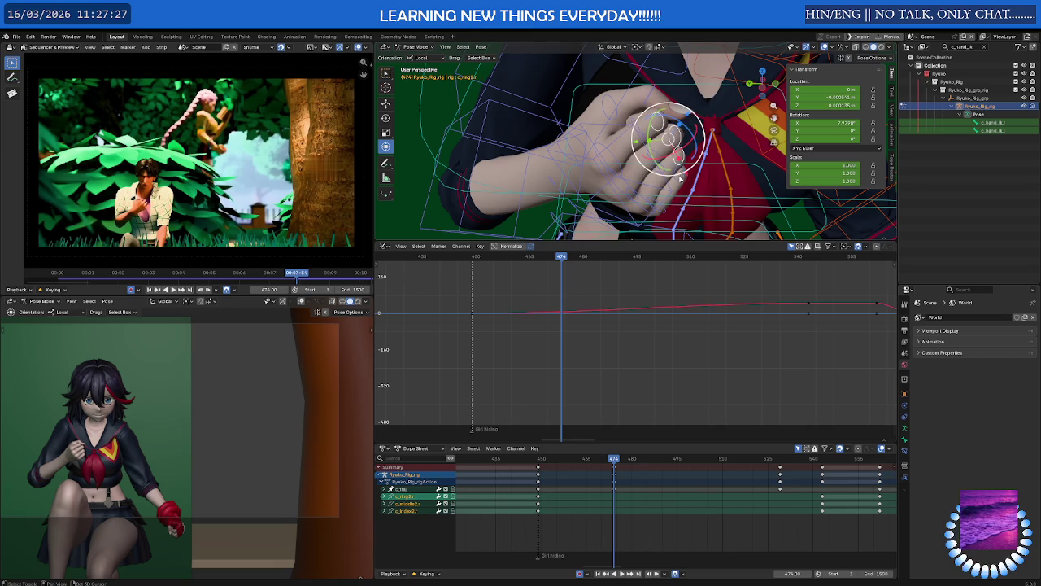
pyautogui.keyDown('shift'); pyautogui.click(680, 179); pyautogui.keyUp('shift')
# Add the pinky, ring, middle and index third joints to the selection.
pyautogui.moveTo(680, 179); pyautogui.dragTo(659, 171, button='middle')
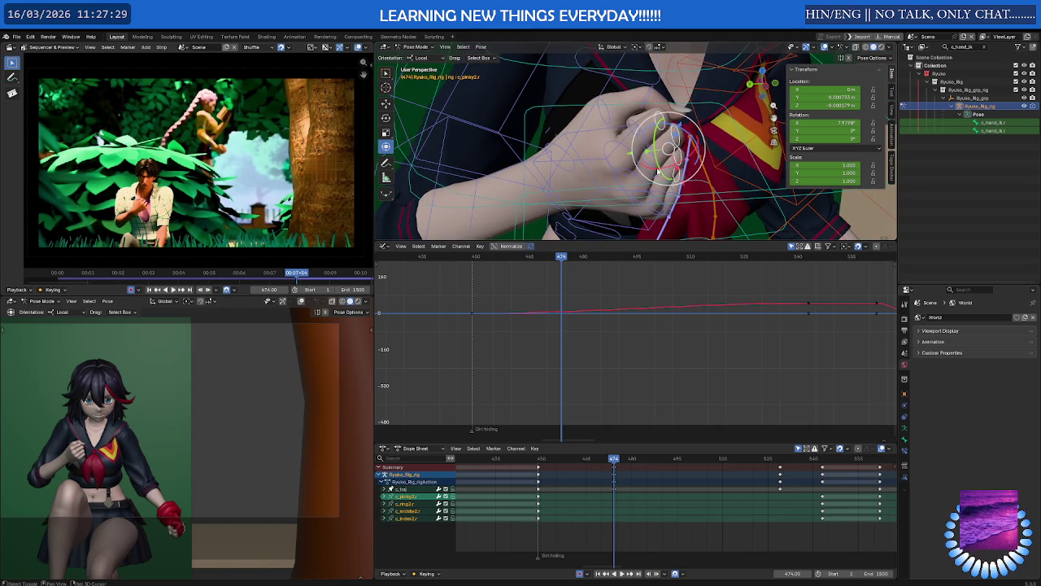
pyautogui.keyDown('shift'); pyautogui.click(657, 172); pyautogui.keyUp('shift')
pyautogui.keyDown('shift'); pyautogui.click(653, 167); pyautogui.keyUp('shift')
pyautogui.keyDown('shift'); pyautogui.click(643, 142); pyautogui.keyUp('shift')
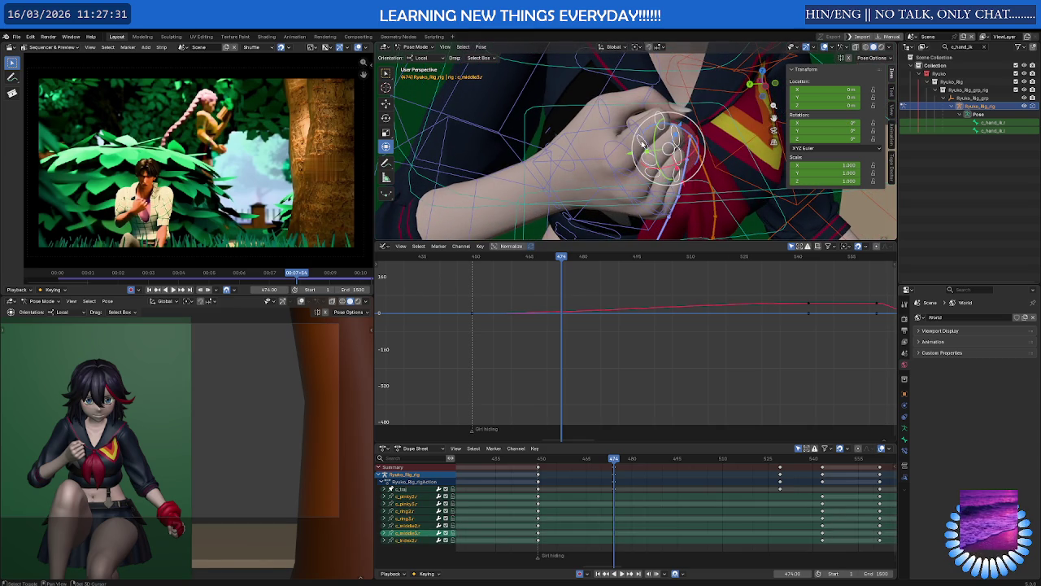
pyautogui.press('r')
pyautogui.press('Escape')
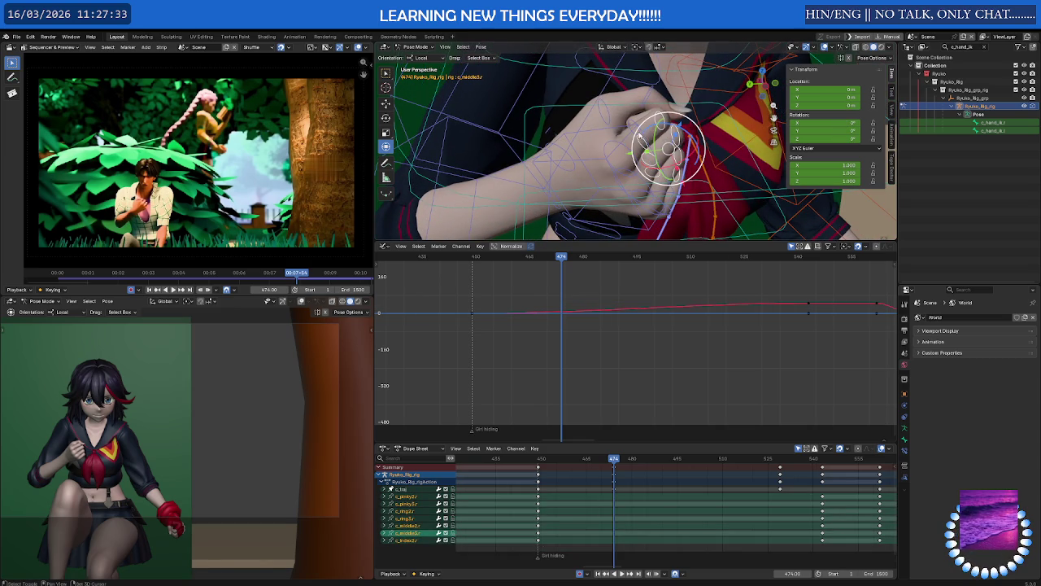
pyautogui.keyDown('shift'); pyautogui.click(642, 136); pyautogui.keyUp('shift')
pyautogui.moveTo(641, 136)
pyautogui.mouseDown(button='middle')
pyautogui.moveTo(563, 157)
pyautogui.moveTo(655, 161)
pyautogui.mouseUp(button='middle')
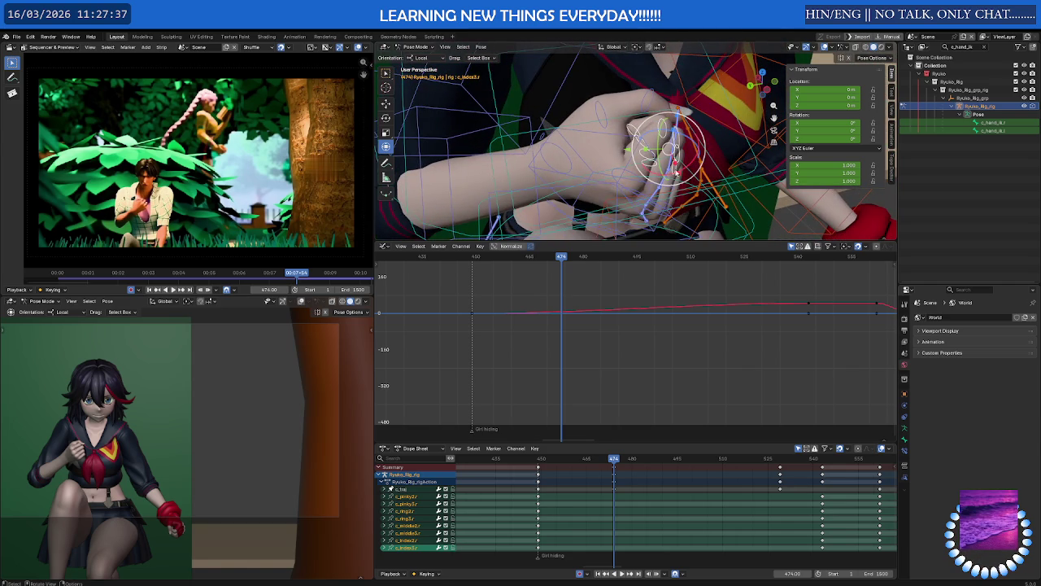
# Copy the earlier finger keys forward in time and scrub to check the held pose.
pyautogui.keyDown('ctrl'); pyautogui.click(565, 475); pyautogui.keyUp('ctrl')
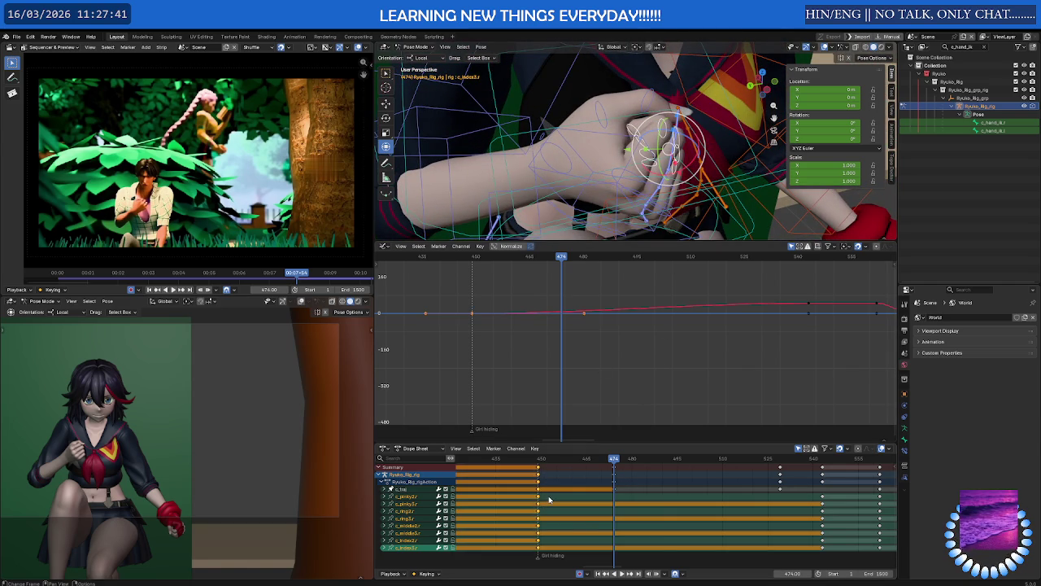
pyautogui.press('g')
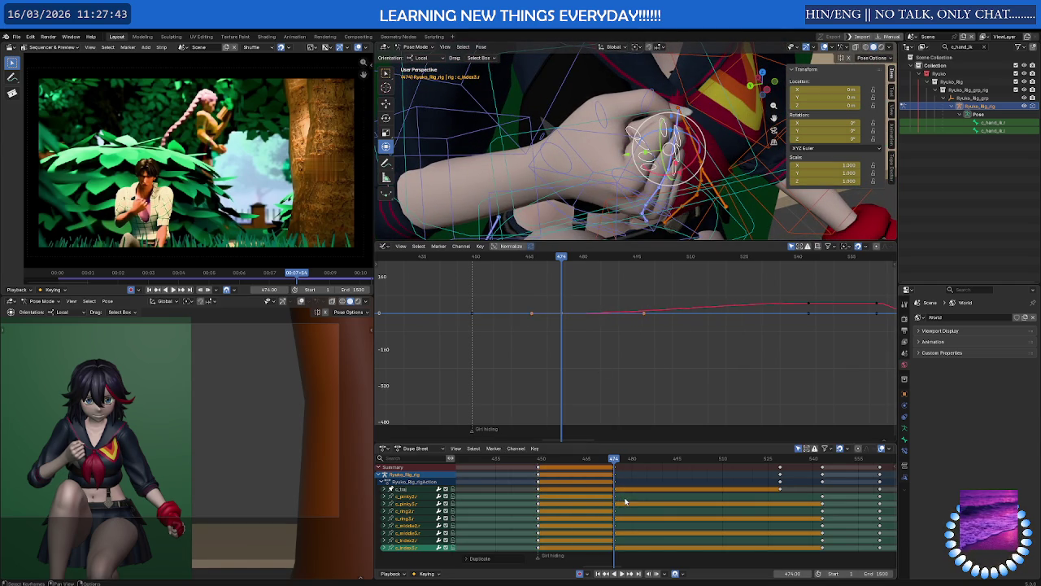
pyautogui.click(792, 501)
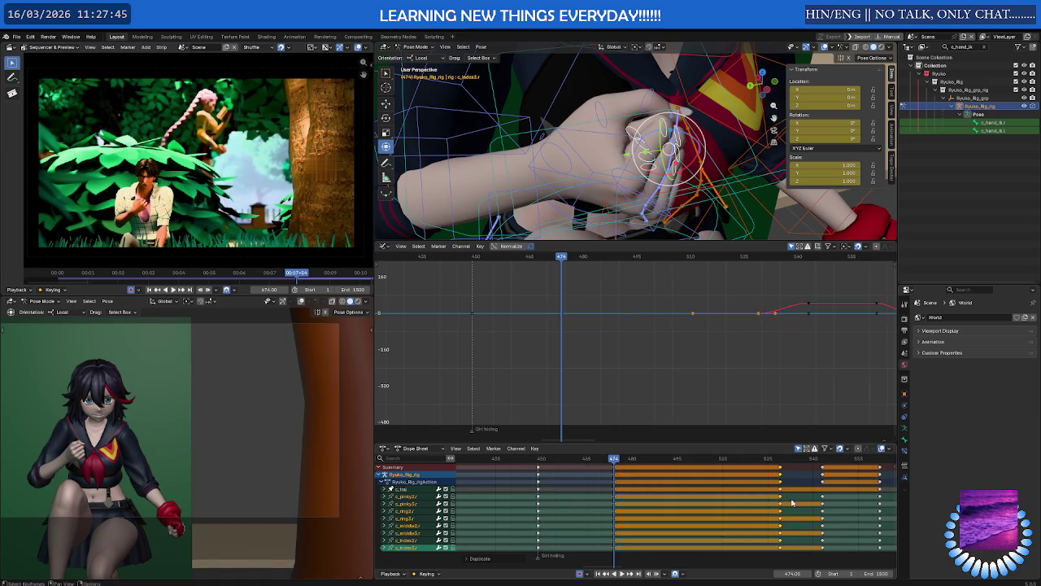
pyautogui.moveTo(614, 461)
pyautogui.mouseDown()
pyautogui.moveTo(786, 462)
pyautogui.moveTo(567, 466)
pyautogui.mouseUp()
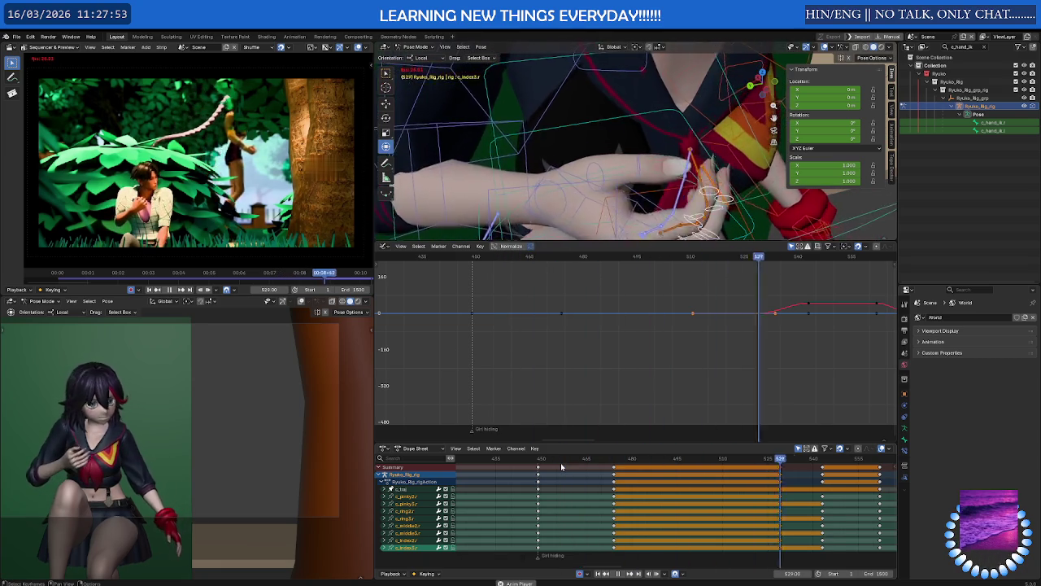
pyautogui.press('space')
# Back at frame 474, select the middle finger's third joint and then the right hand's FK control.
pyautogui.click(614, 462)
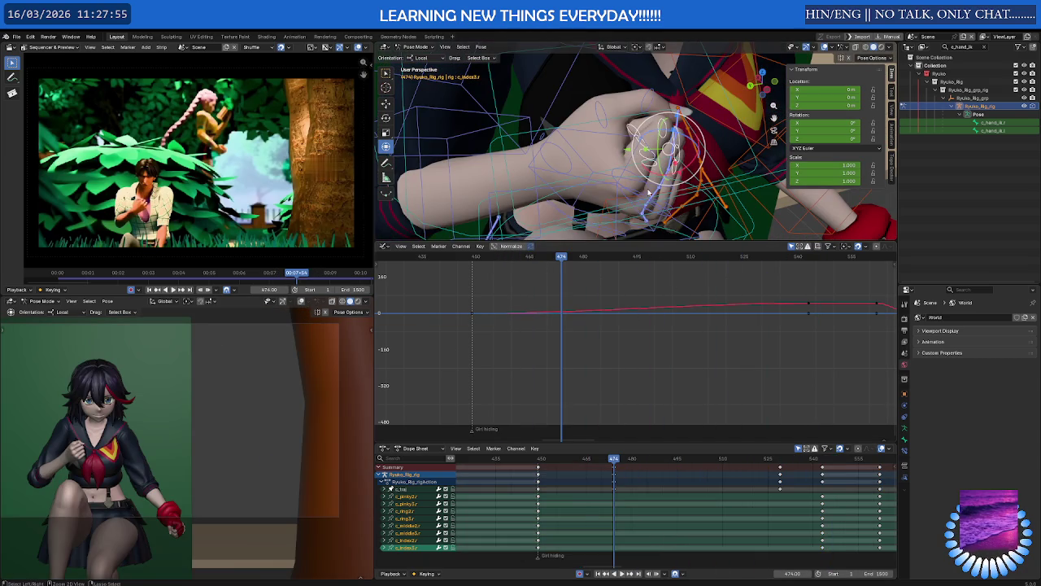
pyautogui.click(656, 163)
pyautogui.moveTo(656, 162); pyautogui.dragTo(602, 168, button='middle')
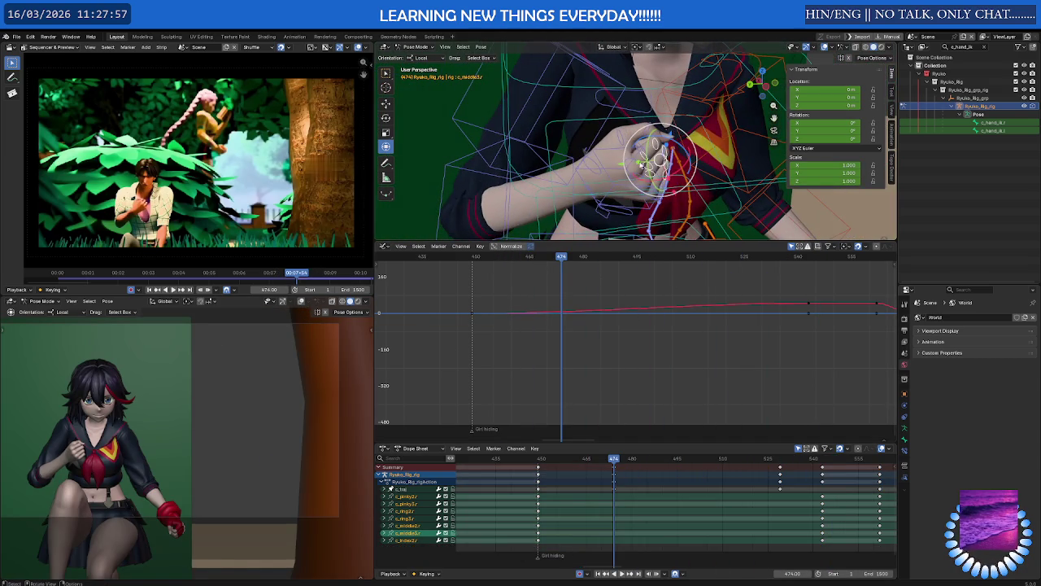
pyautogui.click(598, 170)
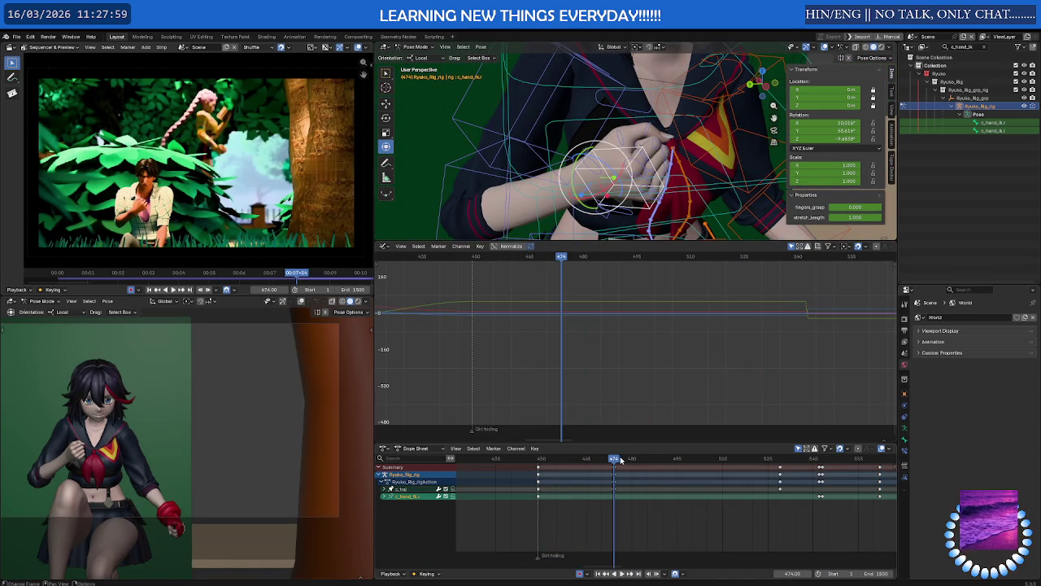
# Play and scrub frames 474 to 516 to review the hand motion against the reference.
pyautogui.press('space')
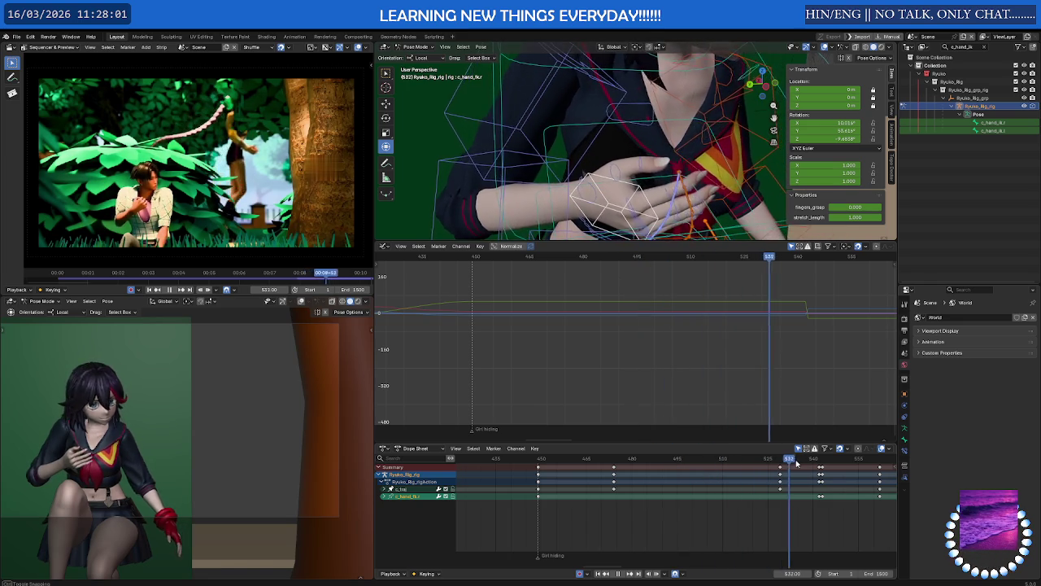
pyautogui.moveTo(796, 460)
pyautogui.mouseDown()
pyautogui.moveTo(683, 457)
pyautogui.moveTo(777, 454)
pyautogui.moveTo(734, 458)
pyautogui.moveTo(762, 458)
pyautogui.mouseUp()
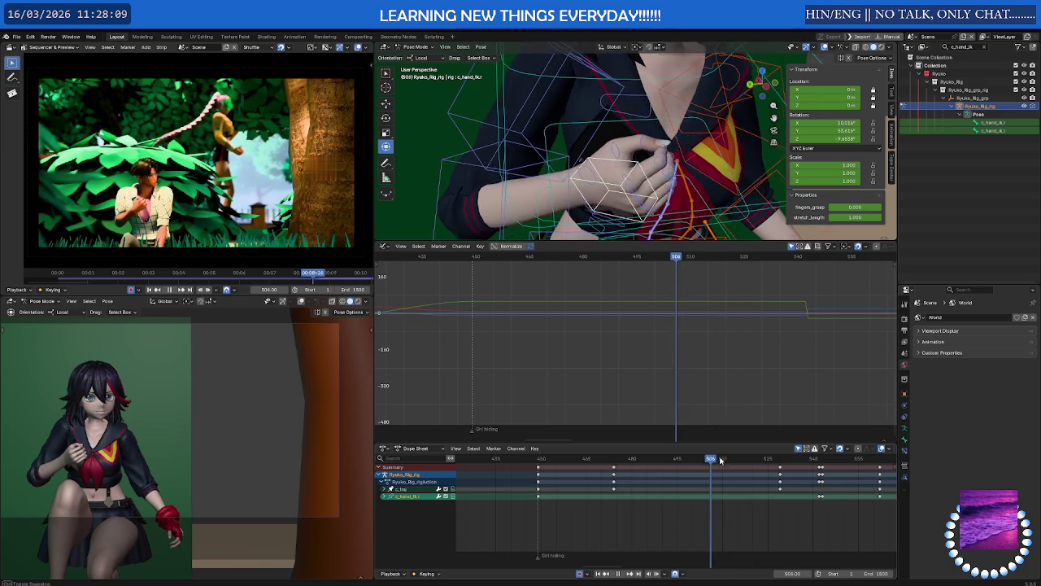
pyautogui.press('space')
pyautogui.moveTo(762, 461)
pyautogui.mouseDown()
pyautogui.moveTo(714, 460)
pyautogui.moveTo(753, 460)
pyautogui.mouseUp()
pyautogui.moveTo(651, 195); pyautogui.dragTo(621, 218, button='middle')
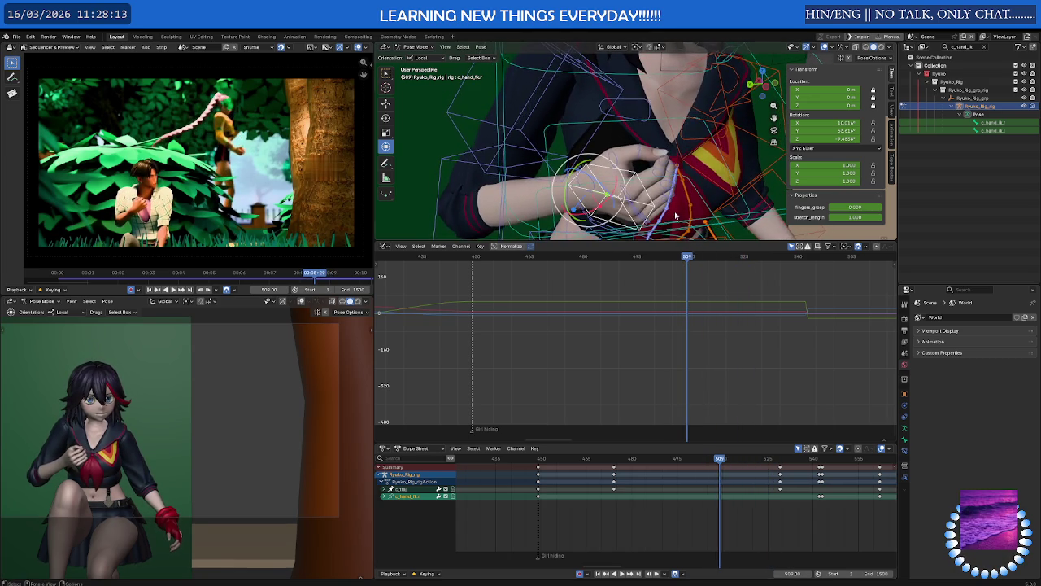
pyautogui.click(621, 216)
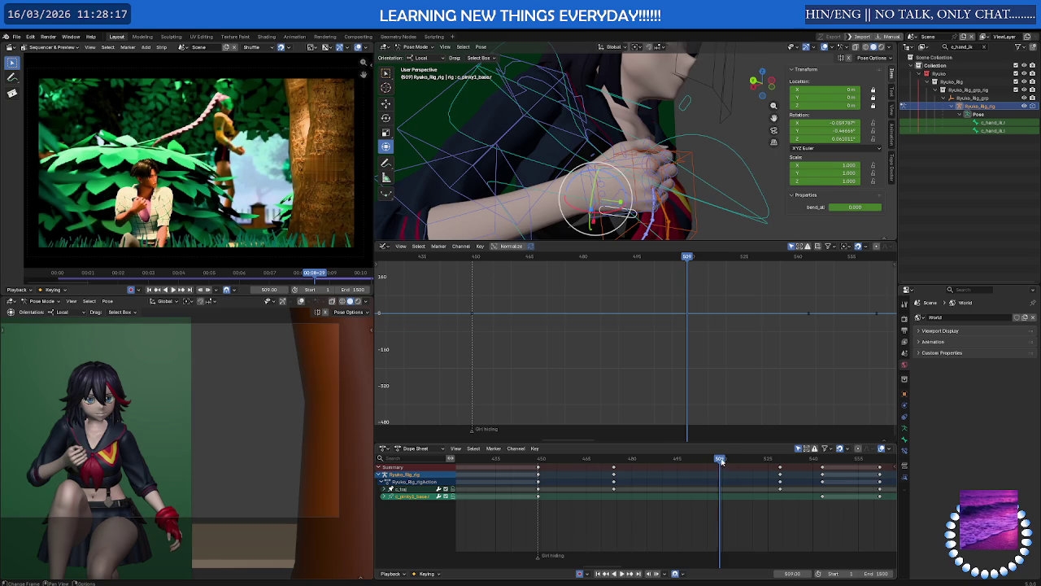
pyautogui.moveTo(720, 461)
pyautogui.mouseDown()
pyautogui.moveTo(753, 487)
pyautogui.moveTo(771, 487)
pyautogui.mouseUp()
# Select the hand IK control at frame 499 and reveal its hidden curves.
pyautogui.click(623, 203)
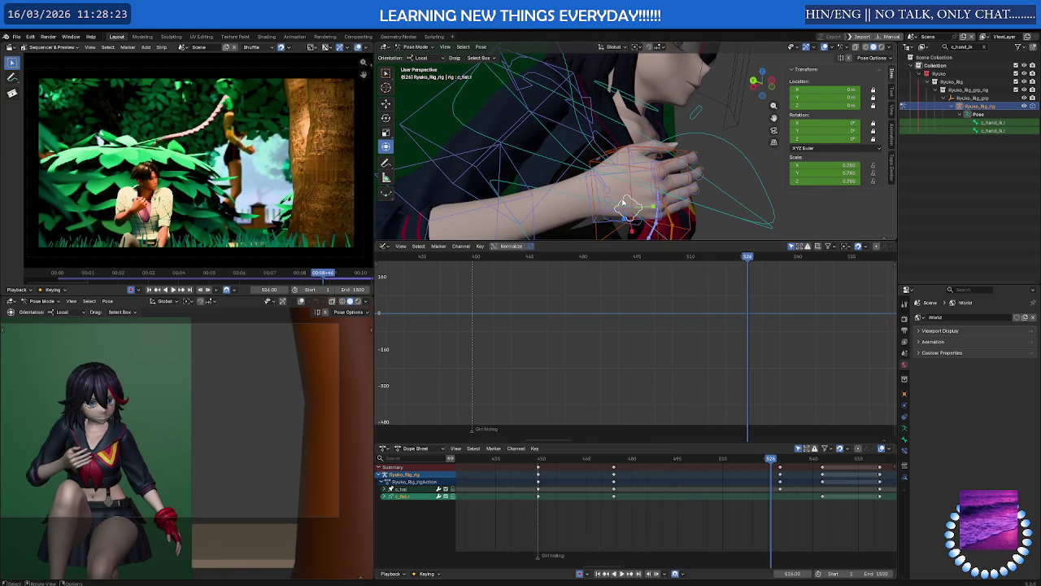
pyautogui.moveTo(776, 465); pyautogui.dragTo(690, 467)
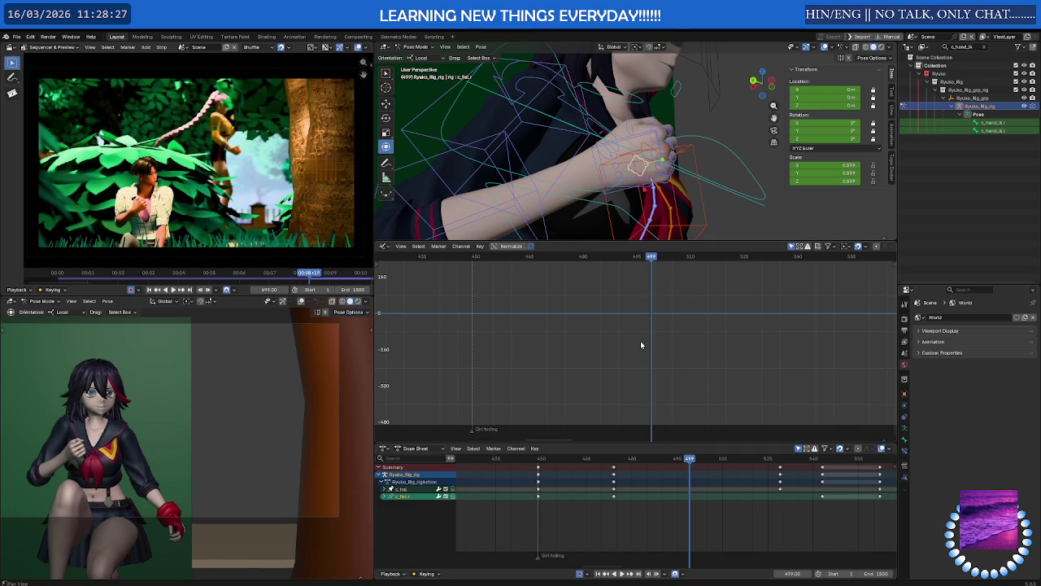
pyautogui.hotkey('alt', 'h')
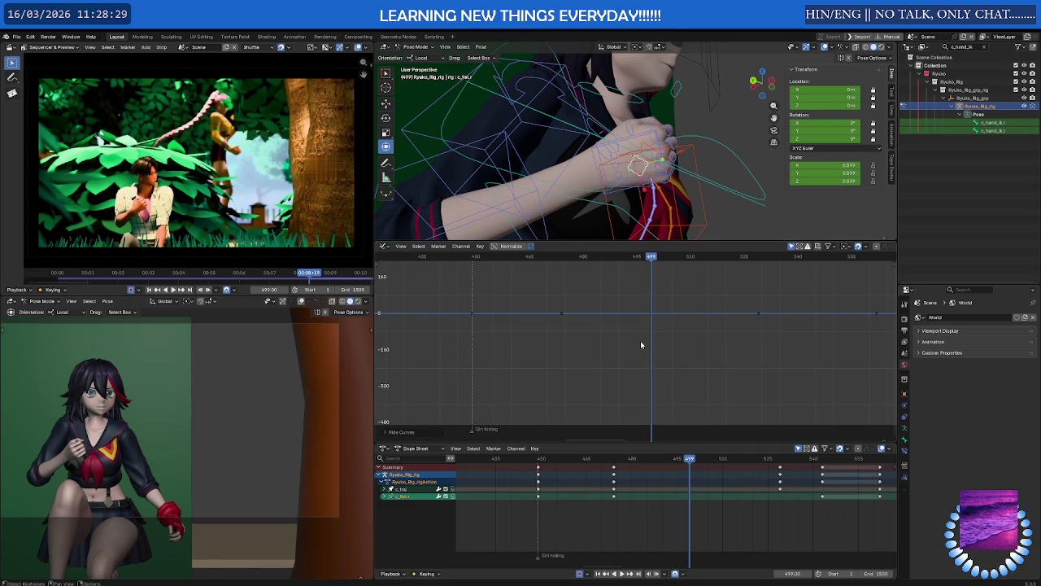
# Frame all keys in the Graph Editor and display the curves normalized.
pyautogui.hotkey('alt', 'h')
pyautogui.press('Home')
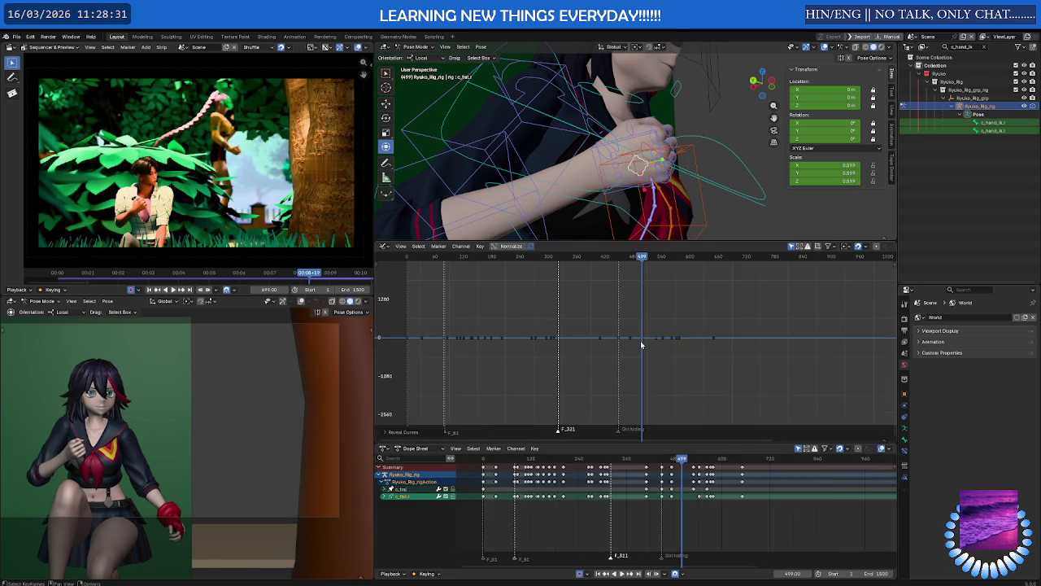
pyautogui.scroll(2, 641, 345)
pyautogui.scroll(2, 641, 345)
pyautogui.scroll(1, 641, 345)
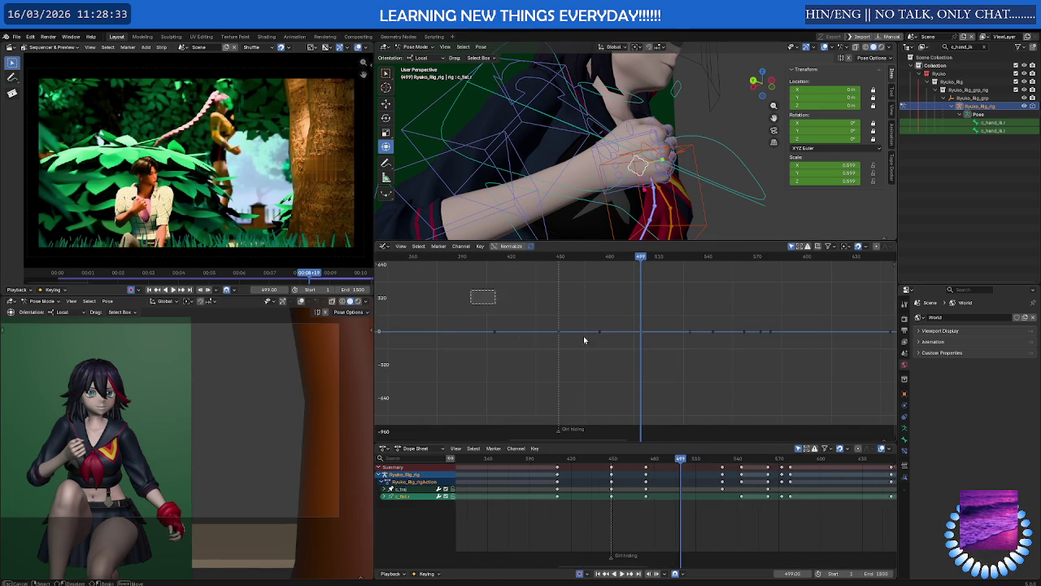
pyautogui.press('a')
pyautogui.click(511, 246)
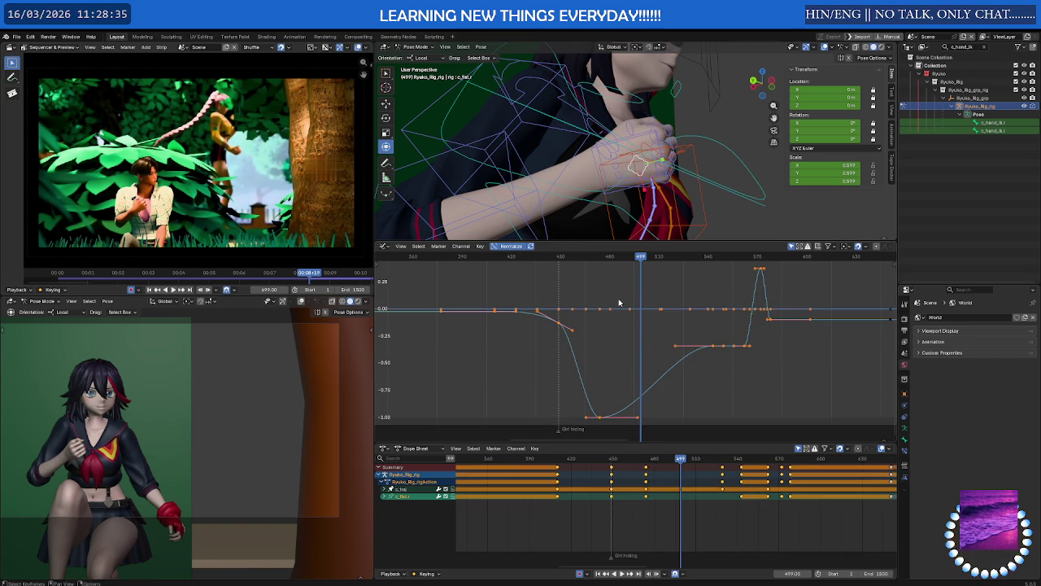
pyautogui.click(619, 303)
pyautogui.click(600, 418)
pyautogui.press('h')
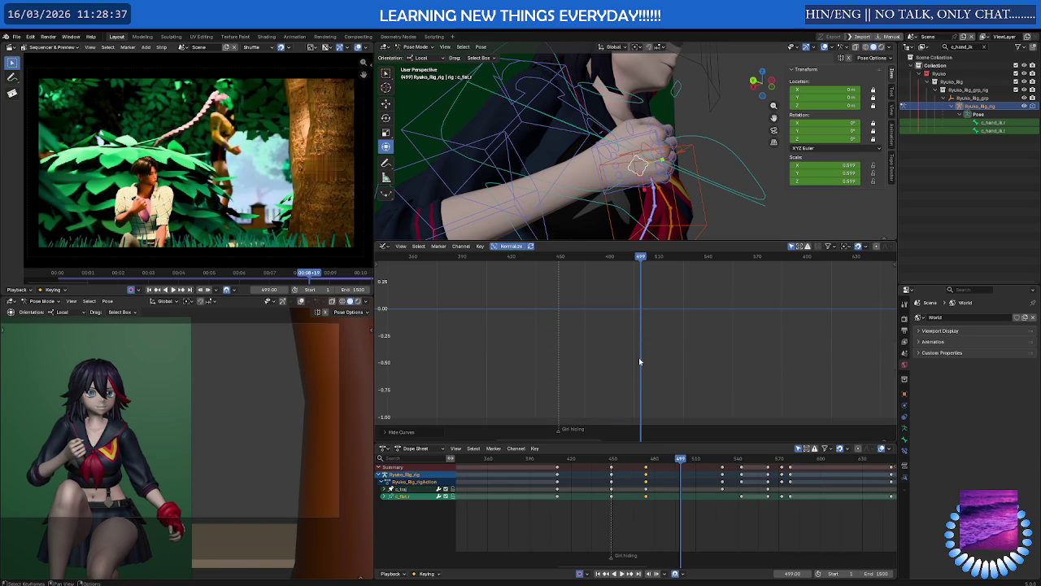
pyautogui.hotkey('alt', 'h')
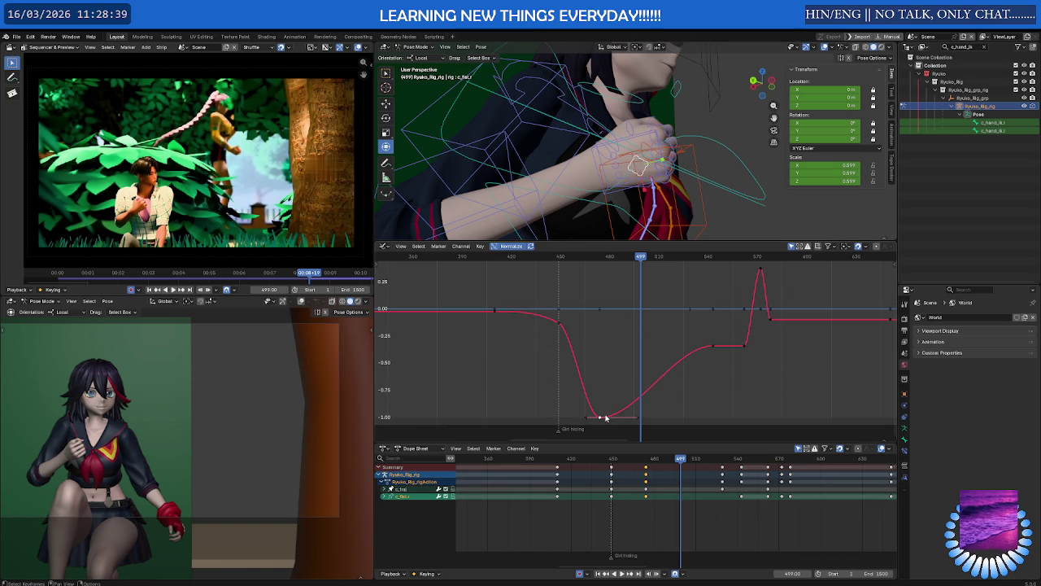
# Move the c_fist.l plateau keys vertically so the curve holds flat at -1.0.
pyautogui.press('b')
pyautogui.moveTo(600, 348)
pyautogui.mouseDown()
pyautogui.moveTo(621, 397)
pyautogui.moveTo(640, 335)
pyautogui.moveTo(618, 411)
pyautogui.mouseUp()
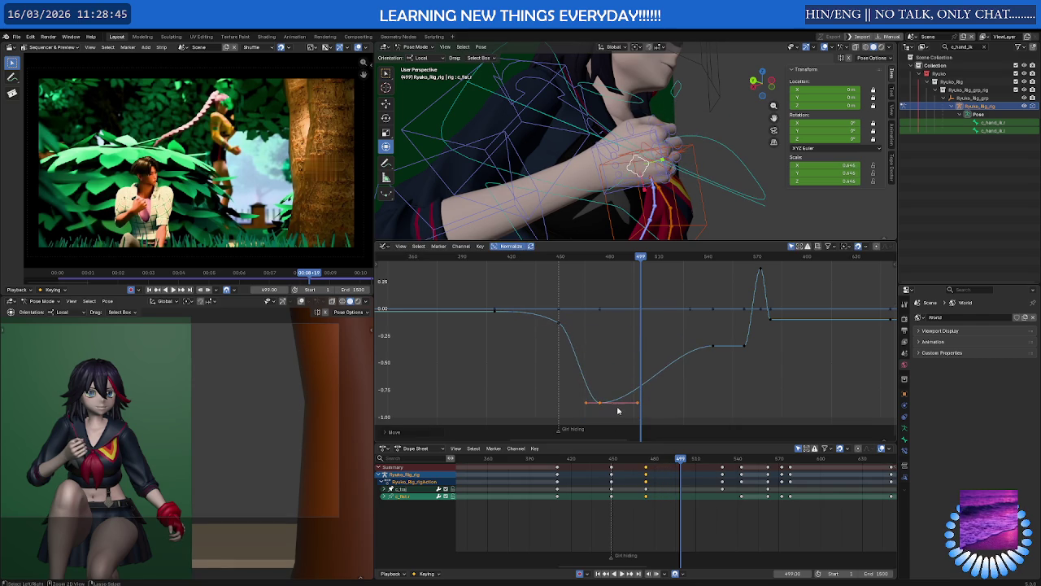
pyautogui.moveTo(667, 329); pyautogui.dragTo(760, 362)
pyautogui.press('g')
pyautogui.press('y')
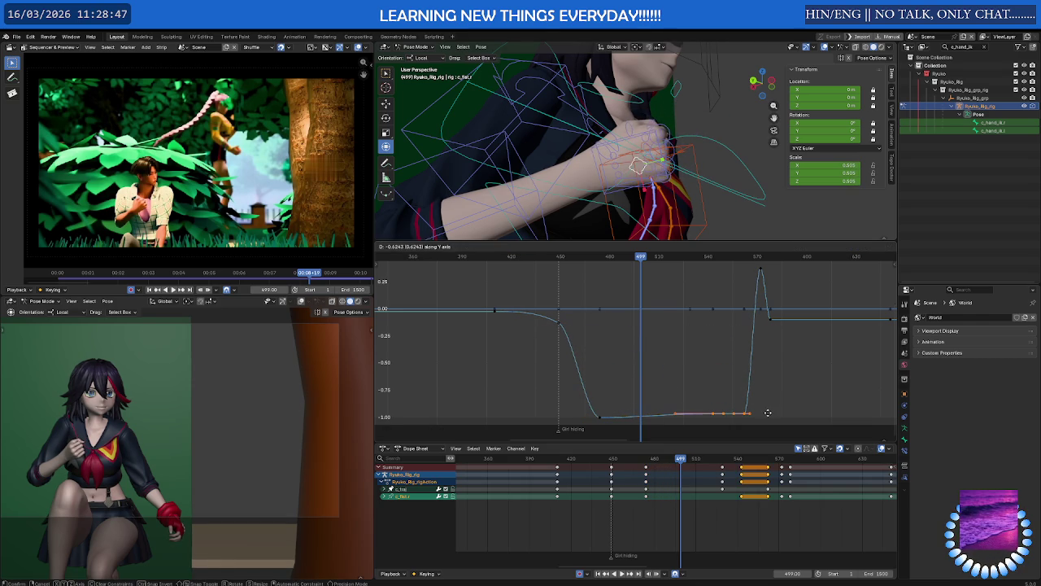
pyautogui.click(768, 413)
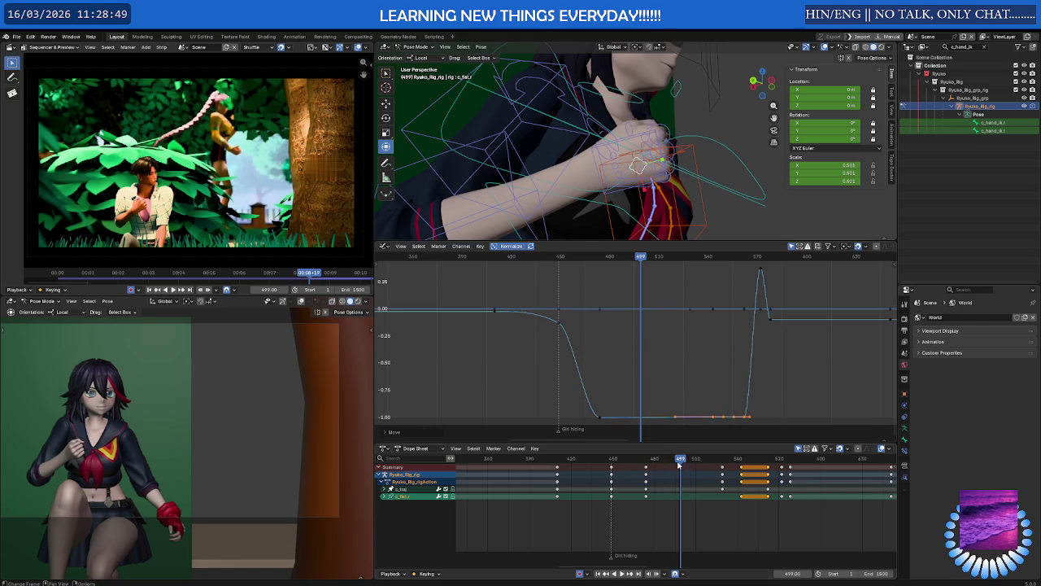
# Play back and check frames 491 to 539 to review the flattened fist curve.
pyautogui.press('space')
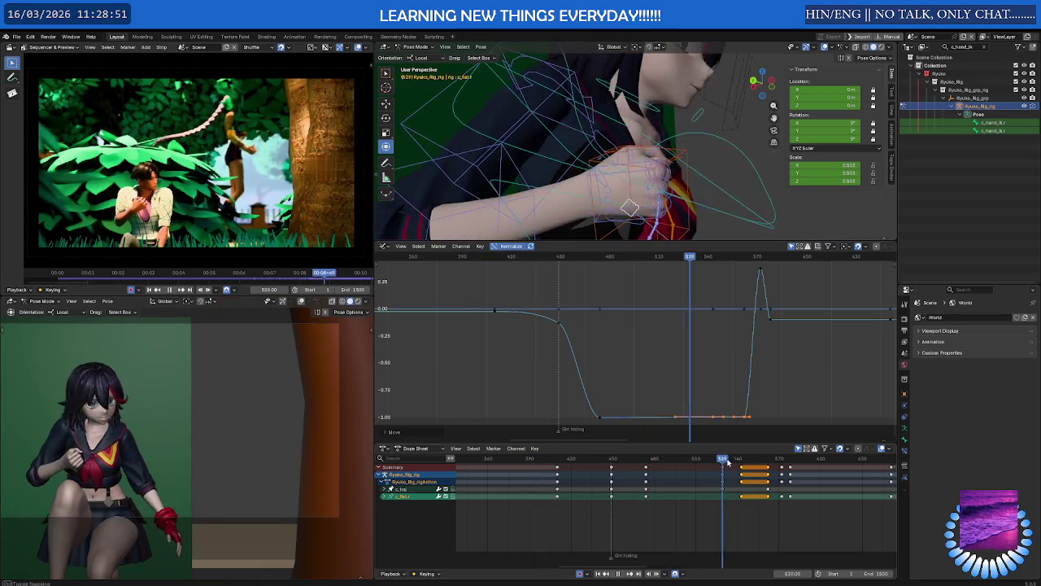
pyautogui.click(641, 460)
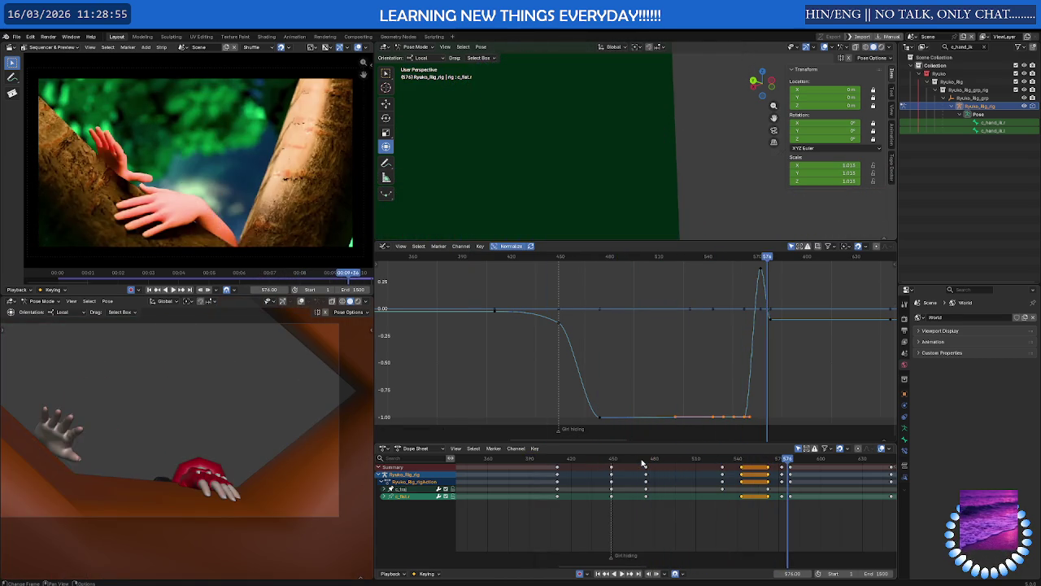
pyautogui.click(675, 461)
pyautogui.click(736, 461)
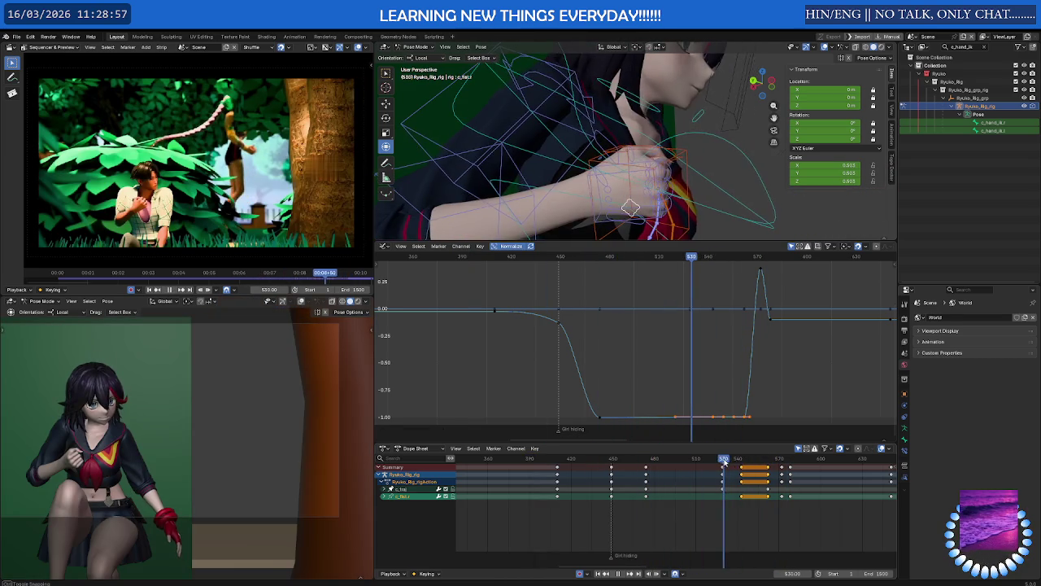
pyautogui.click(734, 460)
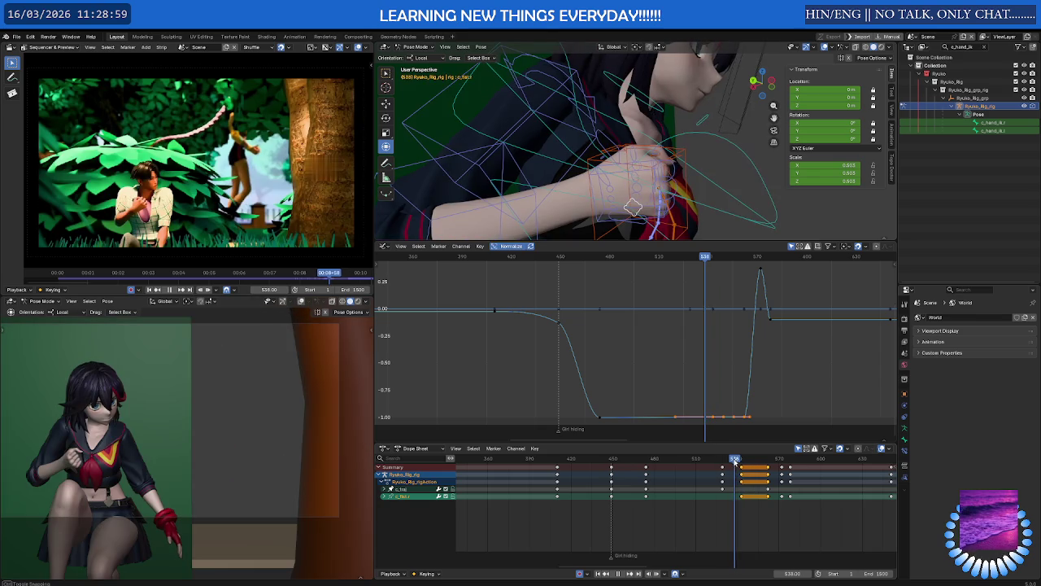
pyautogui.press('space')
# On the neck control, shift the key column near frame 543 nine frames later.
pyautogui.click(660, 118)
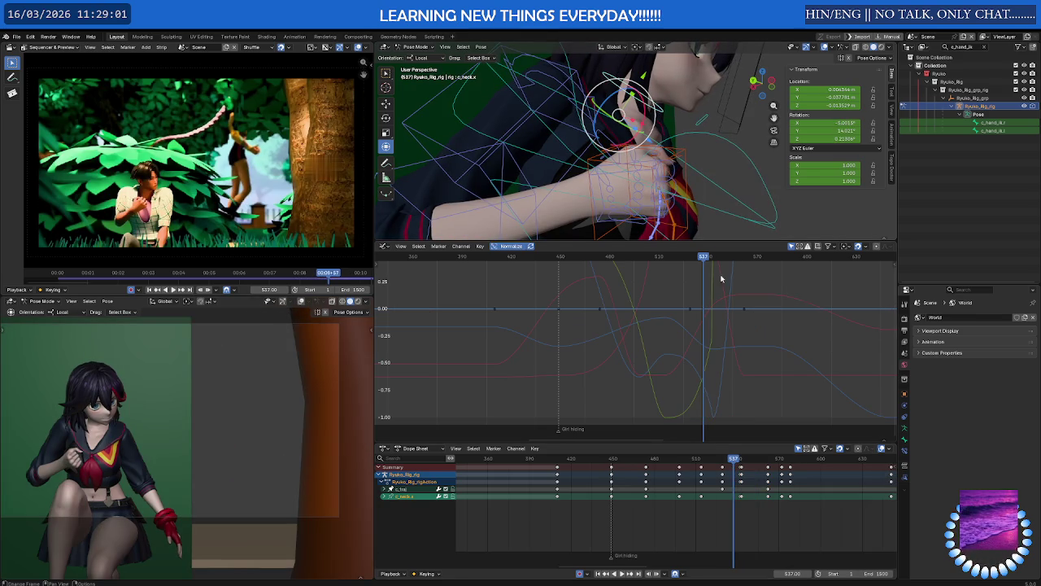
pyautogui.scroll(3, 742, 495)
pyautogui.click(741, 475)
pyautogui.press('g')
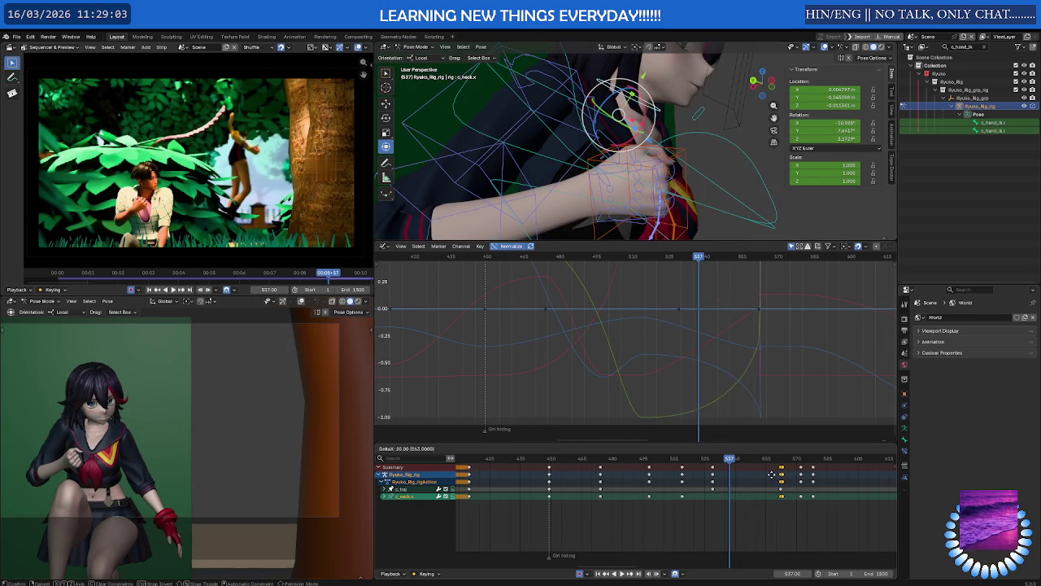
pyautogui.click(750, 476)
pyautogui.press('space')
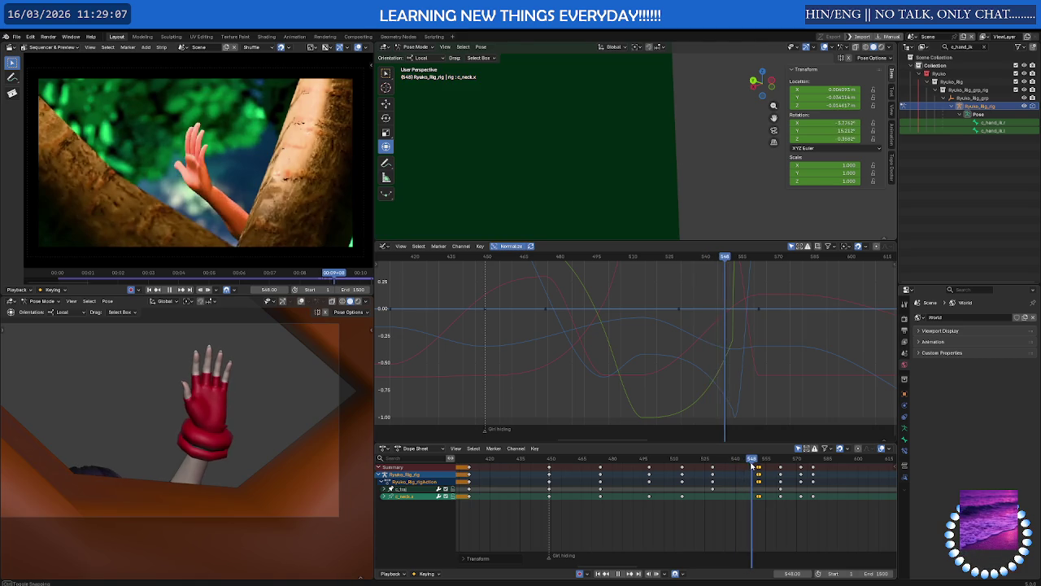
pyautogui.press('space')
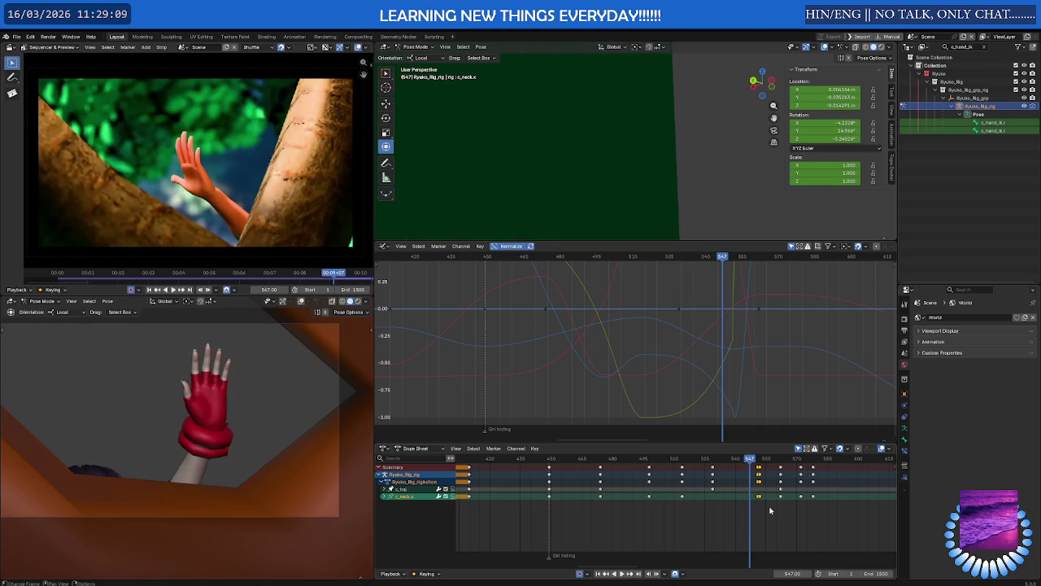
# Shift the keys around frame 547 later and review frames 540–542.
pyautogui.moveTo(770, 508); pyautogui.dragTo(755, 482)
pyautogui.press('g')
pyautogui.click(769, 482)
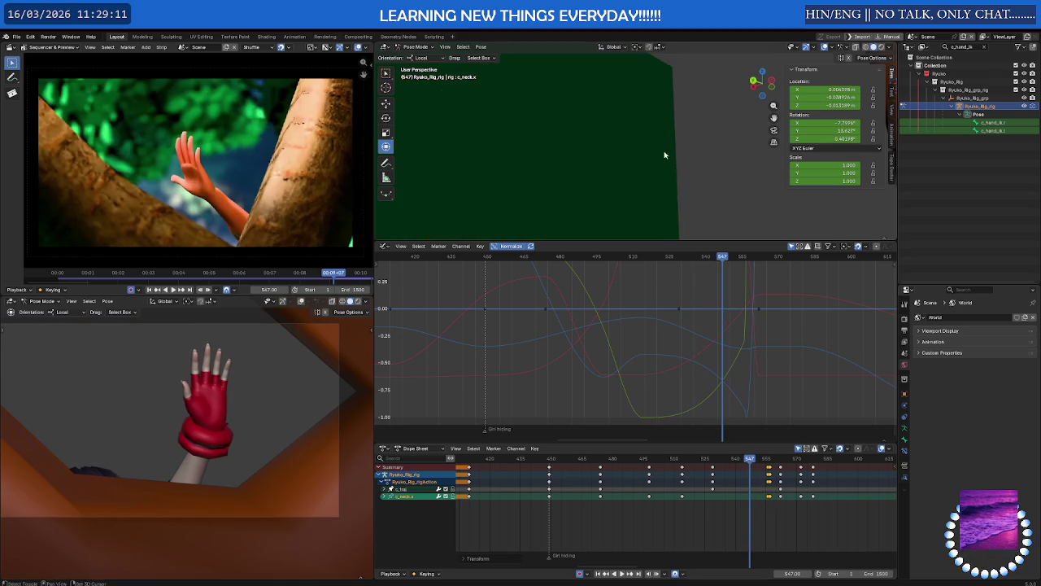
pyautogui.moveTo(660, 214)
pyautogui.mouseDown(button='middle')
pyautogui.moveTo(676, 188)
pyautogui.moveTo(648, 189)
pyautogui.moveTo(643, 205)
pyautogui.moveTo(627, 195)
pyautogui.mouseUp(button='middle')
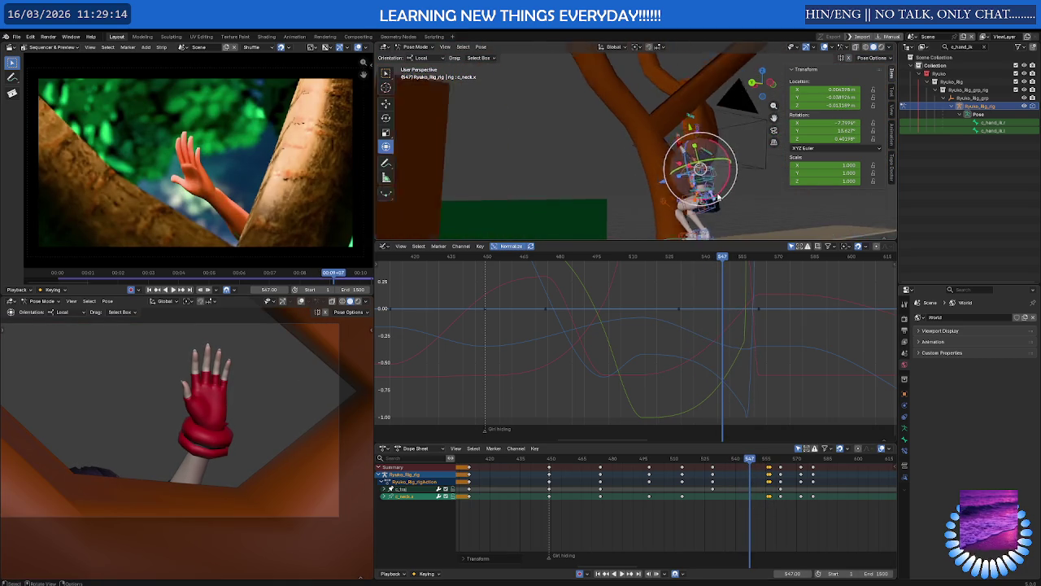
pyautogui.click(737, 459)
pyautogui.click(735, 460)
# Move the head control's held keys later and review playback from frame 477 to 531.
pyautogui.moveTo(570, 179); pyautogui.dragTo(556, 203, button='middle')
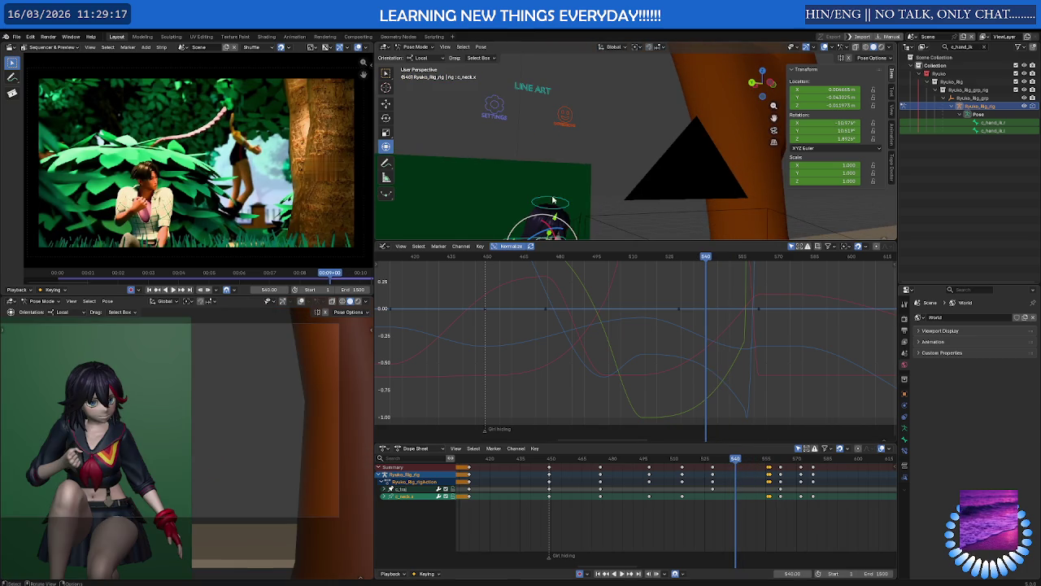
pyautogui.click(555, 204)
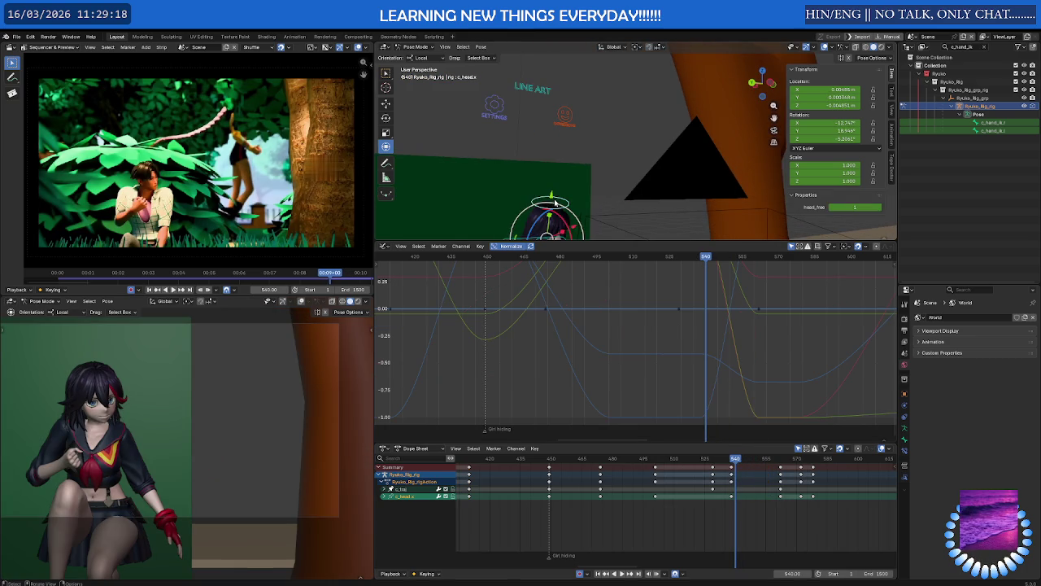
pyautogui.click(726, 481)
pyautogui.moveTo(727, 482); pyautogui.dragTo(766, 482)
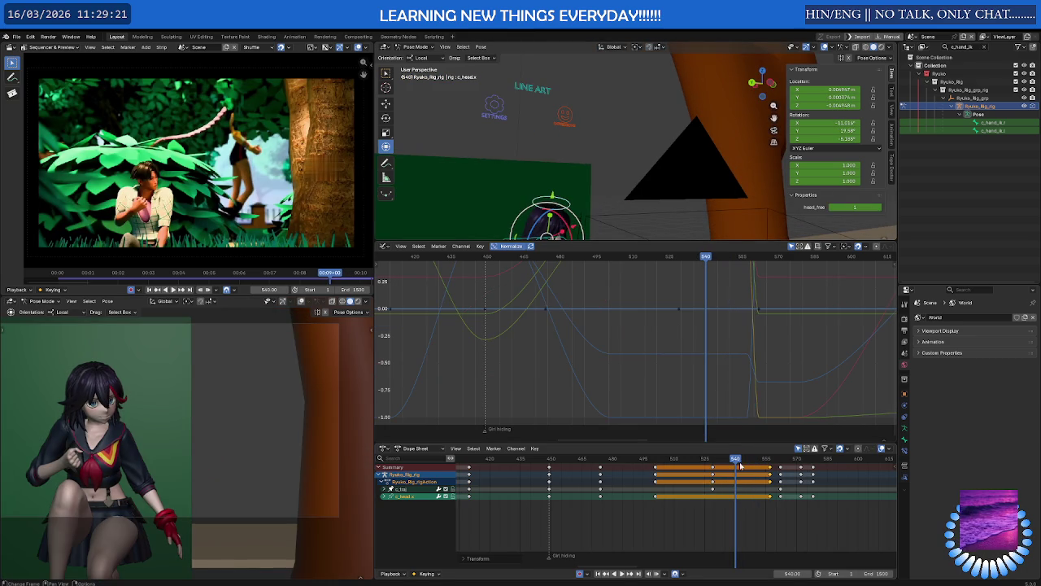
pyautogui.hotkey('ctrl', 'shift', 'space')
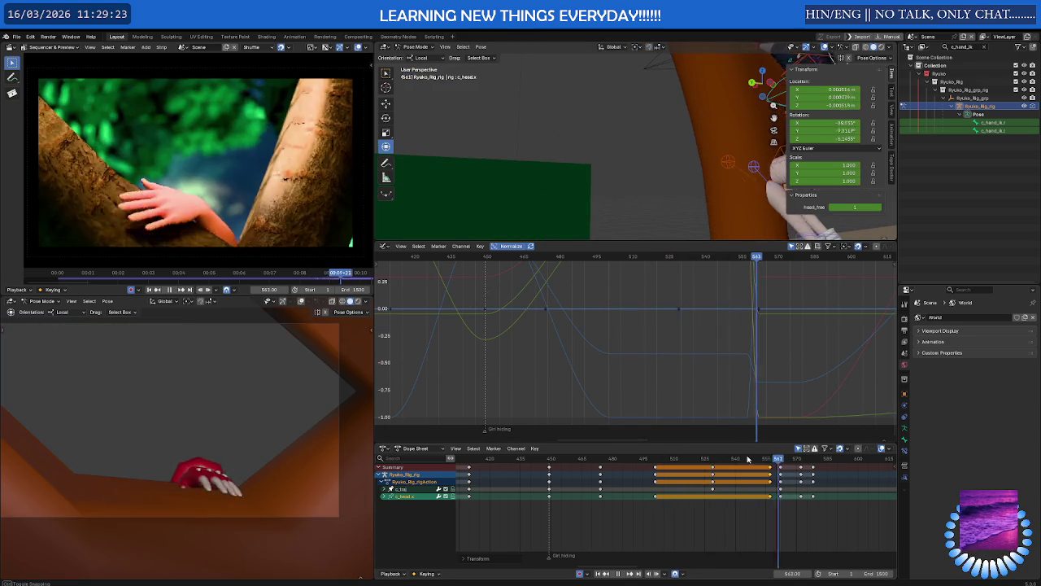
pyautogui.click(606, 460)
pyautogui.press('space')
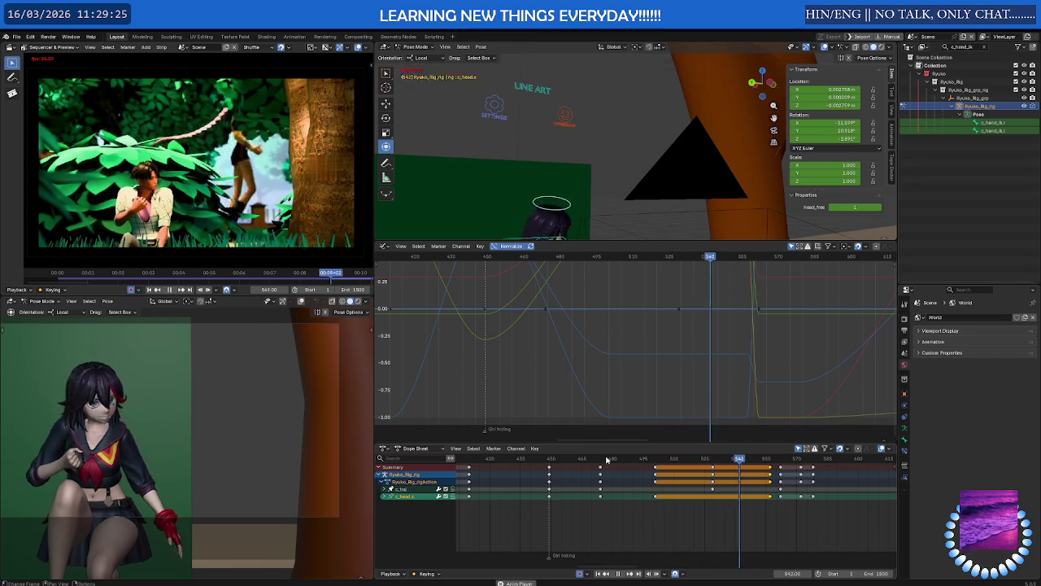
pyautogui.moveTo(669, 460); pyautogui.dragTo(716, 469)
pyautogui.moveTo(562, 179)
pyautogui.mouseDown(button='middle')
pyautogui.moveTo(582, 132)
pyautogui.moveTo(639, 68)
pyautogui.moveTo(618, 148)
pyautogui.mouseUp(button='middle')
# On the neck control, duplicate the frame 514 keys to frame 548.
pyautogui.click(586, 174)
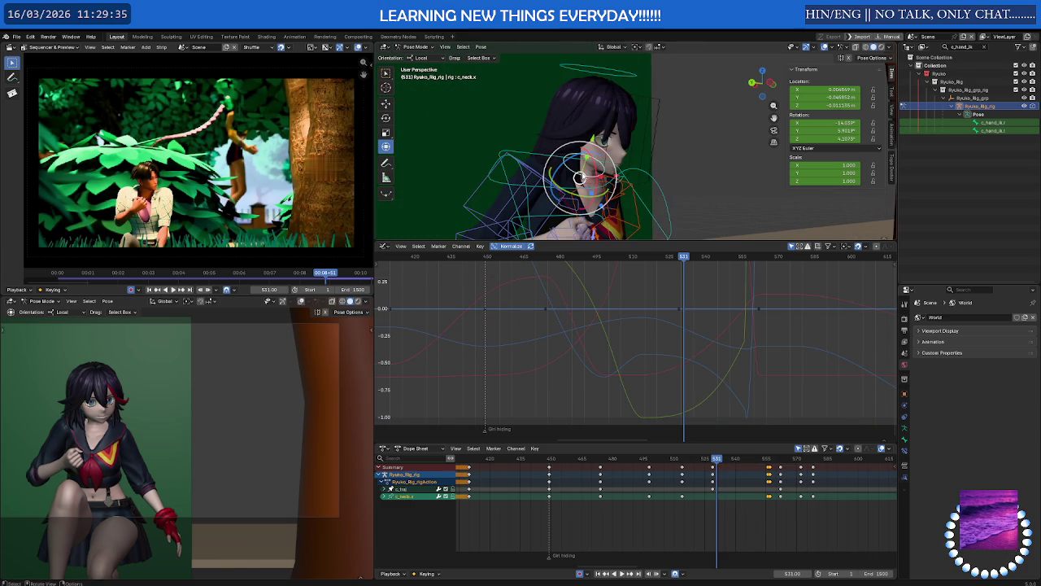
pyautogui.click(712, 480)
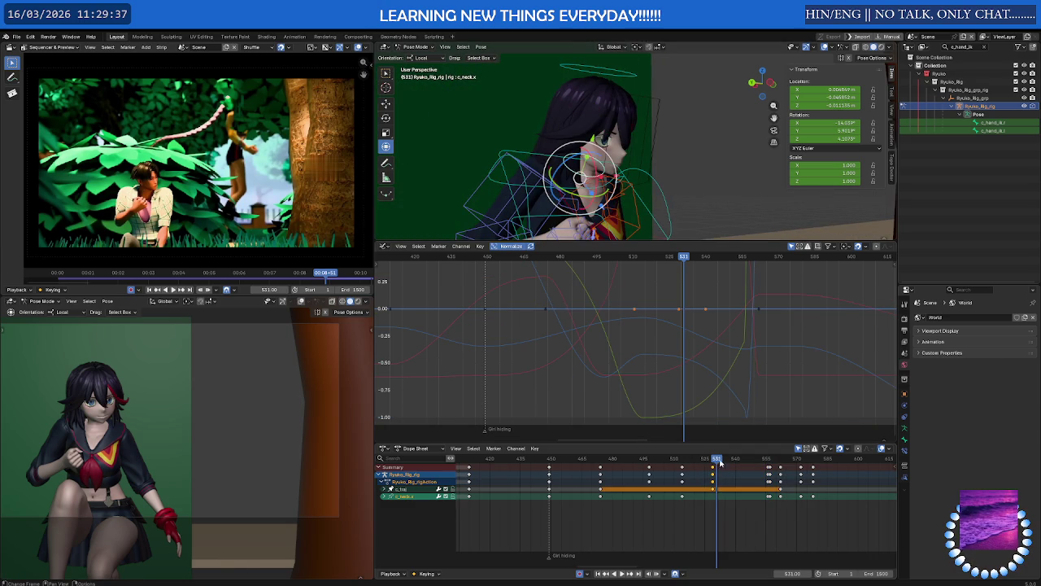
pyautogui.moveTo(715, 462); pyautogui.dragTo(682, 464)
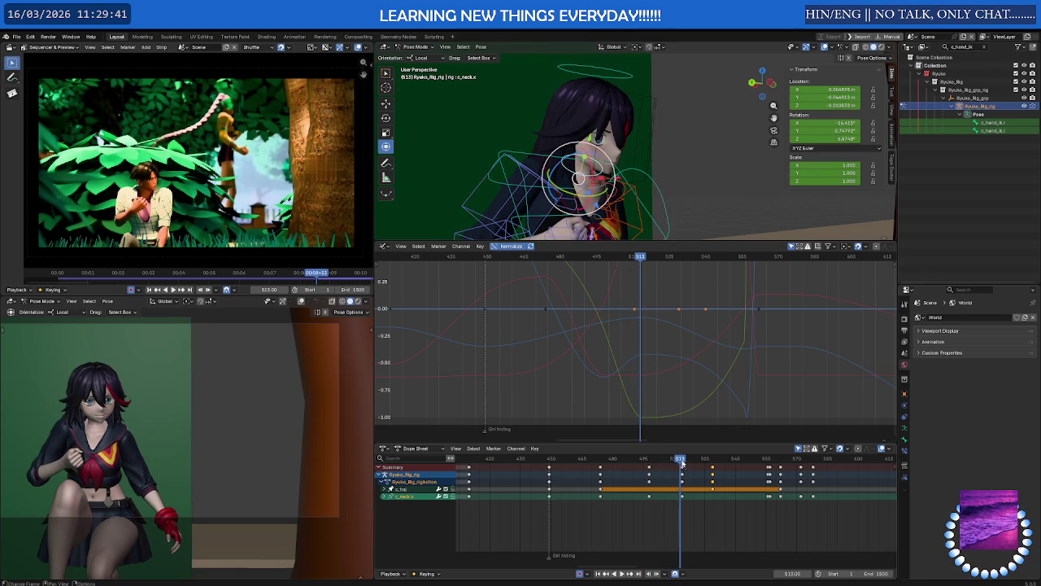
pyautogui.hotkey('ctrl', 'z')
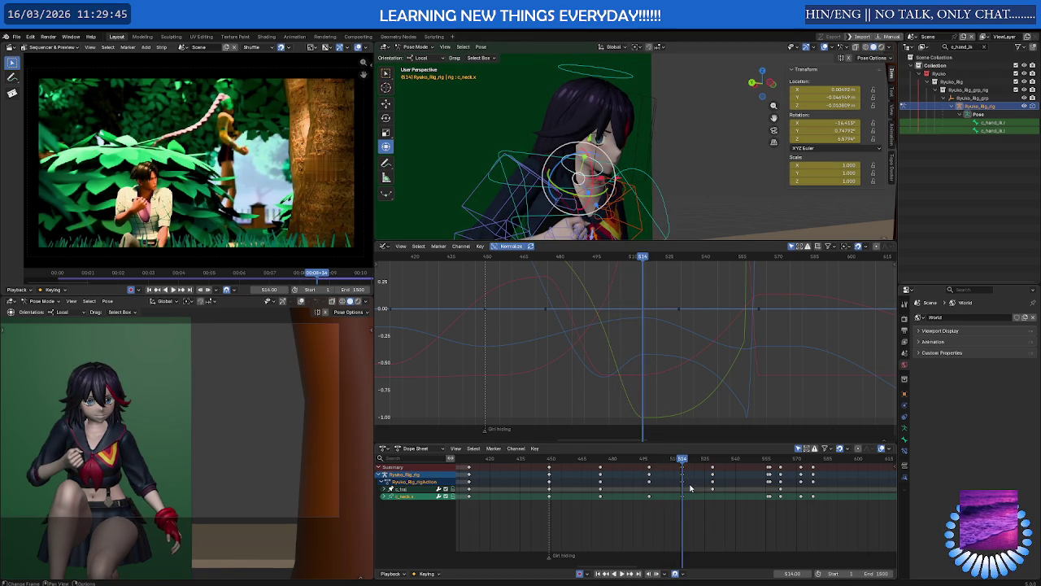
pyautogui.hotkey('shift', 'd')
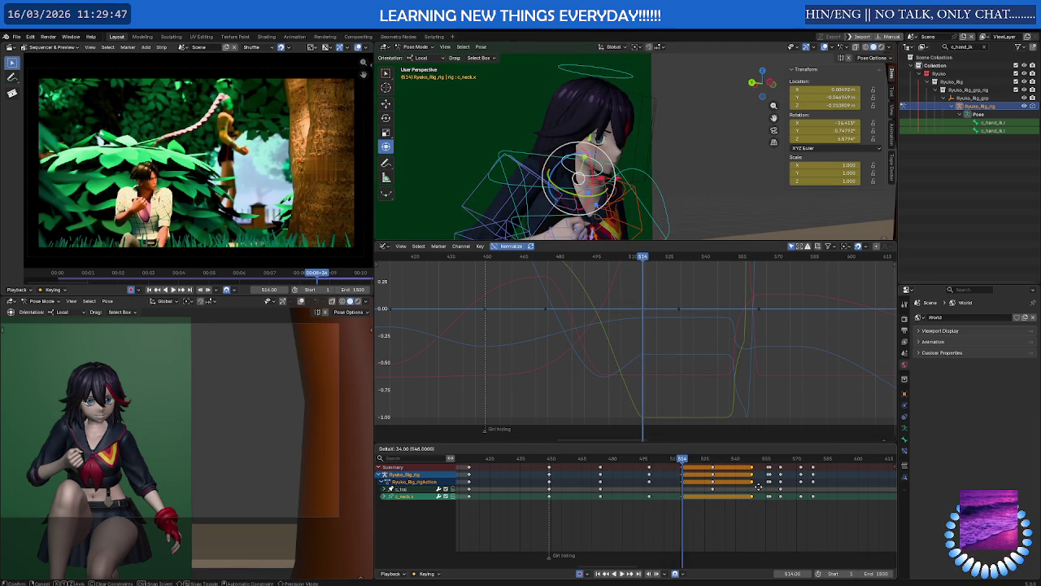
pyautogui.click(758, 487)
pyautogui.click(713, 500)
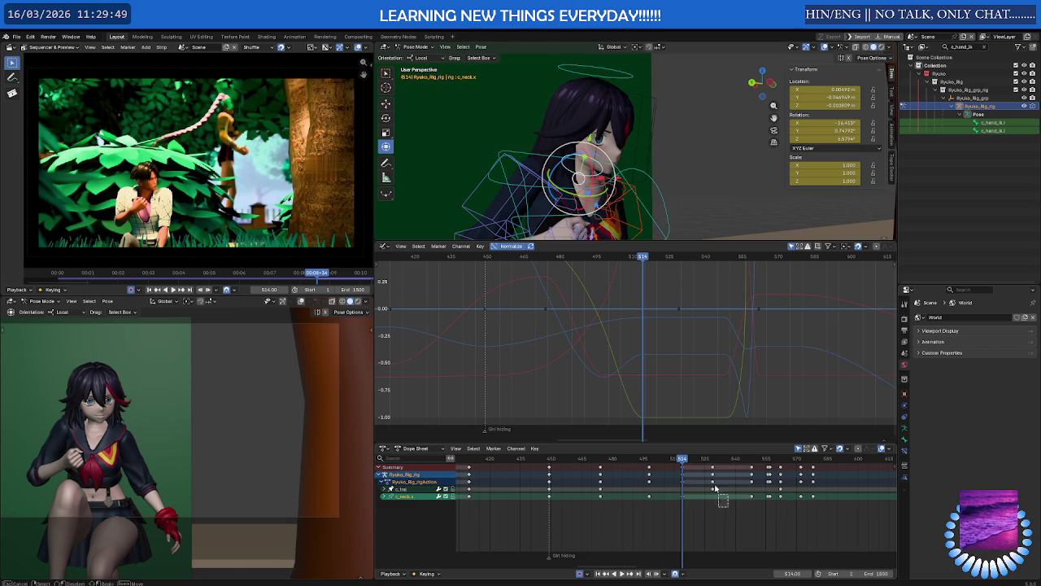
# Play back and scrub frames 472 to 498 to review the neck motion.
pyautogui.press('space')
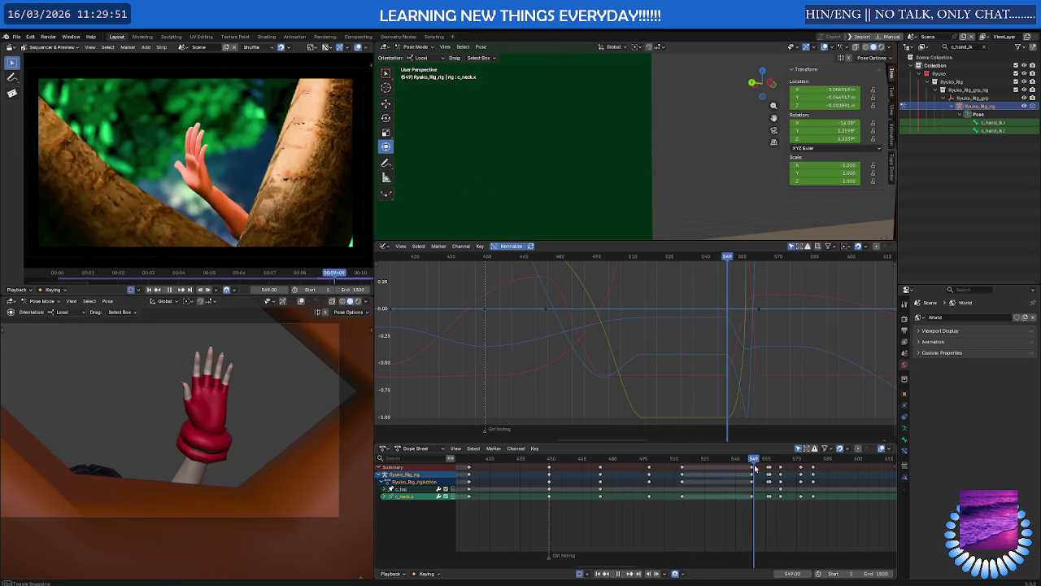
pyautogui.moveTo(755, 469); pyautogui.dragTo(613, 476)
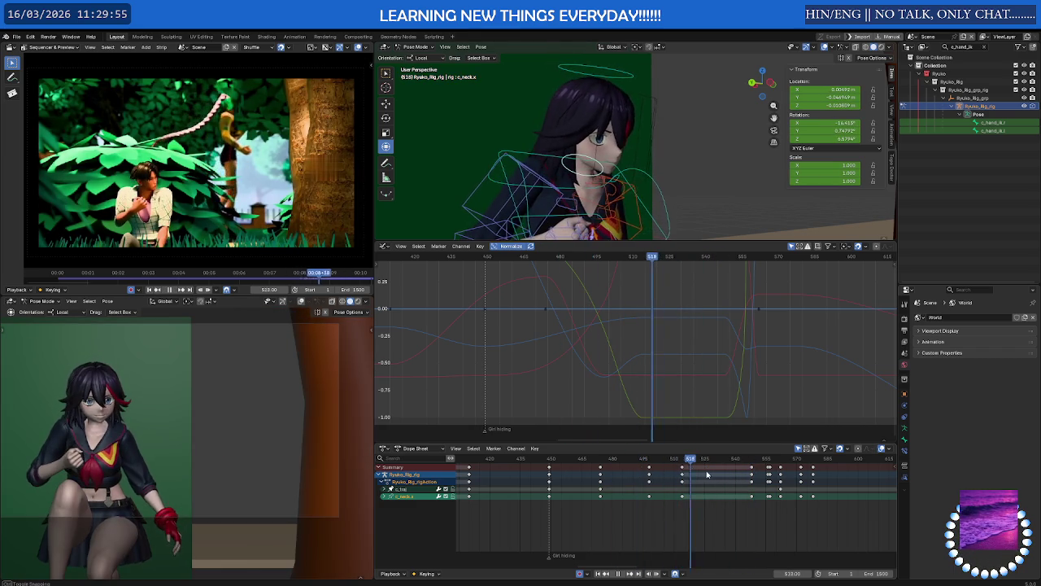
pyautogui.click(631, 461)
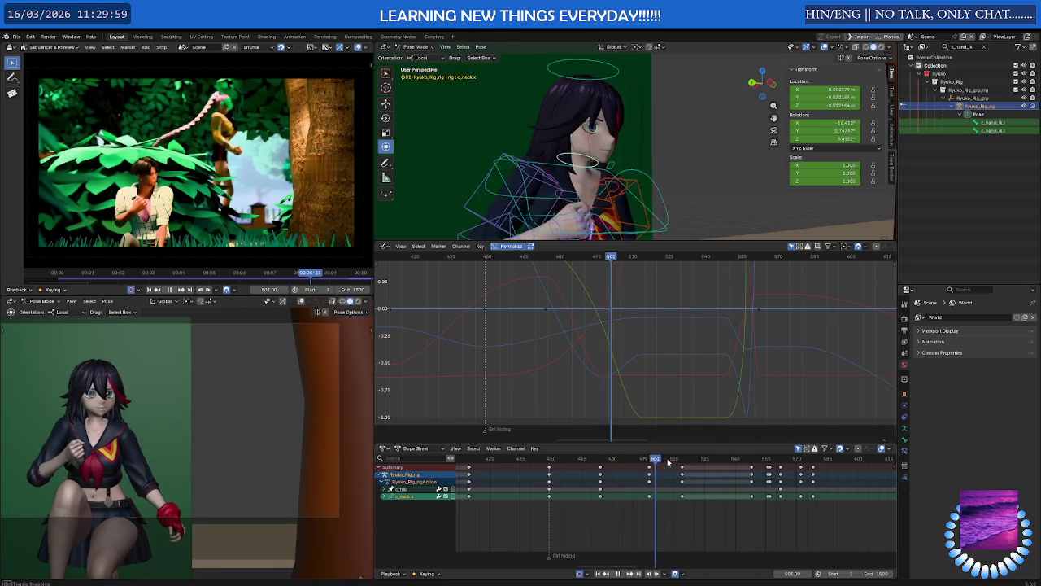
pyautogui.click(591, 461)
pyautogui.click(649, 460)
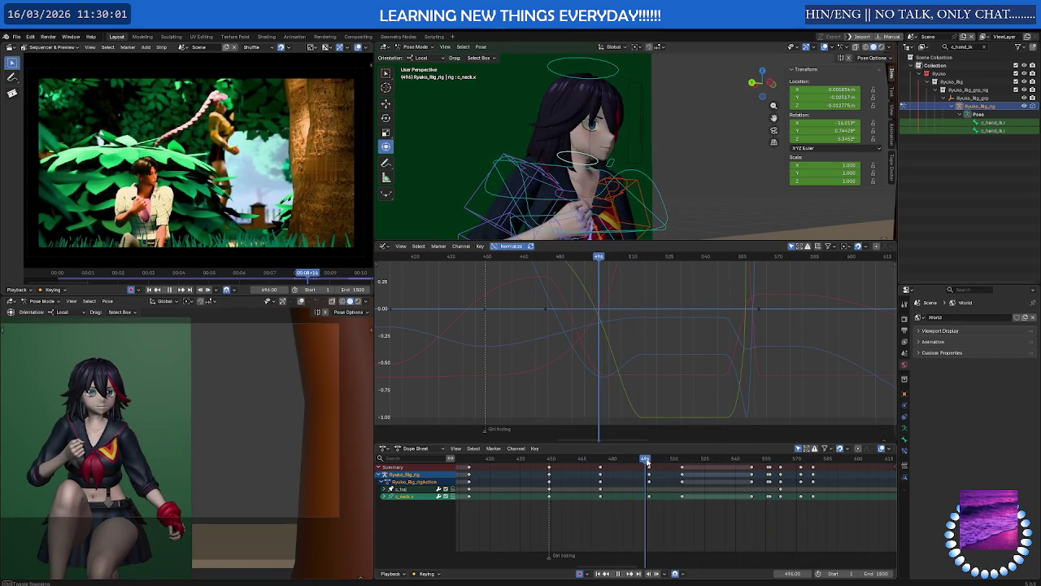
pyautogui.press('space')
pyautogui.moveTo(648, 154); pyautogui.dragTo(626, 163, button='middle')
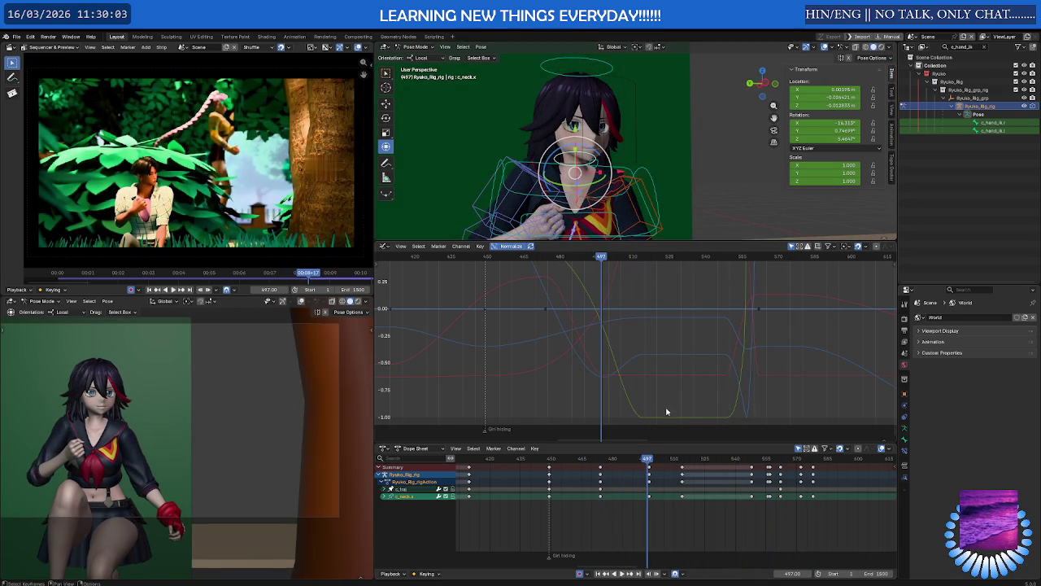
pyautogui.click(649, 460)
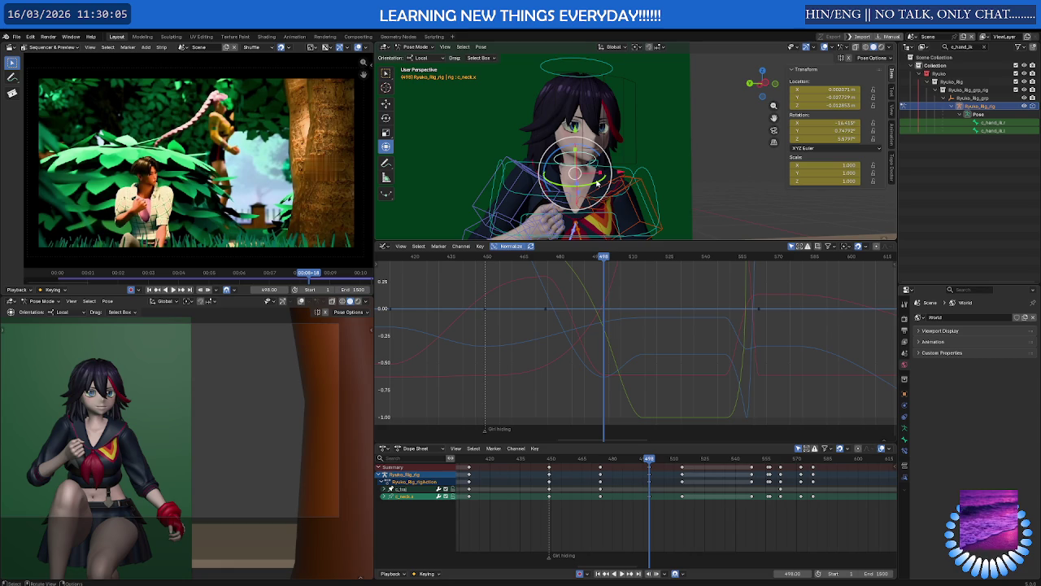
# Rotate c_neck.x at frame 498 to about −15.9°, 24.9°, −7.2°.
pyautogui.press('r')
pyautogui.click(591, 153)
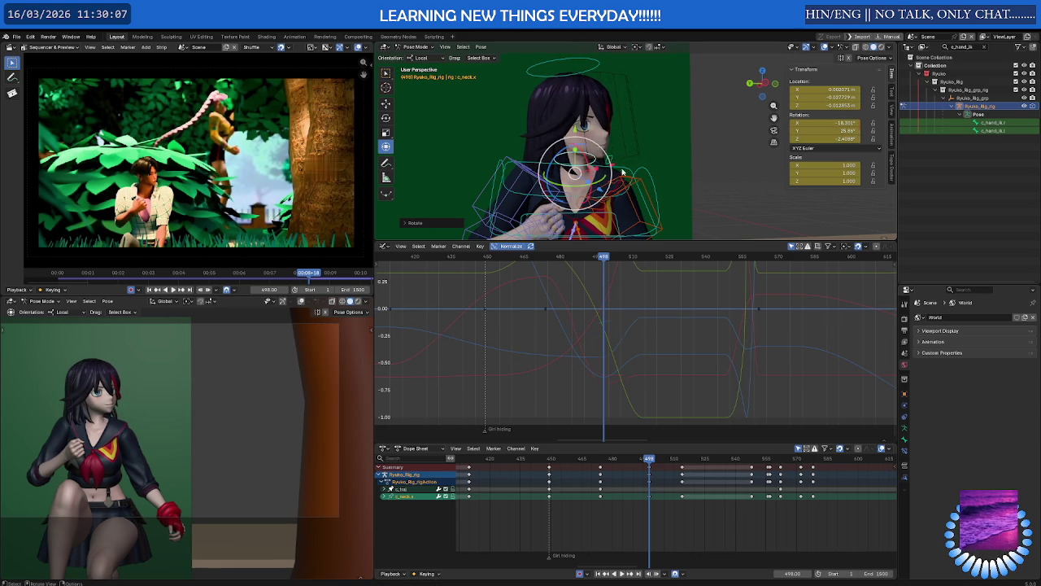
pyautogui.press('r')
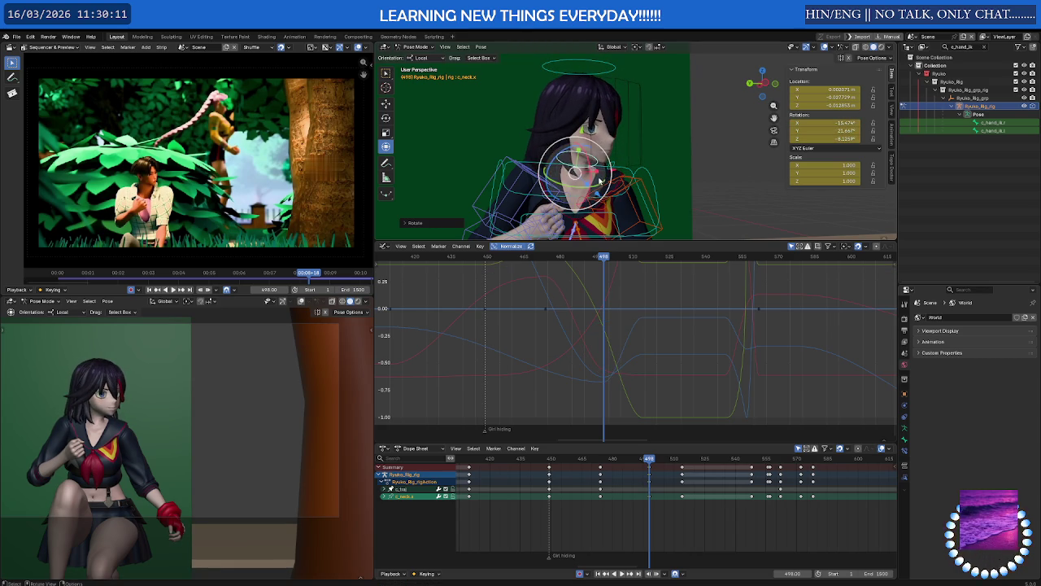
pyautogui.press('y')
pyautogui.press('y')
pyautogui.click(602, 186)
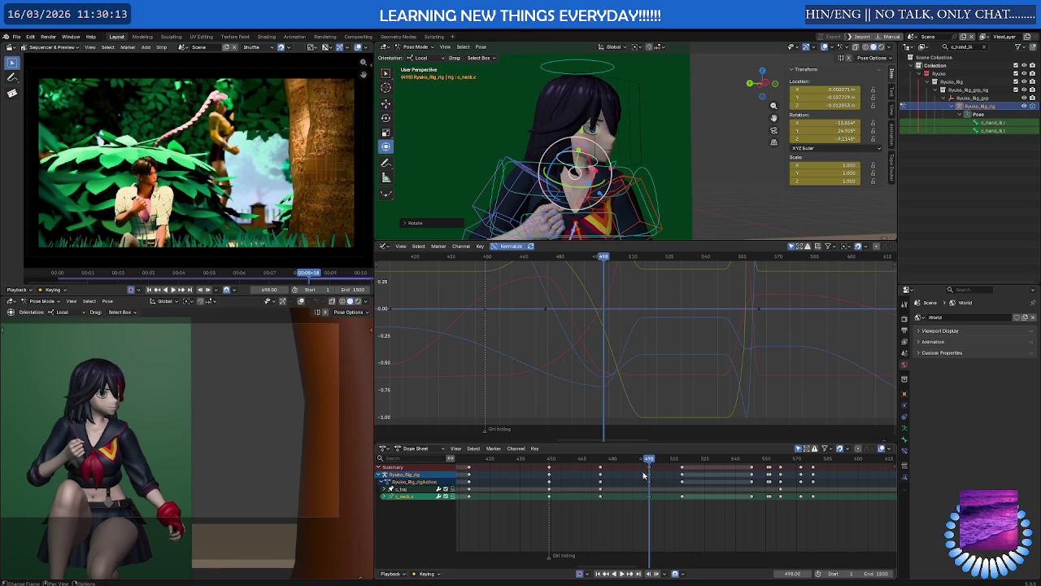
# Duplicate the selected neck keys 12 frames later and play back the timing.
pyautogui.hotkey('shift', 'd')
pyautogui.click(694, 488)
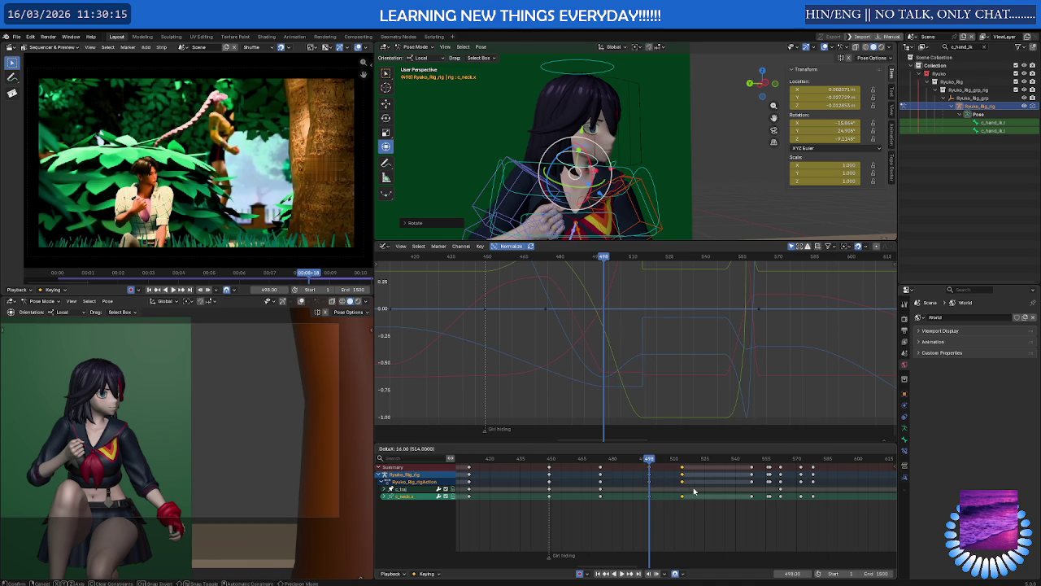
pyautogui.press('space')
pyautogui.press('space')
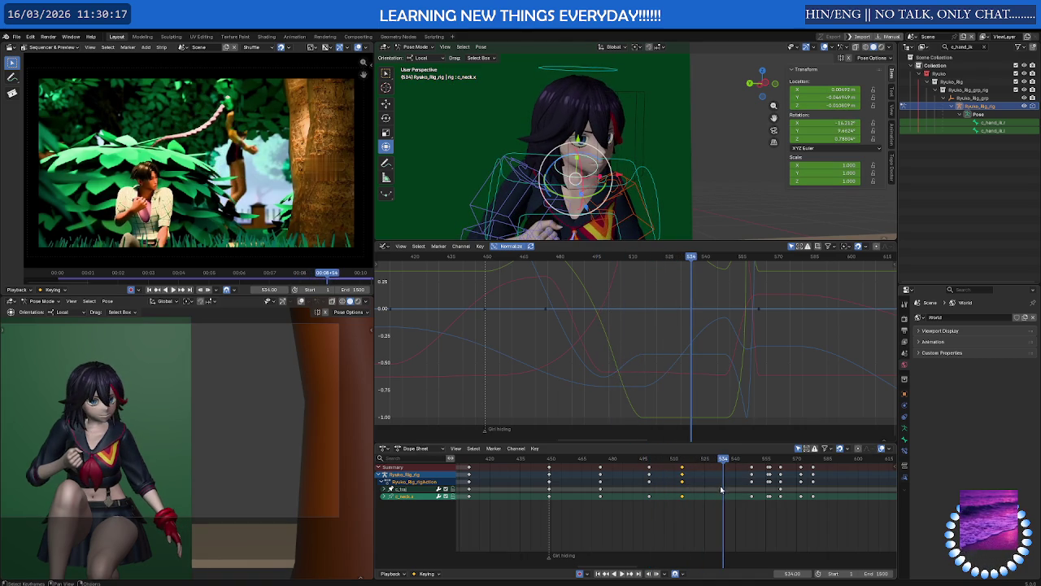
pyautogui.hotkey('shift', 'd')
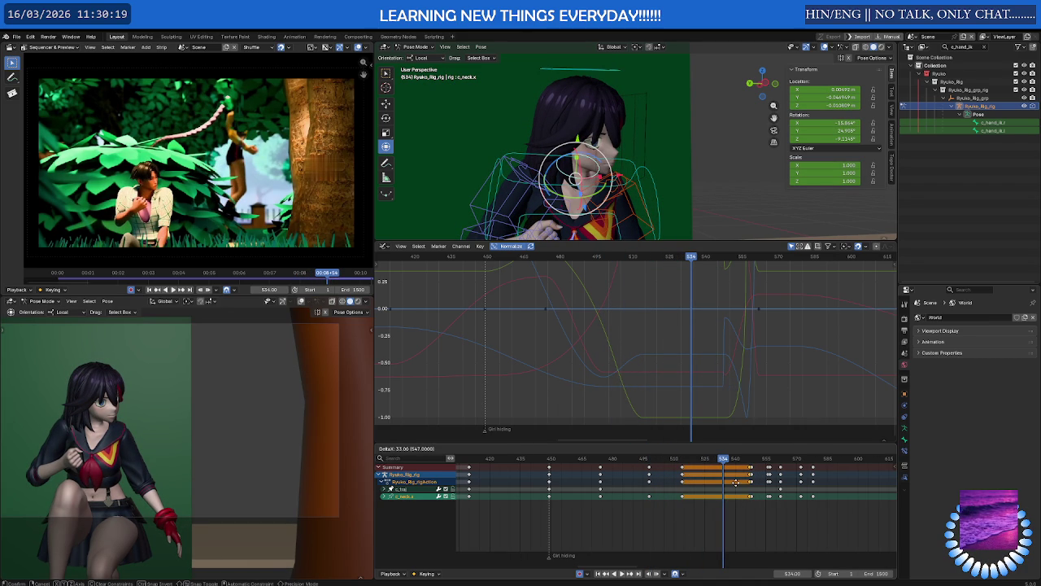
pyautogui.click(738, 483)
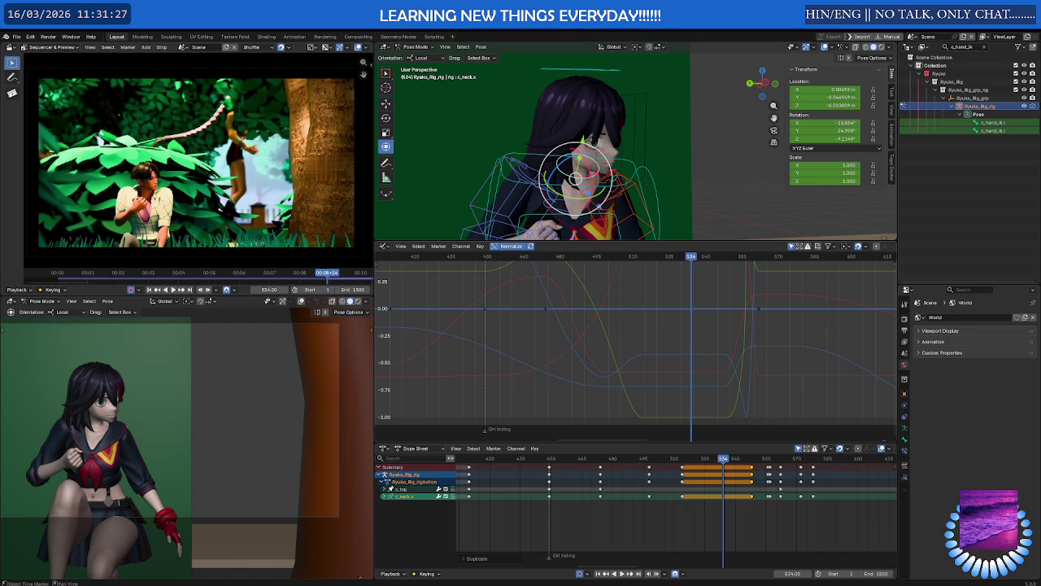
pyautogui.moveTo(606, 186); pyautogui.dragTo(636, 183, button='middle')
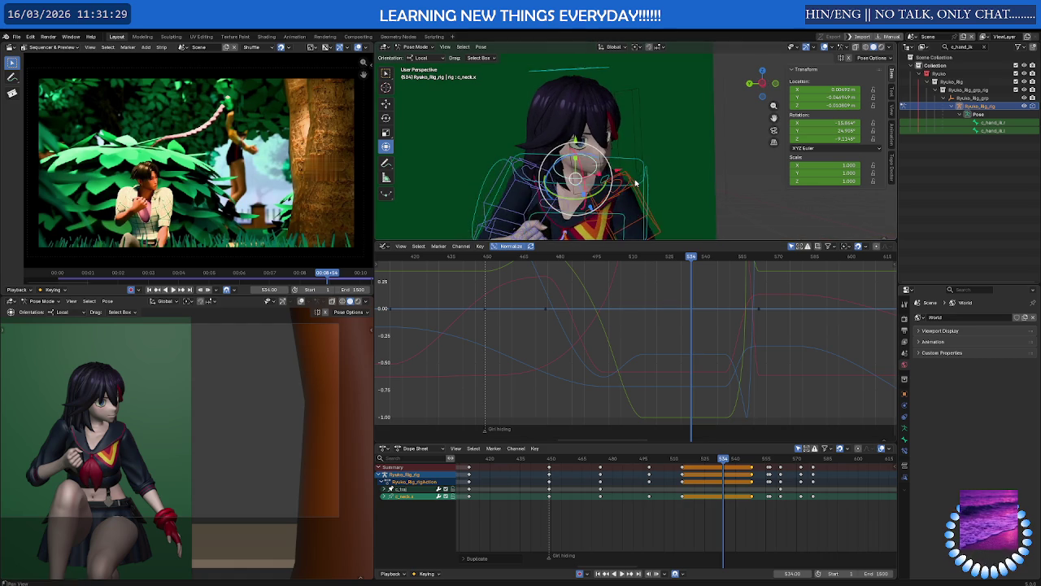
pyautogui.scroll(-3, 636, 183)
pyautogui.scroll(-3, 636, 183)
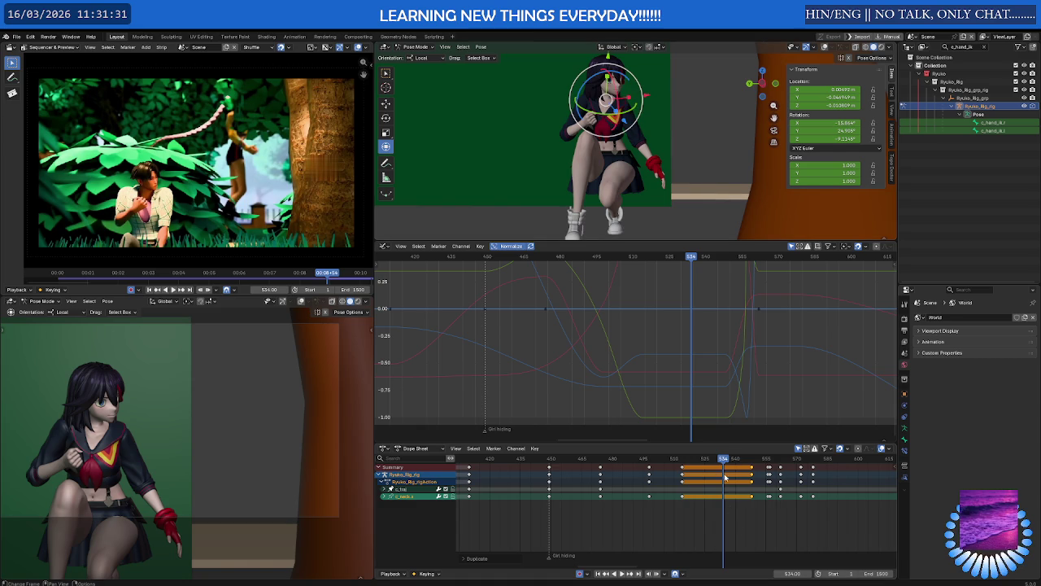
pyautogui.press('space')
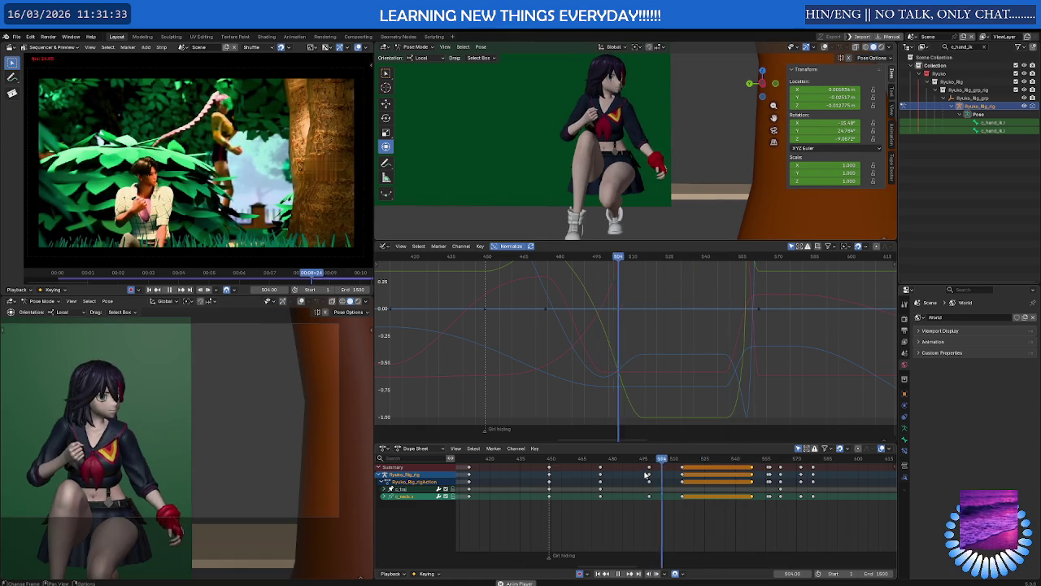
pyautogui.press('space')
pyautogui.moveTo(691, 465)
pyautogui.mouseDown()
pyautogui.moveTo(739, 464)
pyautogui.moveTo(719, 467)
pyautogui.mouseUp()
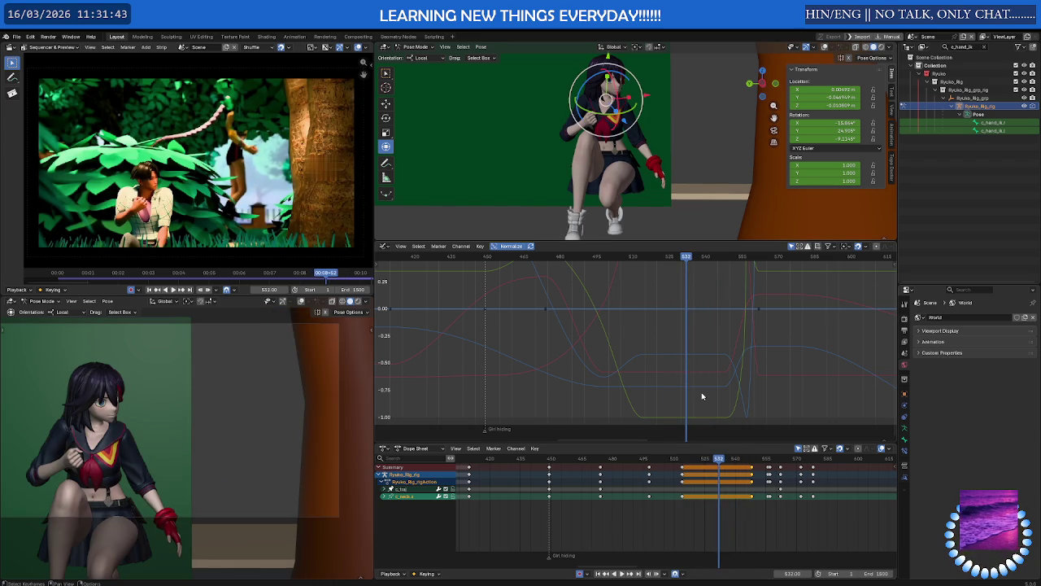
pyautogui.scroll(3, 570, 135)
pyautogui.scroll(2, 569, 136)
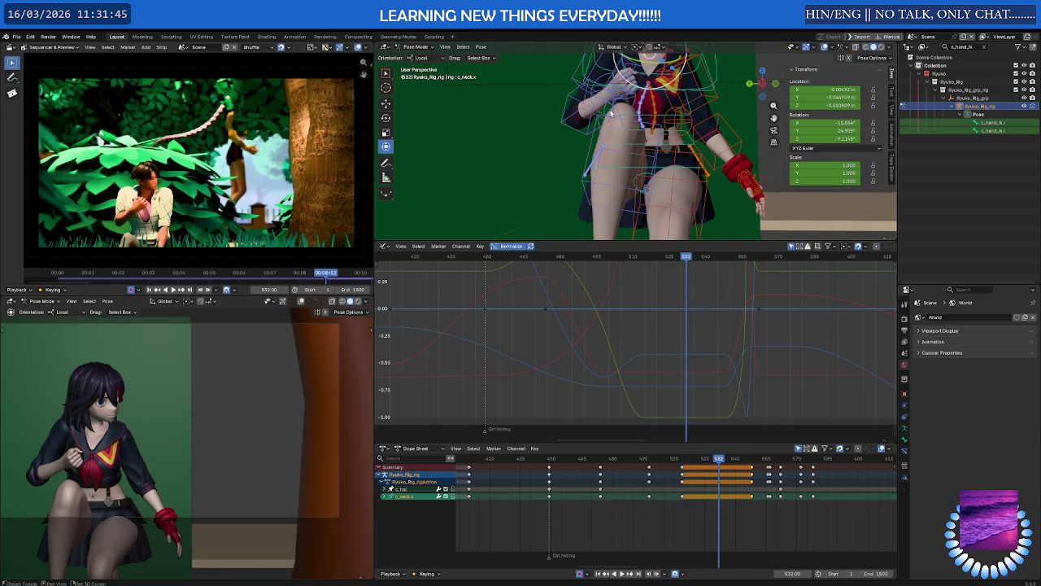
pyautogui.hotkey('shift', 'alt', 'z')
pyautogui.scroll(2, 570, 136)
pyautogui.moveTo(569, 136)
pyautogui.mouseDown(button='middle')
pyautogui.moveTo(634, 186)
pyautogui.moveTo(612, 161)
pyautogui.mouseUp(button='middle')
pyautogui.scroll(3, 595, 150)
# Select the right arm and right fist controls and move to frame 533.
pyautogui.click(580, 177)
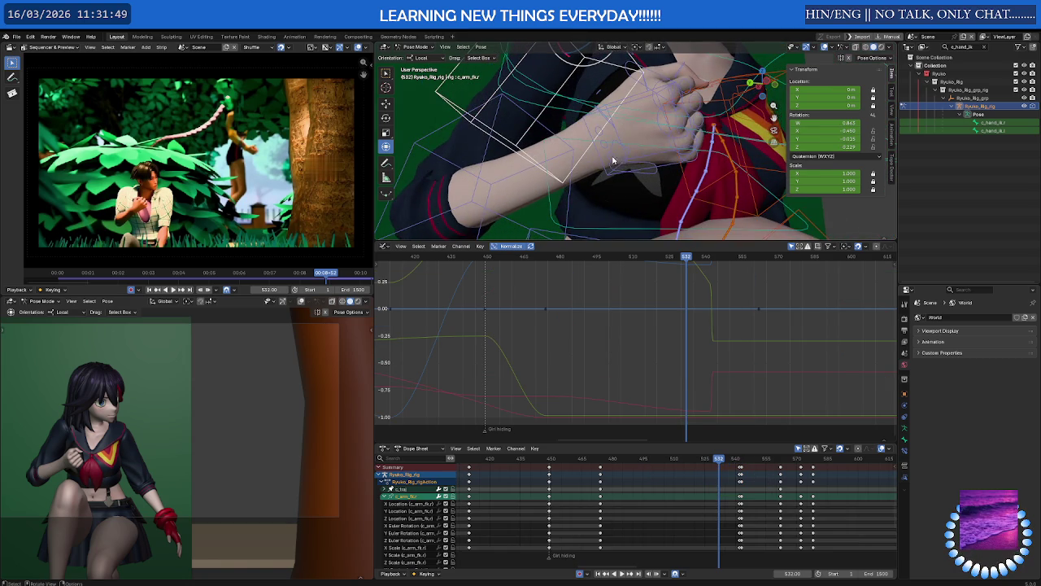
pyautogui.click(629, 152)
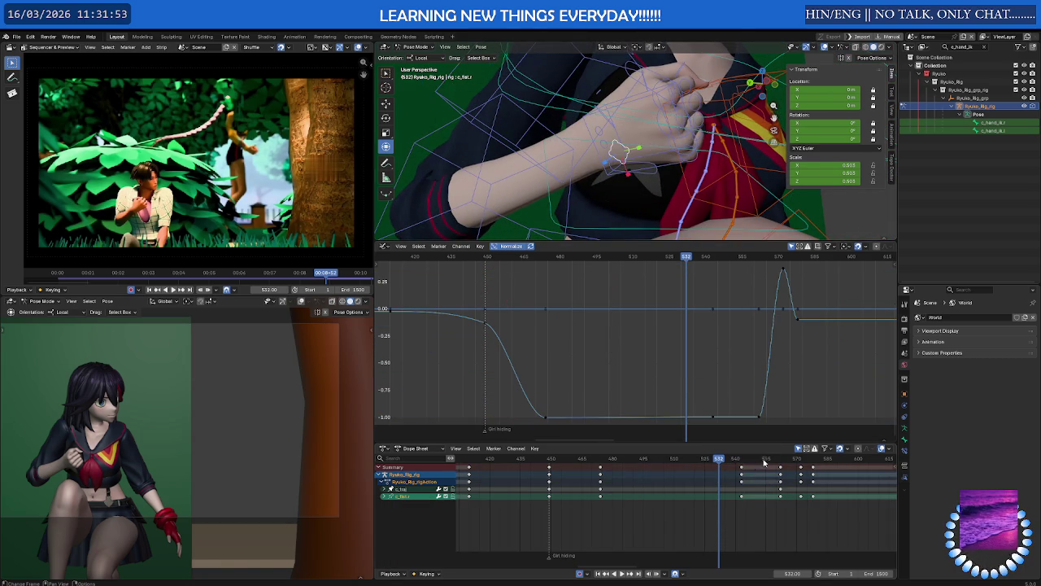
pyautogui.moveTo(719, 462); pyautogui.dragTo(727, 462)
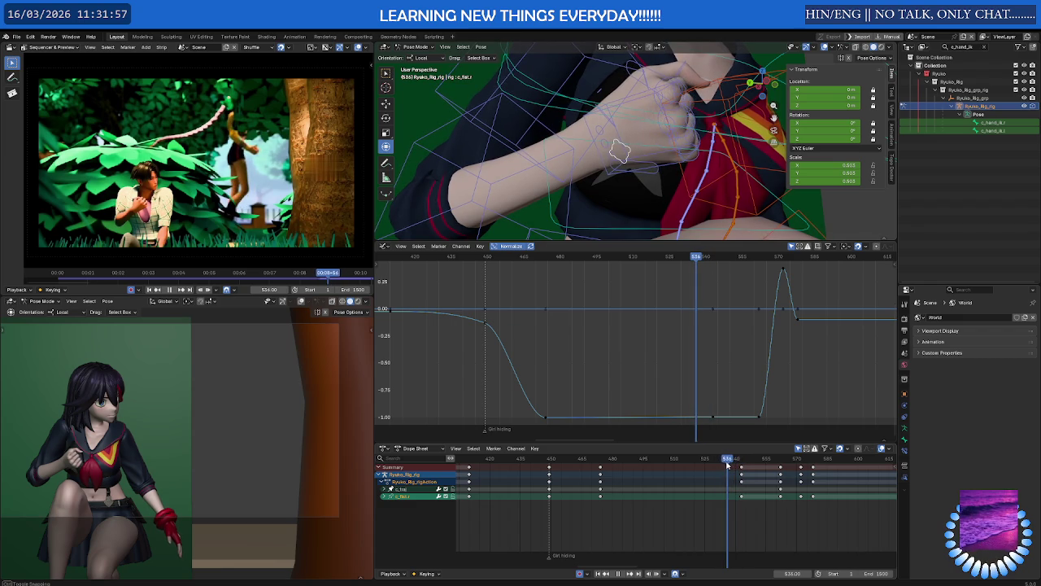
# Select c_index1.r, c_middle1.r, c_ring1.r and c_pinky1.r together and return to frame 527.
pyautogui.click(690, 98)
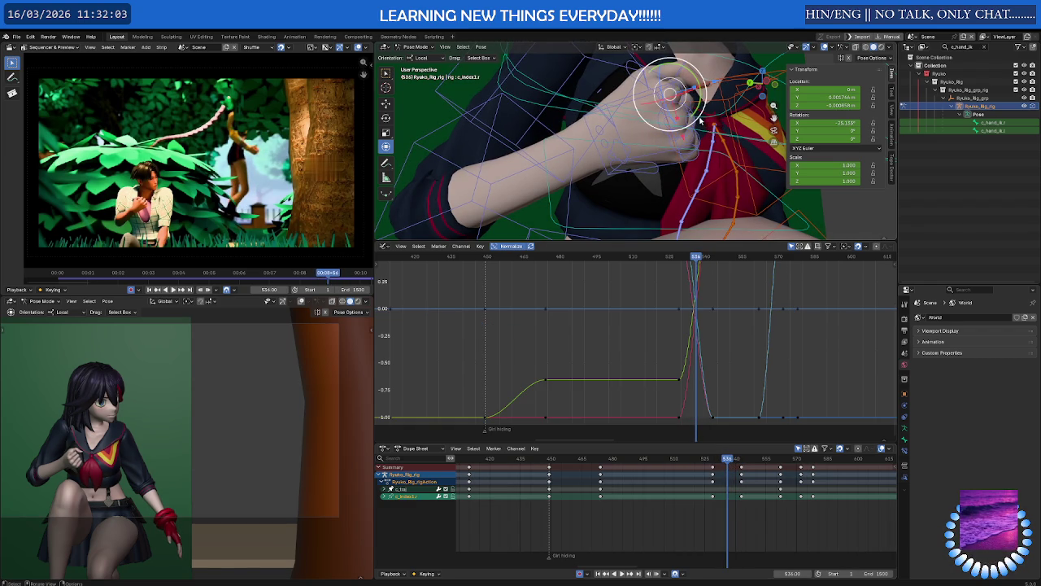
pyautogui.keyDown('shift'); pyautogui.click(700, 143); pyautogui.keyUp('shift')
pyautogui.keyDown('shift'); pyautogui.click(702, 152); pyautogui.keyUp('shift')
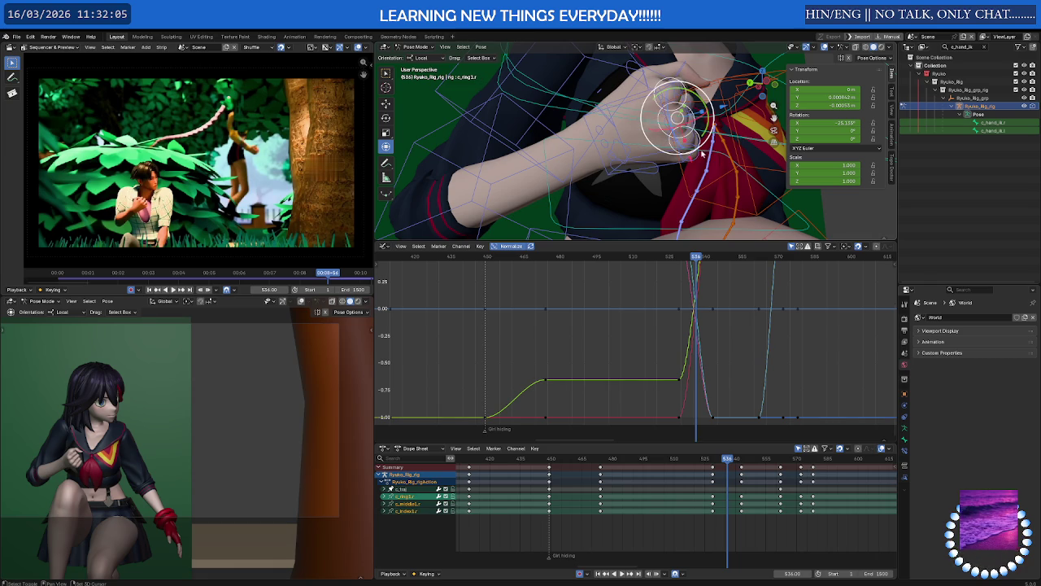
pyautogui.keyDown('shift'); pyautogui.click(699, 158); pyautogui.keyUp('shift')
pyautogui.scroll(-2, 714, 366)
pyautogui.scroll(-2, 708, 366)
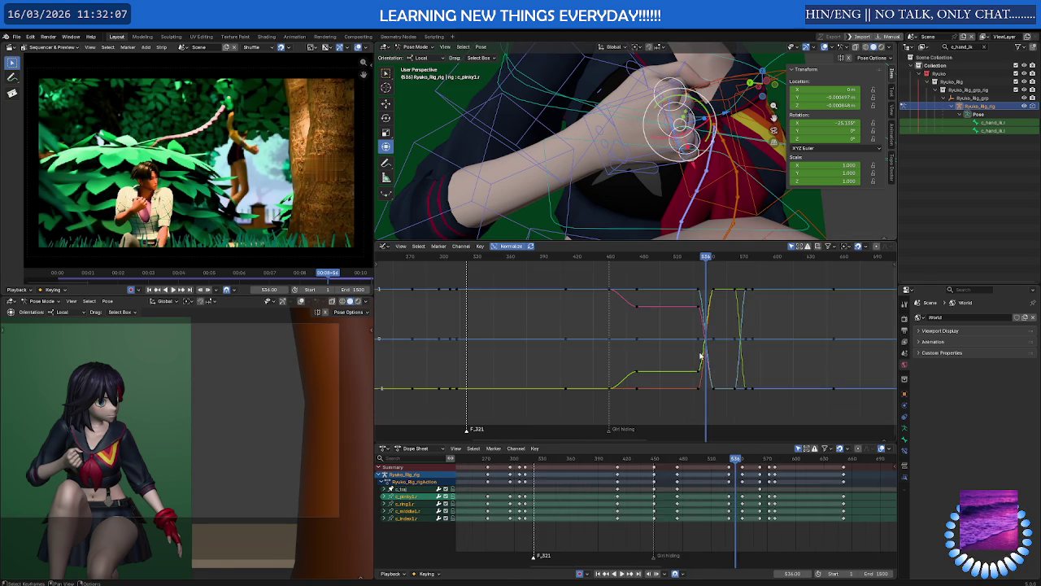
pyautogui.scroll(-2, 651, 365)
pyautogui.scroll(2, 643, 365)
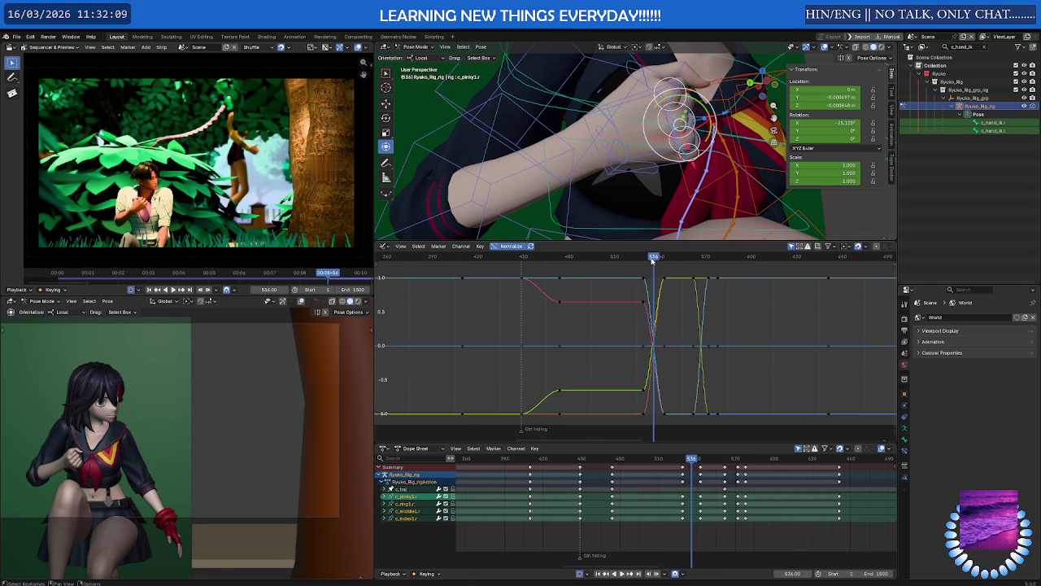
pyautogui.moveTo(652, 260); pyautogui.dragTo(641, 261)
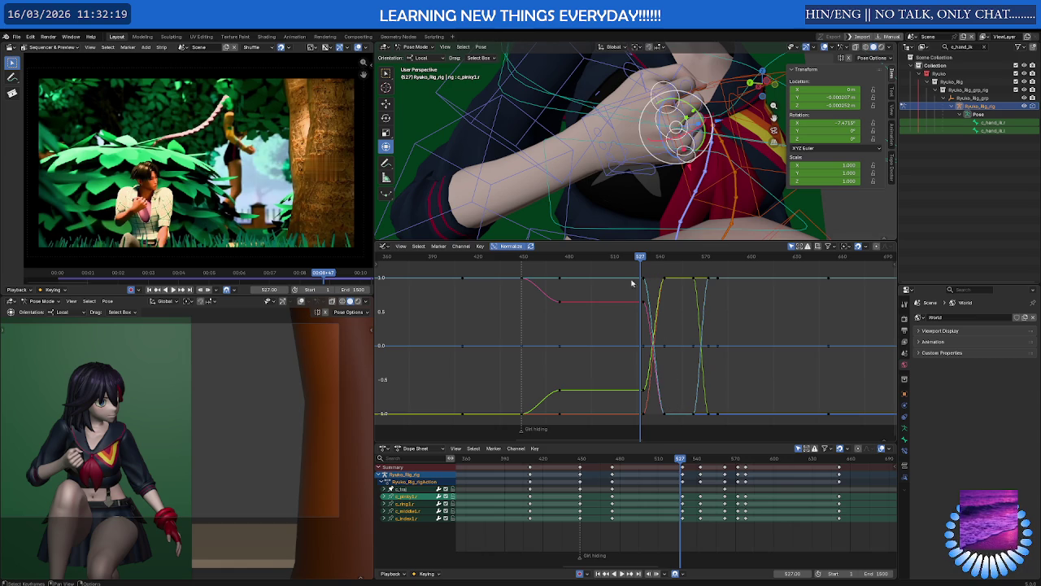
# Scrub around frame 540 and play back to compare the finger curl with the reference clip.
pyautogui.moveTo(642, 257); pyautogui.dragTo(664, 258)
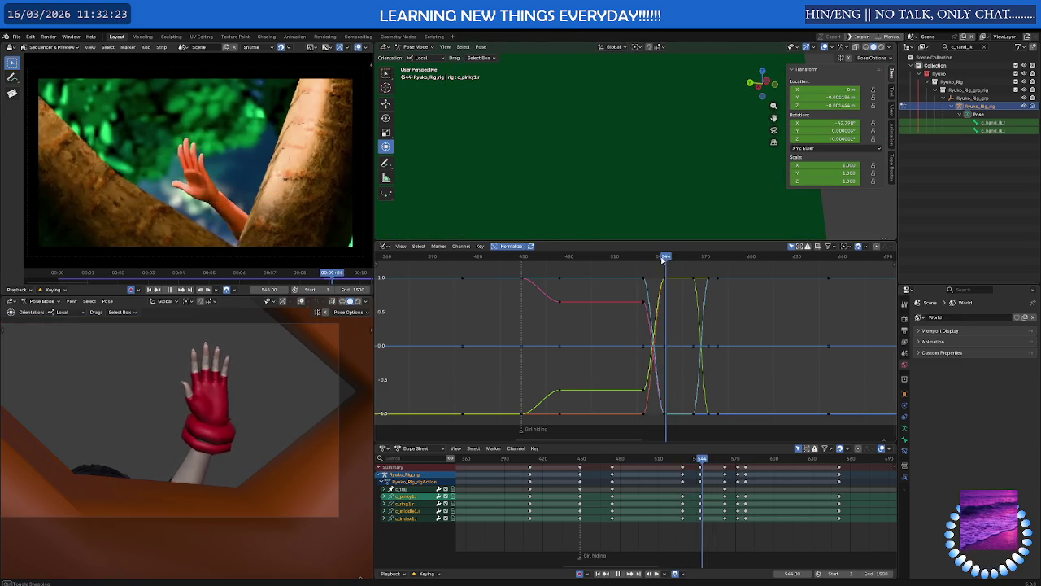
pyautogui.moveTo(664, 258)
pyautogui.mouseDown()
pyautogui.moveTo(804, 271)
pyautogui.moveTo(647, 273)
pyautogui.mouseUp()
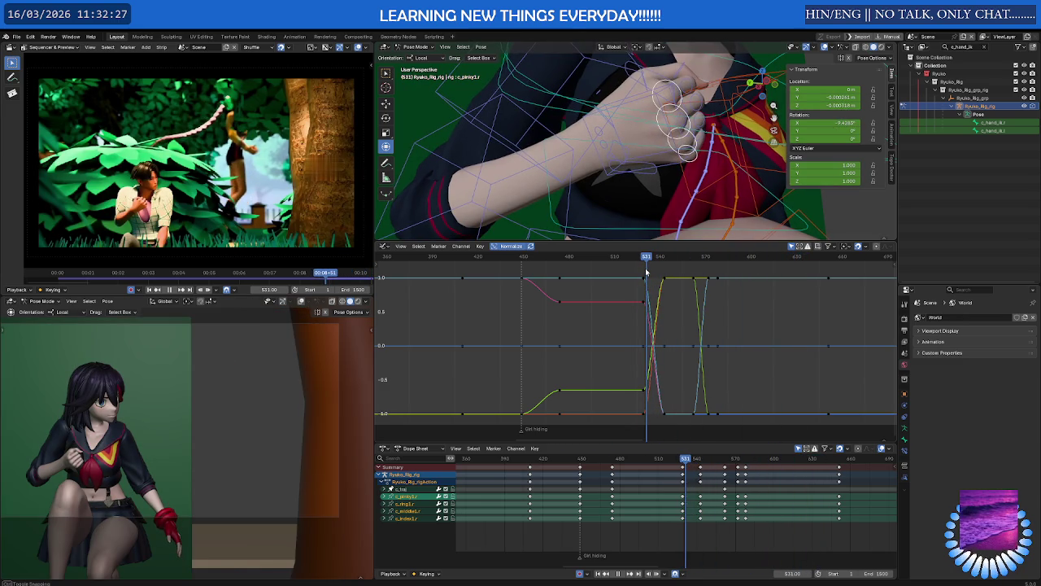
pyautogui.moveTo(647, 273)
pyautogui.mouseDown()
pyautogui.moveTo(494, 273)
pyautogui.moveTo(636, 282)
pyautogui.mouseUp()
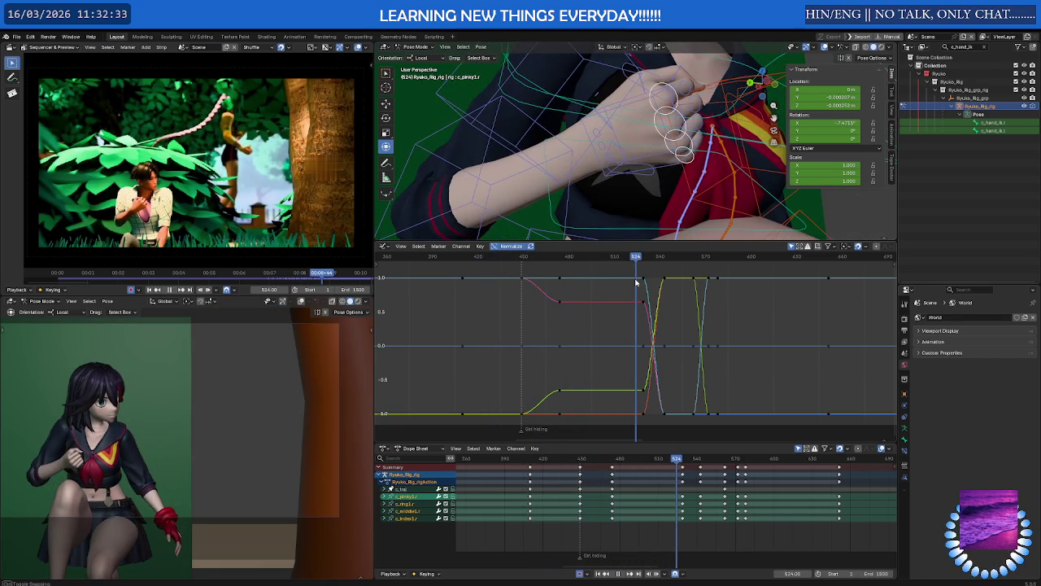
pyautogui.press('space')
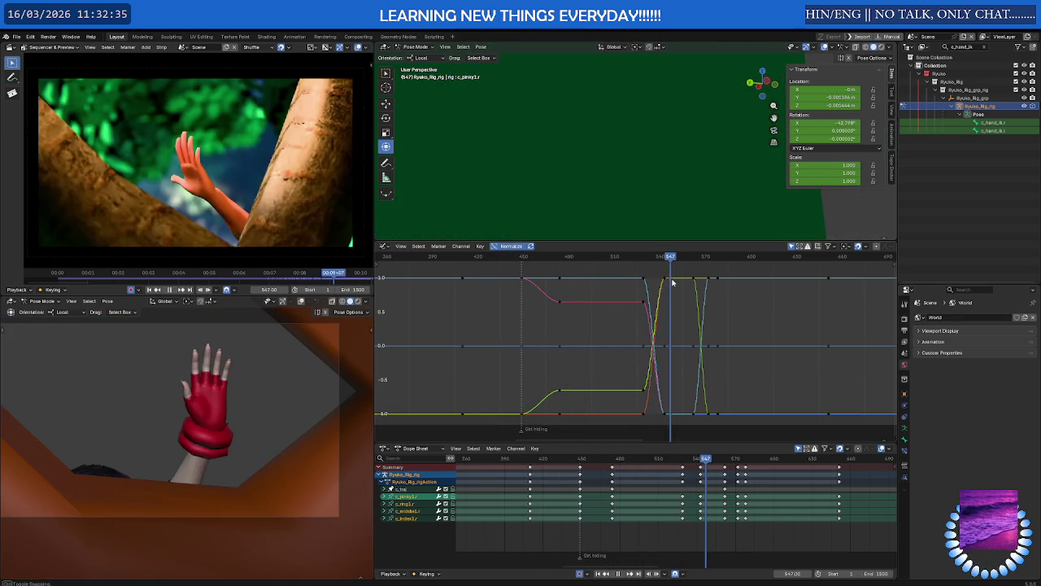
pyautogui.press('Escape')
# Shift the right-hand finger keys (frames 510–555) 19 frames later and play back to check.
pyautogui.moveTo(627, 269); pyautogui.dragTo(680, 428)
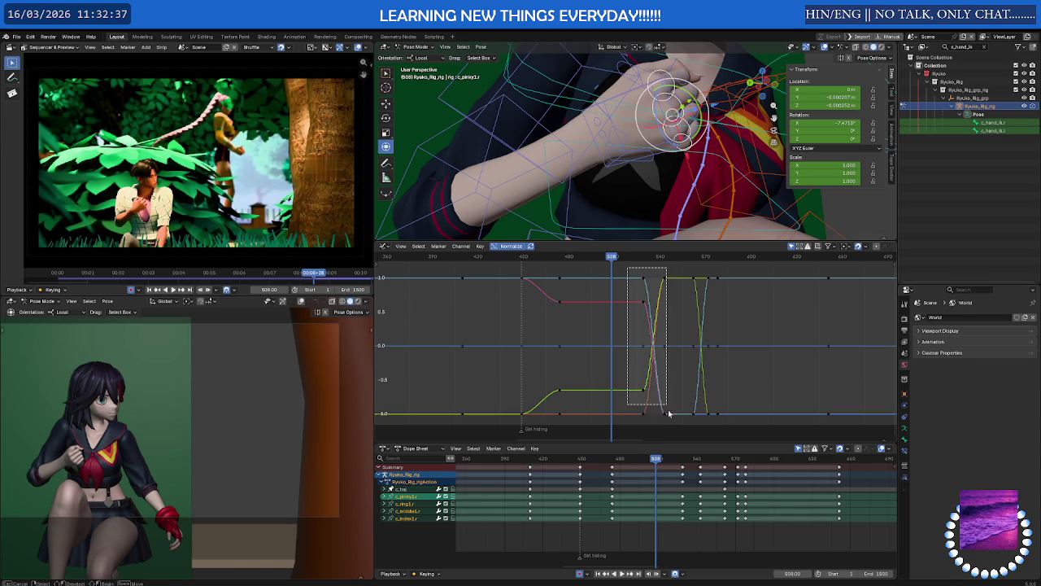
pyautogui.press('g')
pyautogui.press('x')
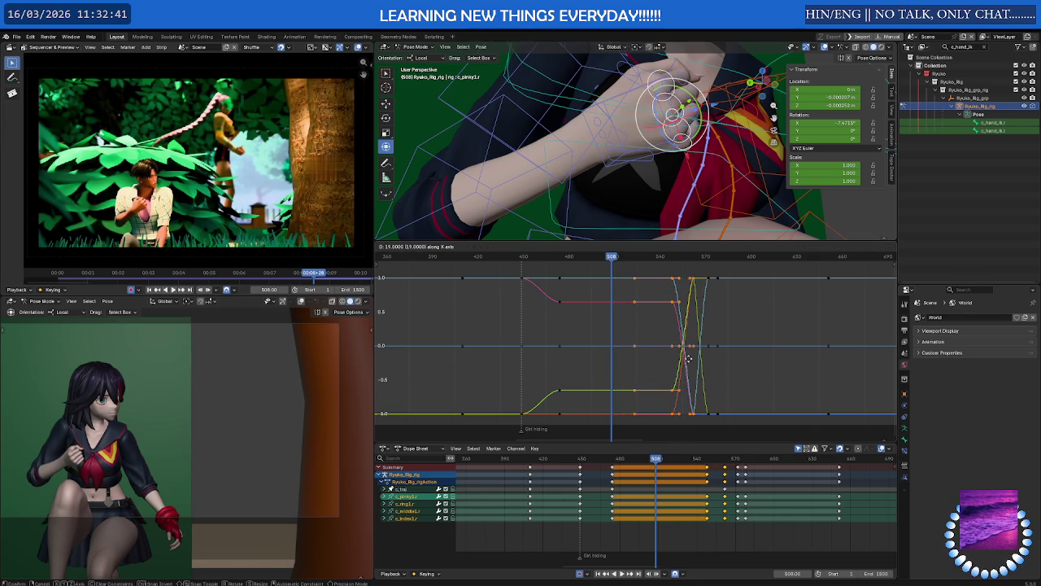
pyautogui.click(685, 355)
pyautogui.press('space')
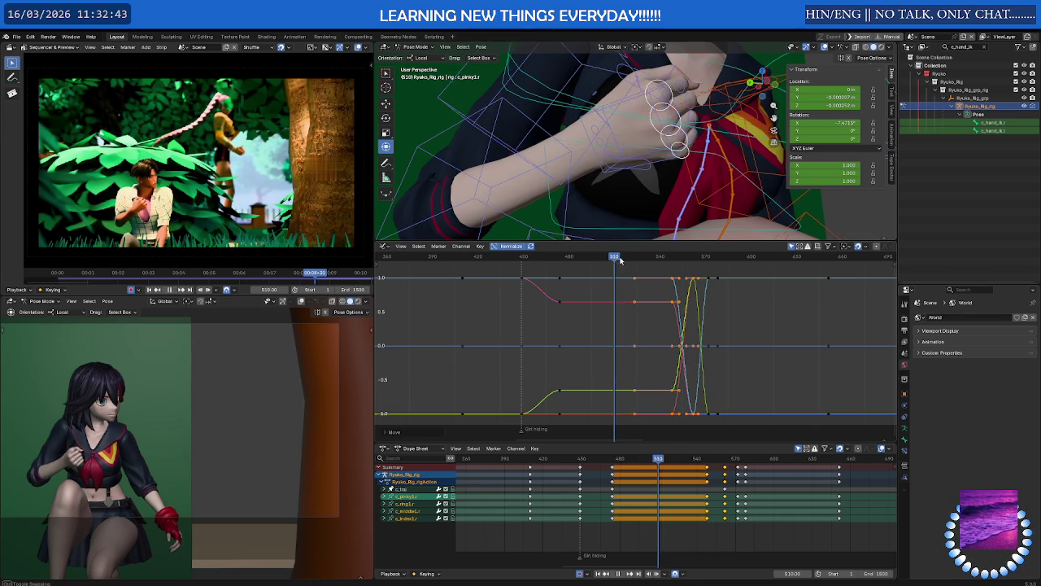
pyautogui.press('space')
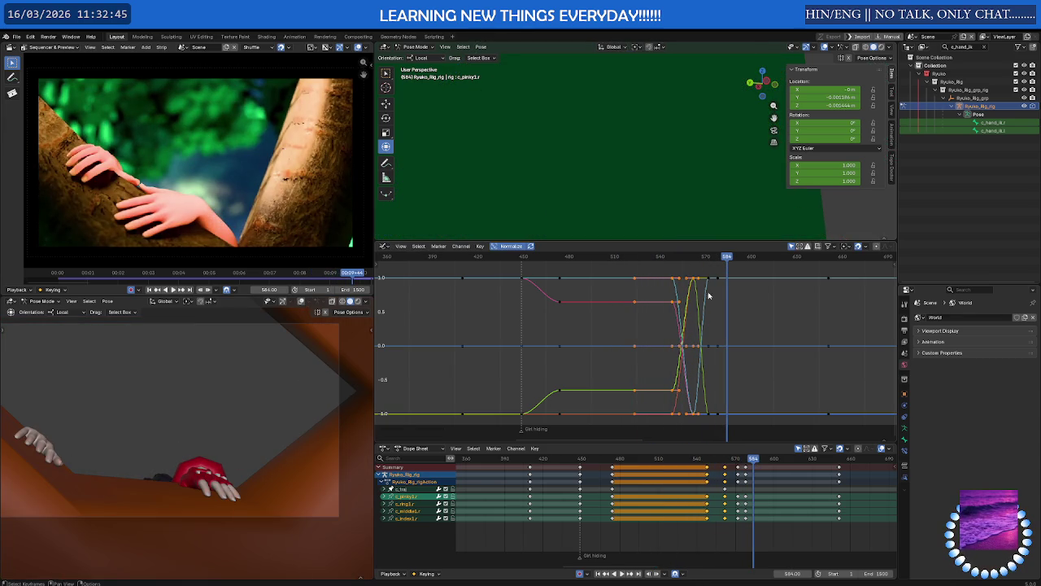
# Deselect all keys, save Ryuko_Model_V2.0.blend, and replay the shot from frame 459.
pyautogui.hotkey('alt', 'a')
pyautogui.hotkey('ctrl', 's')
pyautogui.press('Down')
pyautogui.press('Down')
pyautogui.press('Down')
pyautogui.moveTo(639, 259); pyautogui.dragTo(537, 269)
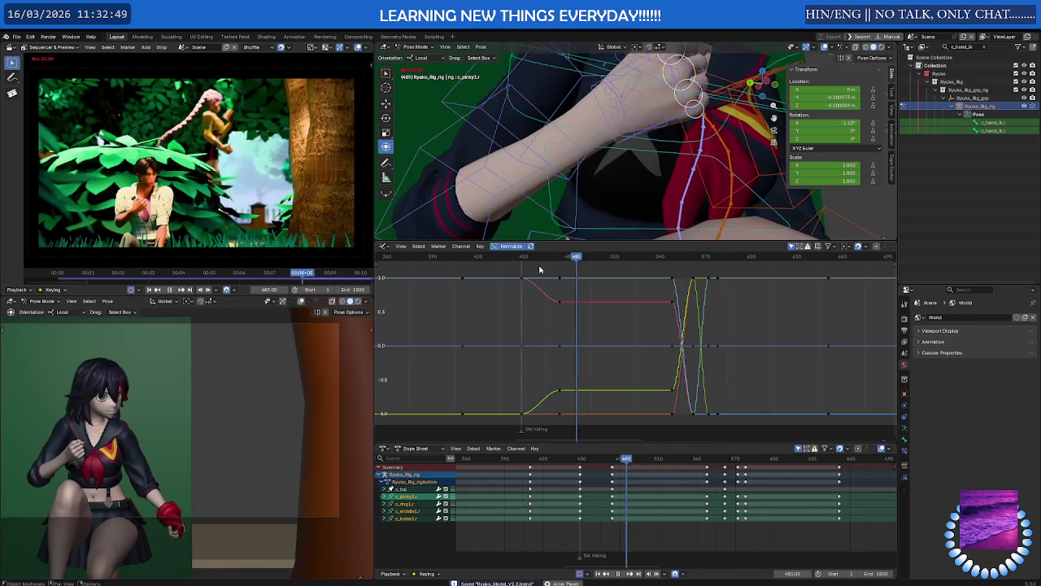
pyautogui.press('space')
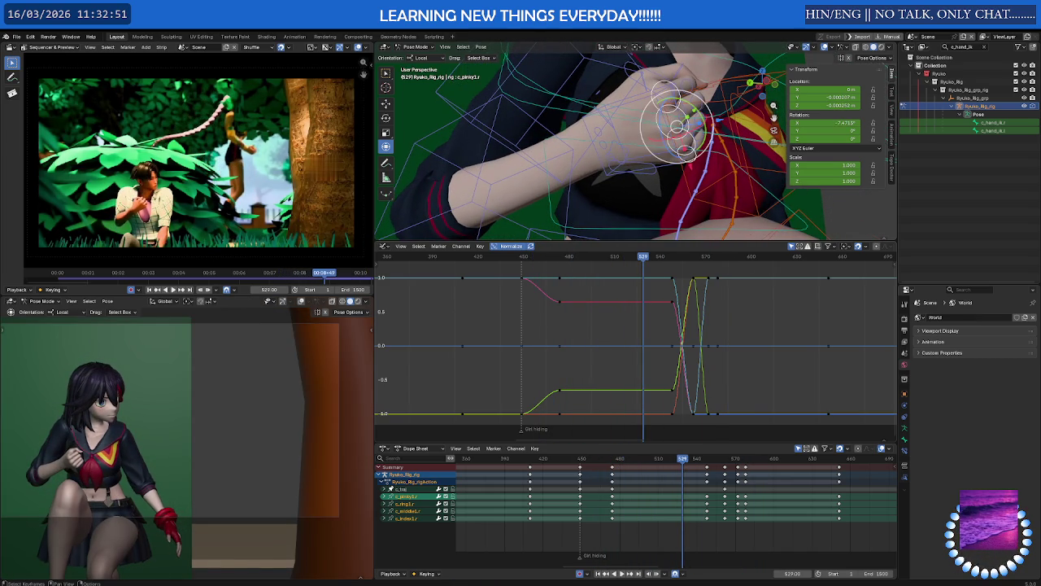
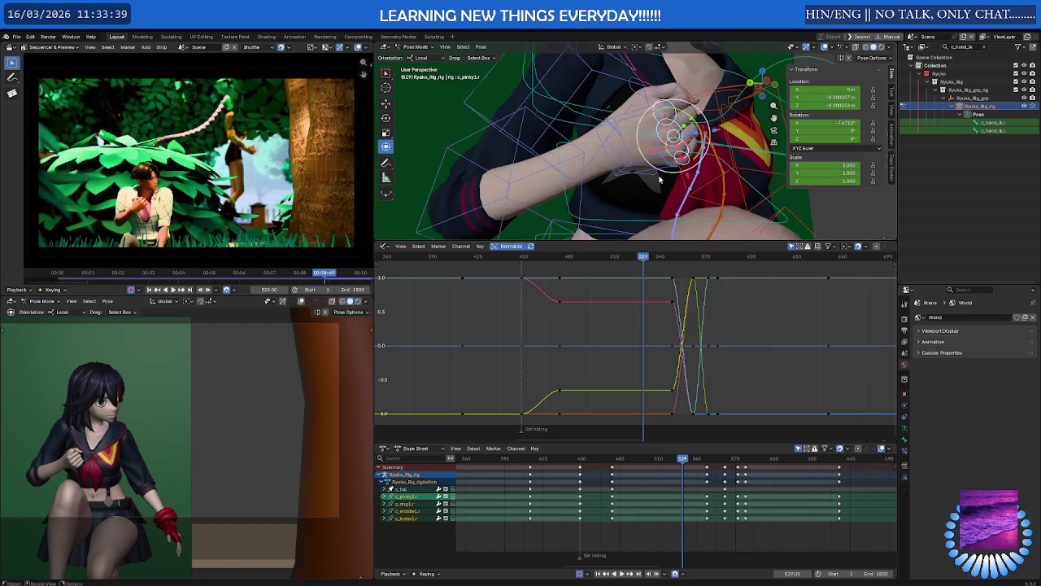
# Review the finger-curl animation up to frame 918, then zoom out the Dope Sheet and Graph Editor.
pyautogui.moveTo(661, 213); pyautogui.dragTo(688, 200, button='middle')
pyautogui.moveTo(707, 460); pyautogui.dragTo(855, 459)
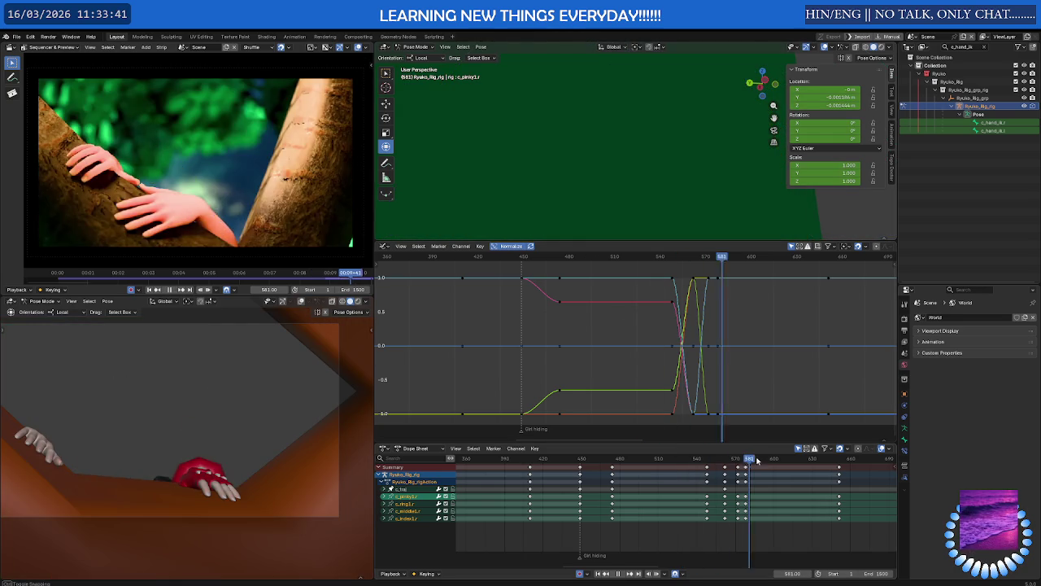
pyautogui.press('Escape')
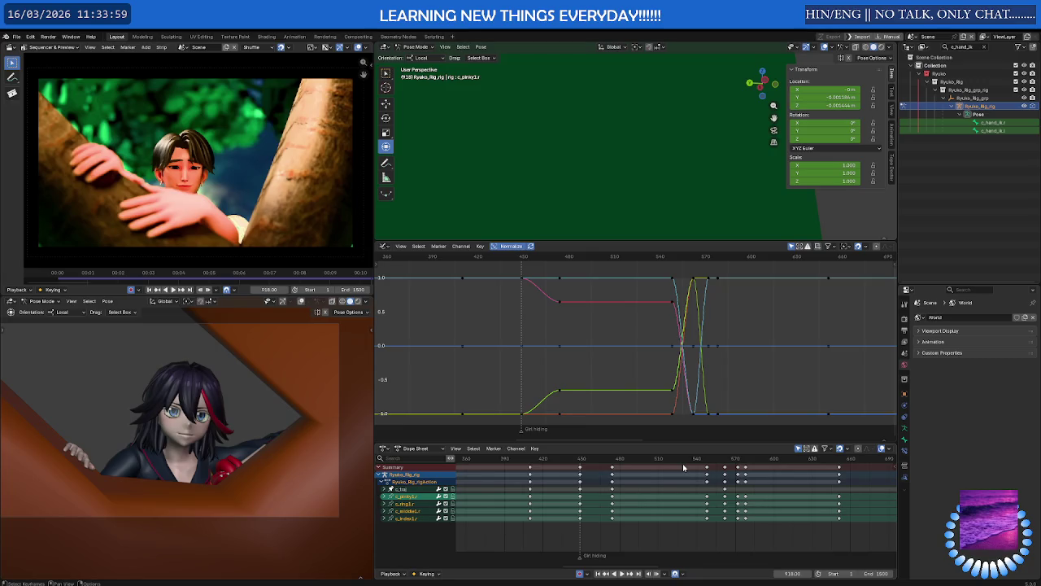
pyautogui.press('Home')
pyautogui.scroll(-6, 774, 473)
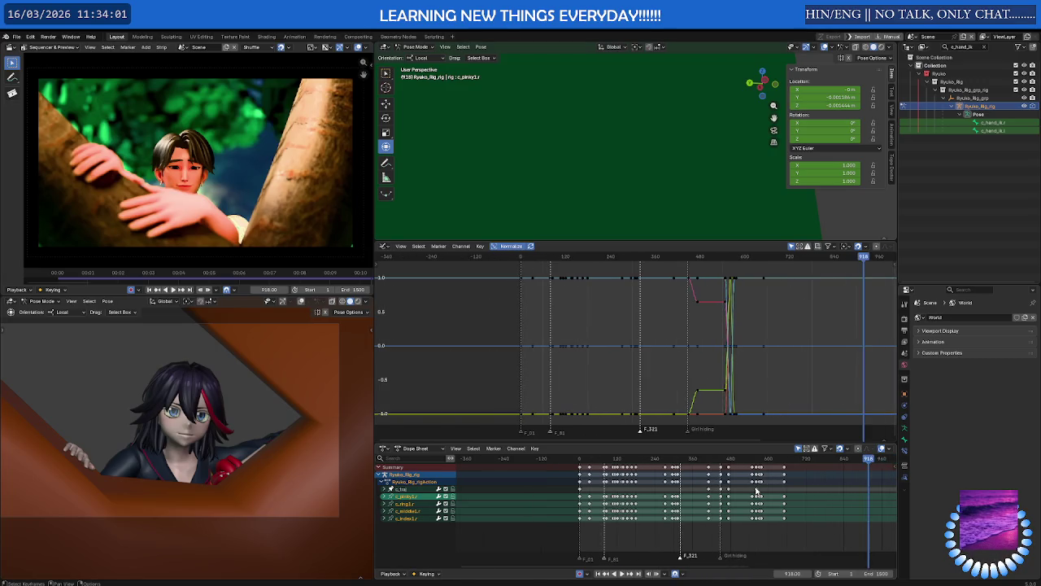
pyautogui.scroll(1, 533, 481)
pyautogui.scroll(1, 534, 481)
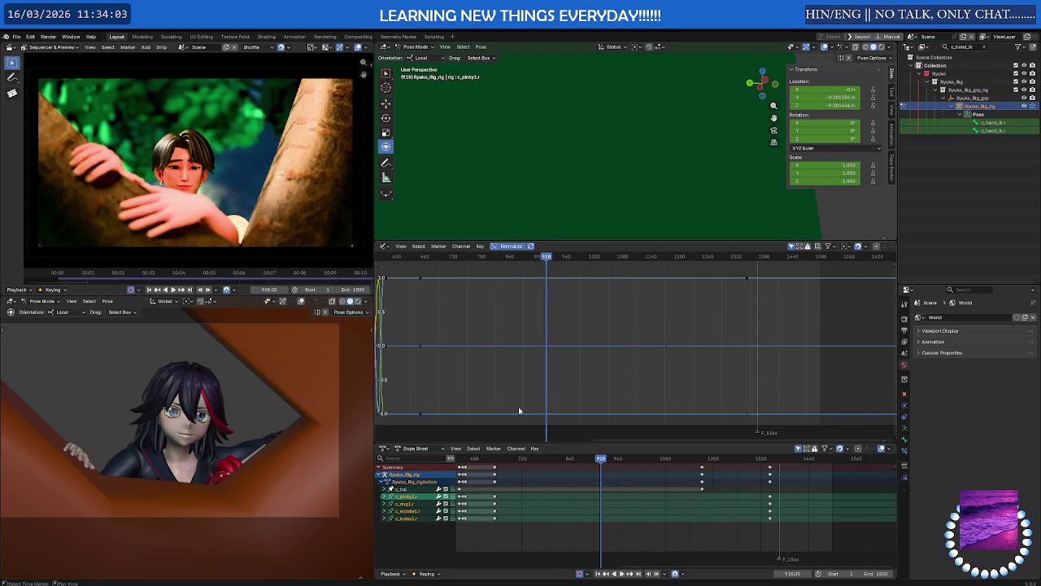
pyautogui.scroll(-4, 644, 142)
# Frame the character in the box, preview the peek without overlays, and stop at frame 870.
pyautogui.moveTo(643, 141)
pyautogui.mouseDown(button='middle')
pyautogui.moveTo(665, 204)
pyautogui.moveTo(707, 119)
pyautogui.moveTo(667, 174)
pyautogui.mouseUp(button='middle')
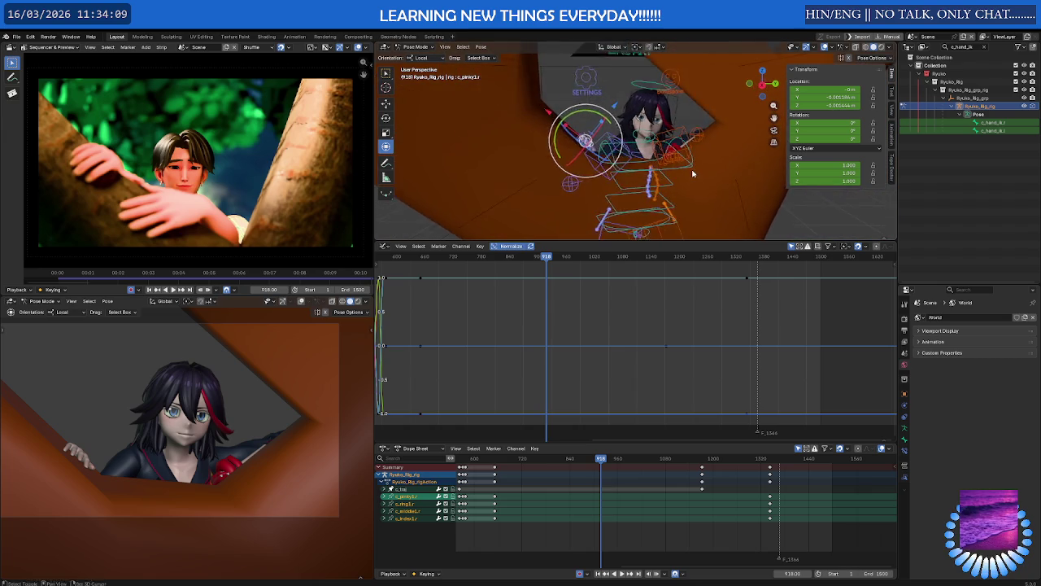
pyautogui.hotkey('shift', 'alt', 'z')
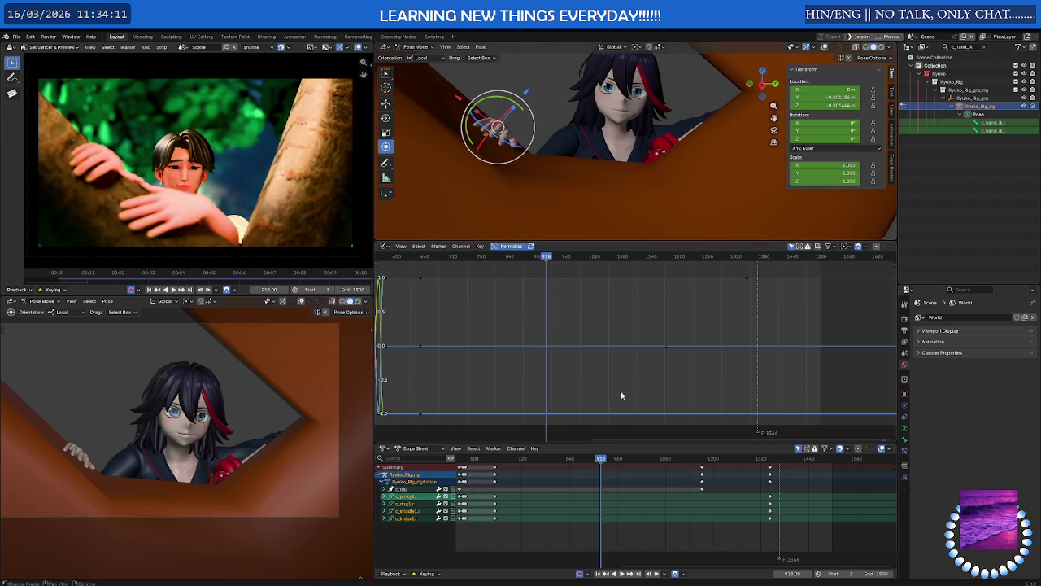
pyautogui.moveTo(600, 461)
pyautogui.mouseDown()
pyautogui.moveTo(567, 478)
pyautogui.moveTo(594, 481)
pyautogui.moveTo(582, 480)
pyautogui.mouseUp()
pyautogui.hotkey('shift', 'alt', 'z')
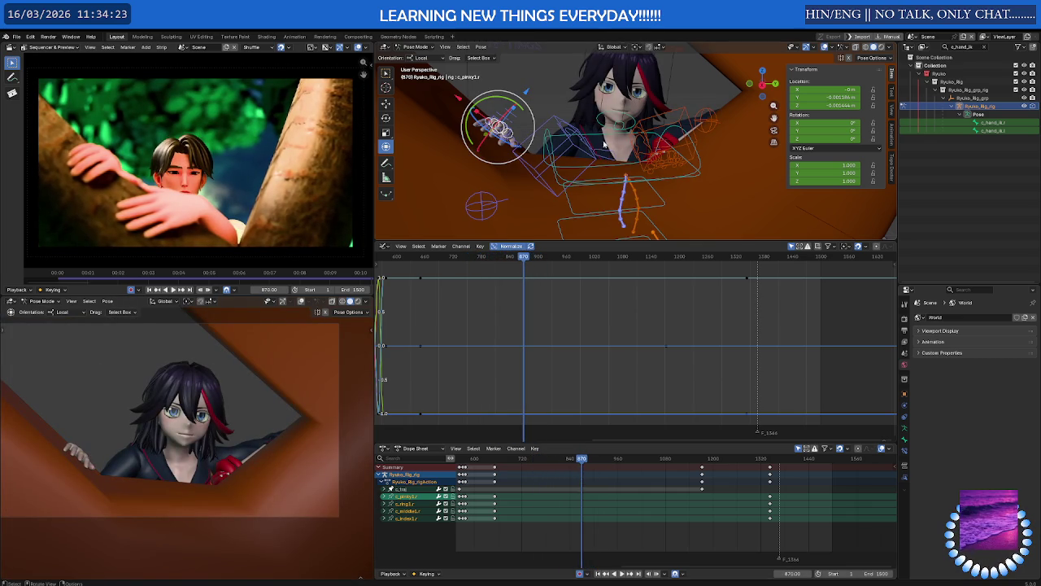
# Select the c_spine_03.x control and play back the animation to check its motion.
pyautogui.click(612, 138)
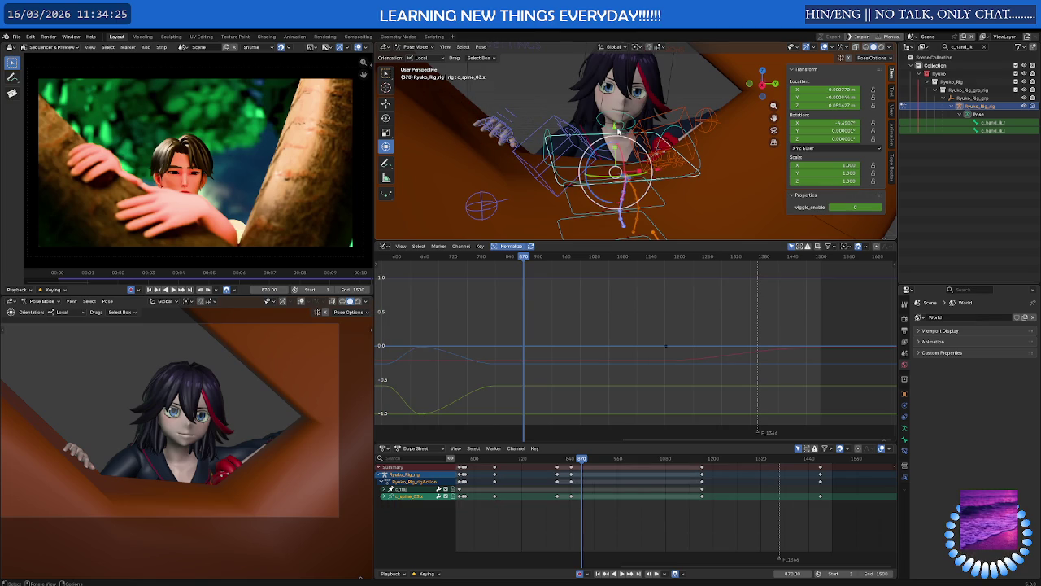
pyautogui.moveTo(614, 126); pyautogui.dragTo(604, 143)
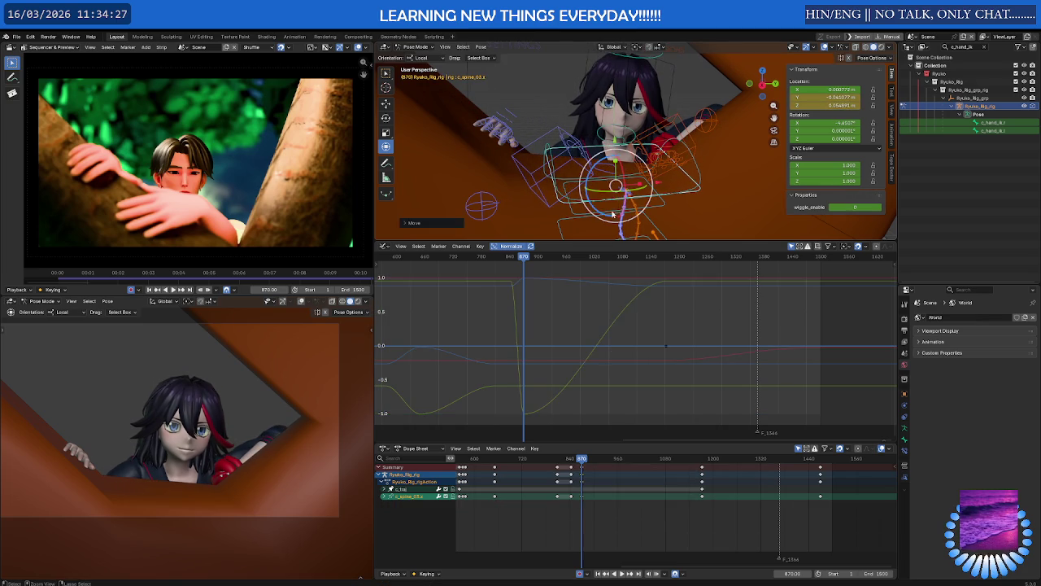
pyautogui.click(585, 458)
pyautogui.press('space')
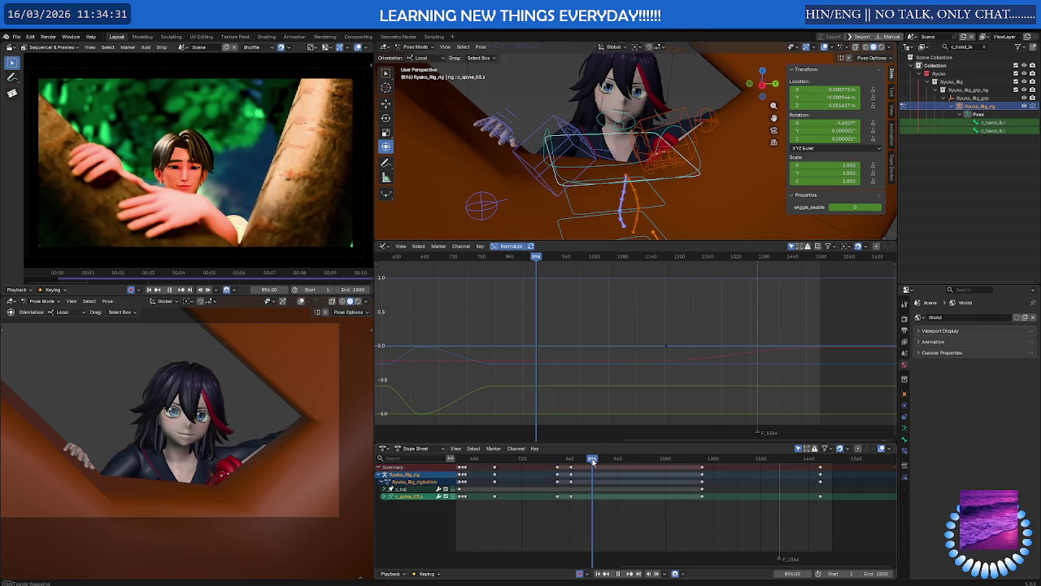
pyautogui.press('Escape')
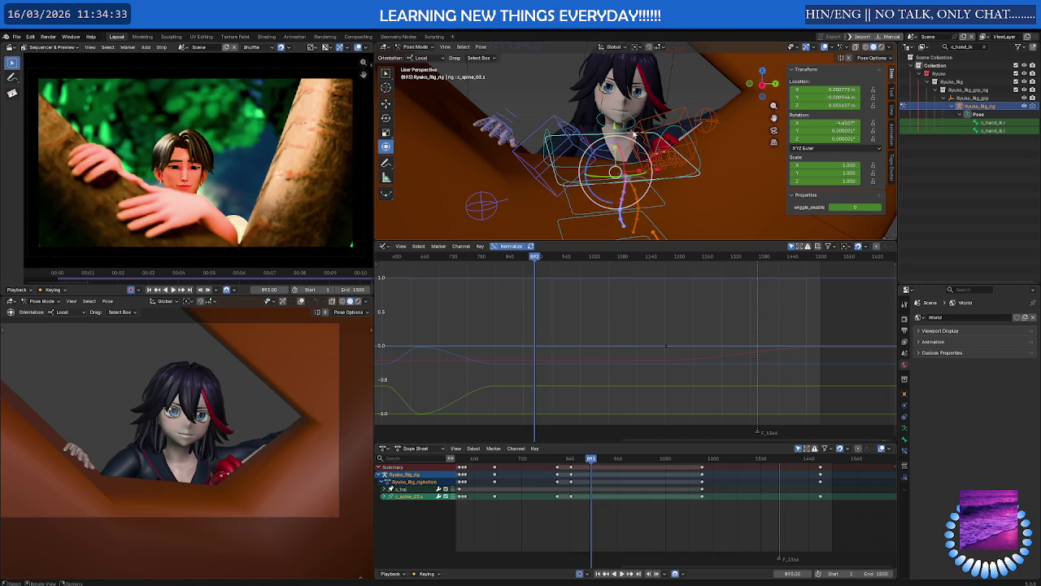
# Move c_spine_03.x along local Y at frame 843 and again at 893, auto-keying both.
pyautogui.click(639, 419)
pyautogui.moveTo(591, 461); pyautogui.dragTo(572, 465)
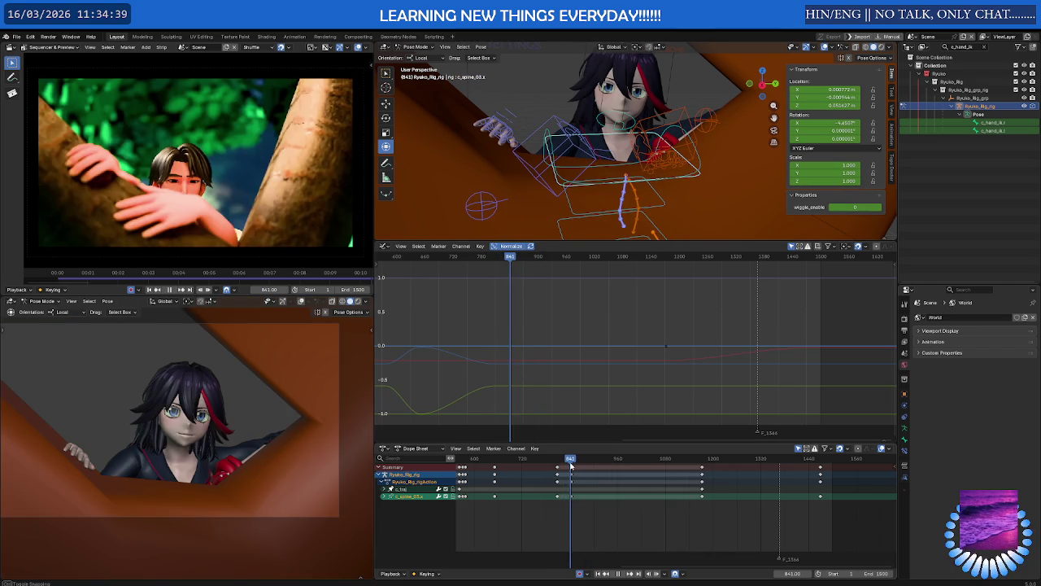
pyautogui.press('g')
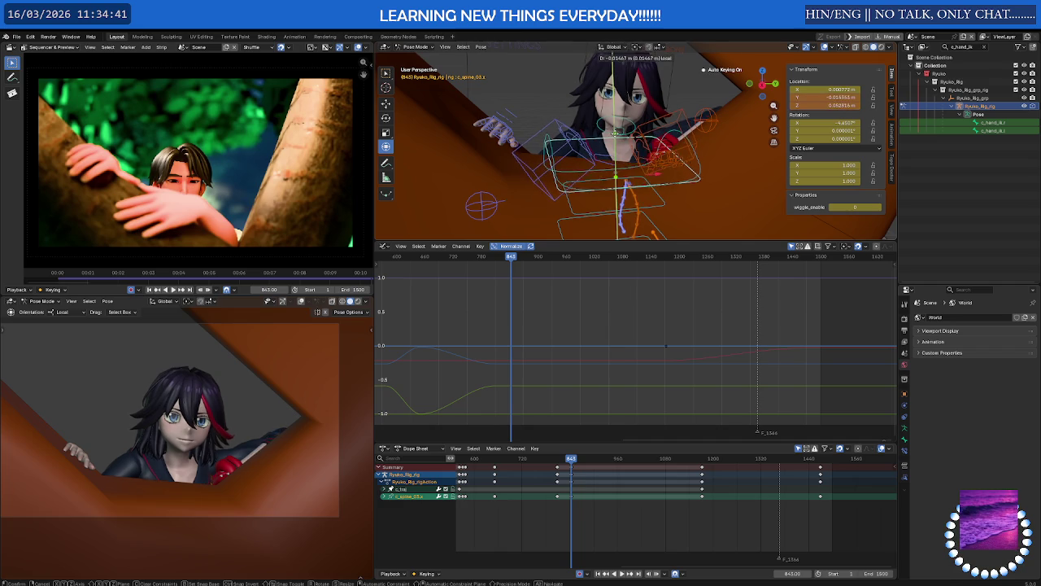
pyautogui.press('y')
pyautogui.press('y')
pyautogui.click(614, 138)
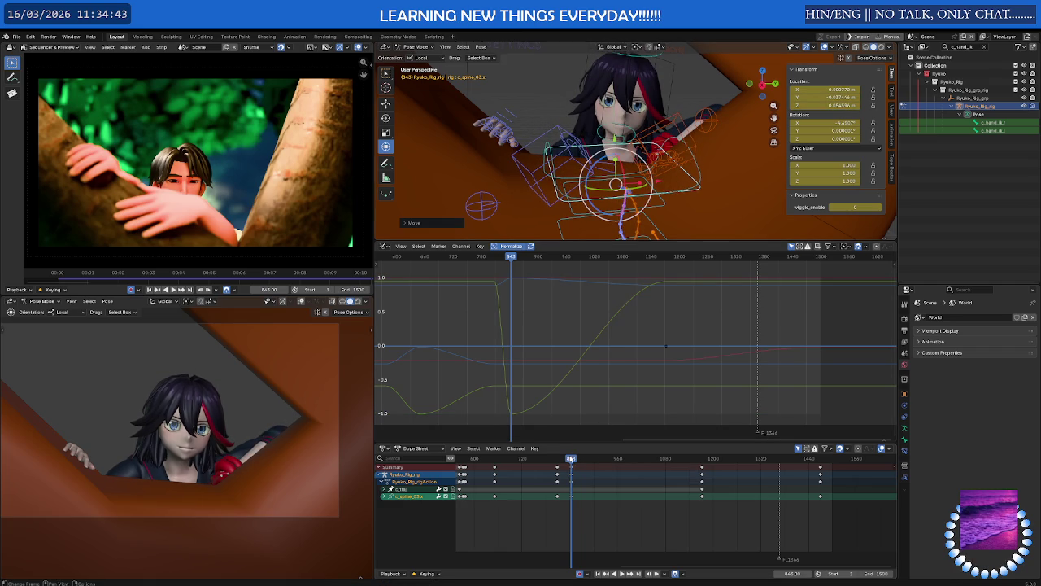
pyautogui.moveTo(572, 461); pyautogui.dragTo(591, 460)
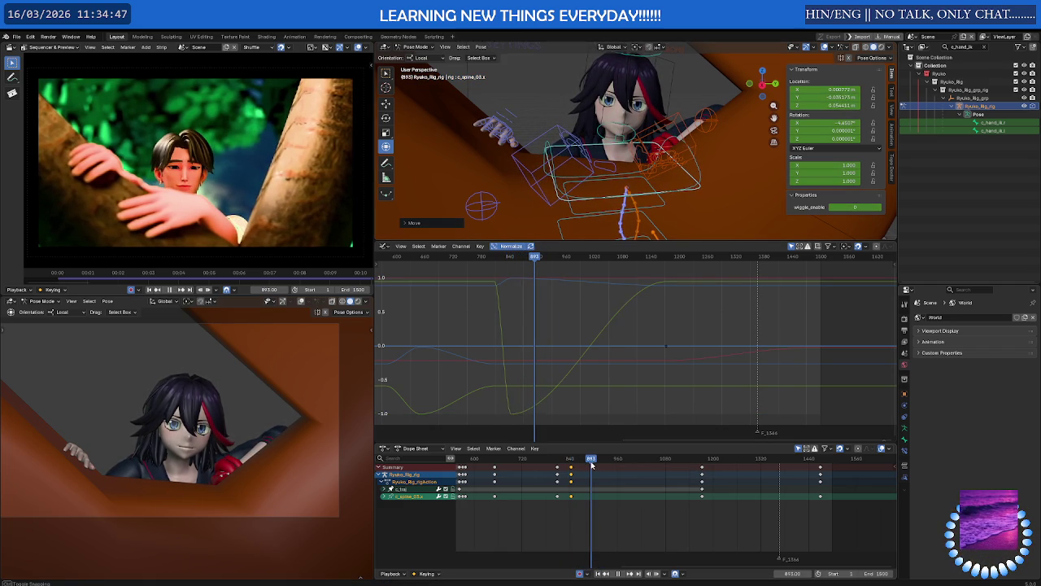
pyautogui.press('g')
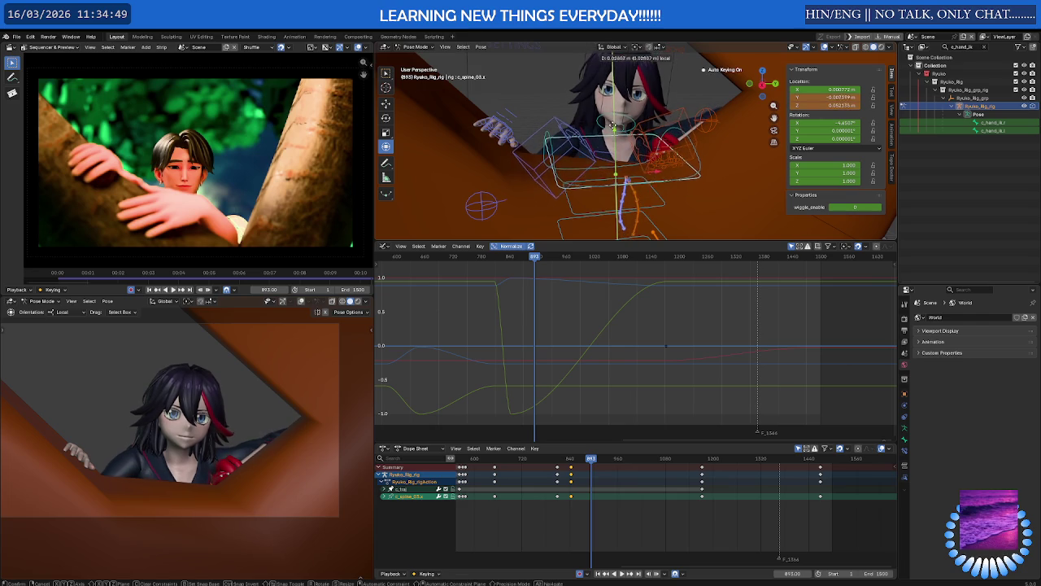
pyautogui.click(625, 127)
# Key c_neck.x rotations about Z, X and Y at frame 893, then replay from frame 764.
pyautogui.click(628, 124)
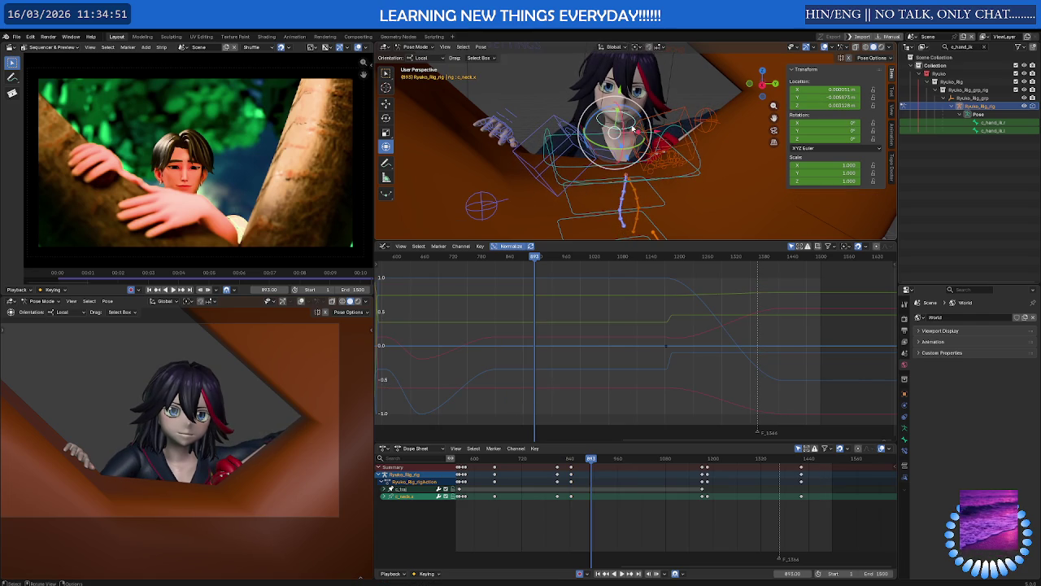
pyautogui.press('r')
pyautogui.press('z')
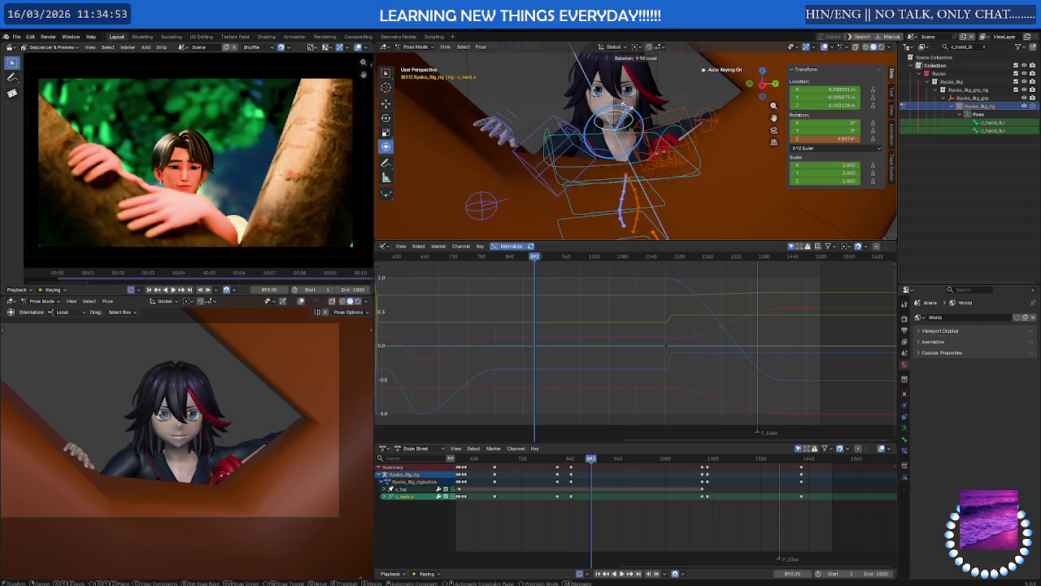
pyautogui.click(627, 106)
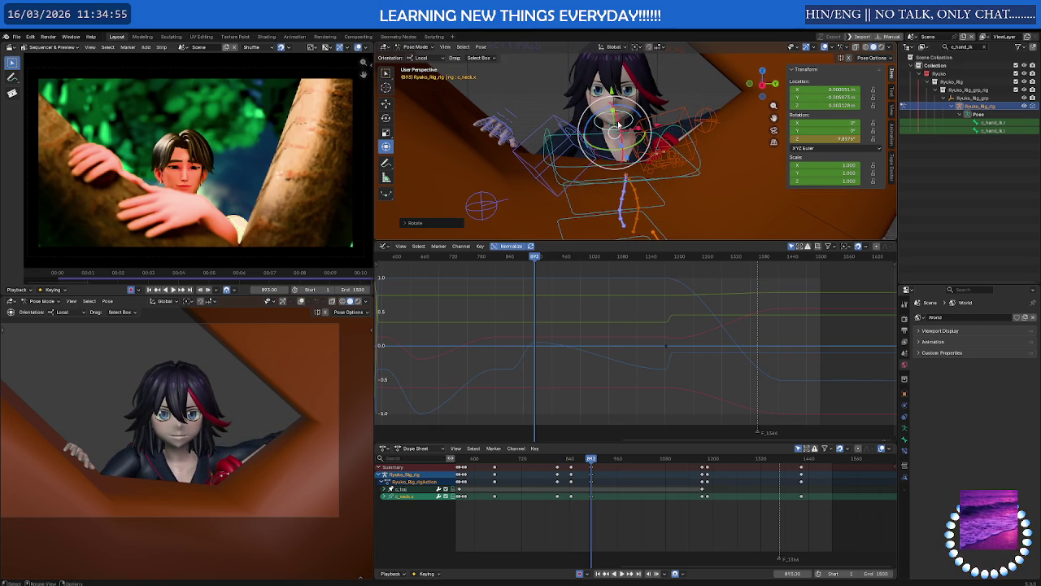
pyautogui.press('r')
pyautogui.press('x')
pyautogui.click(626, 132)
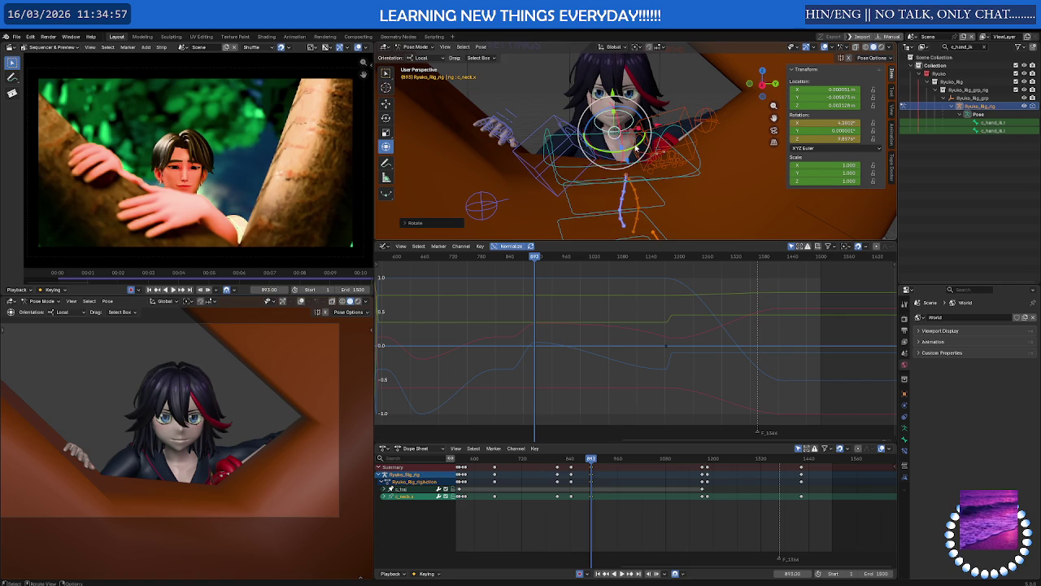
pyautogui.press('r')
pyautogui.press('y')
pyautogui.click(635, 135)
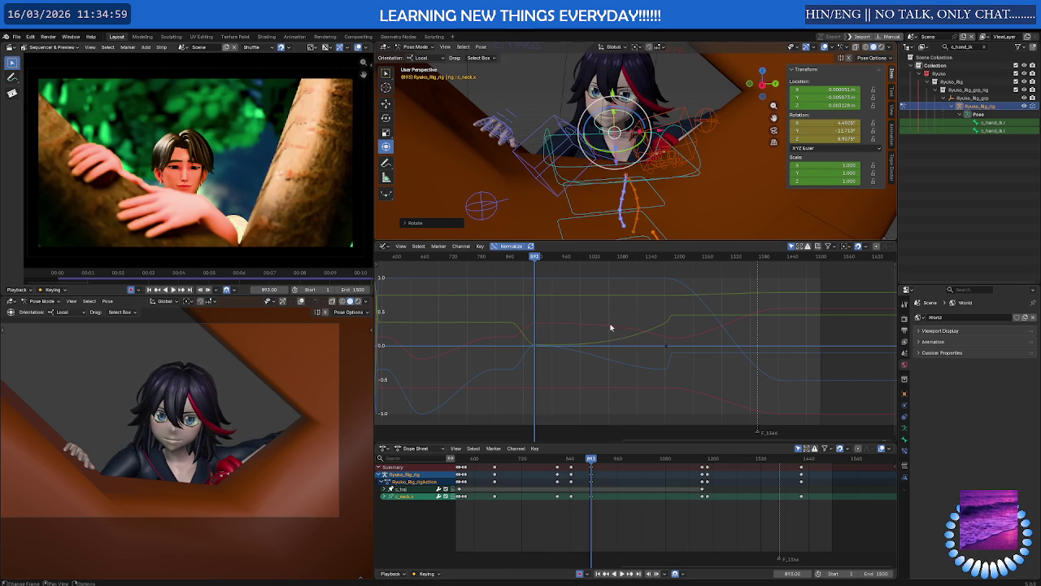
pyautogui.click(539, 458)
pyautogui.press('space')
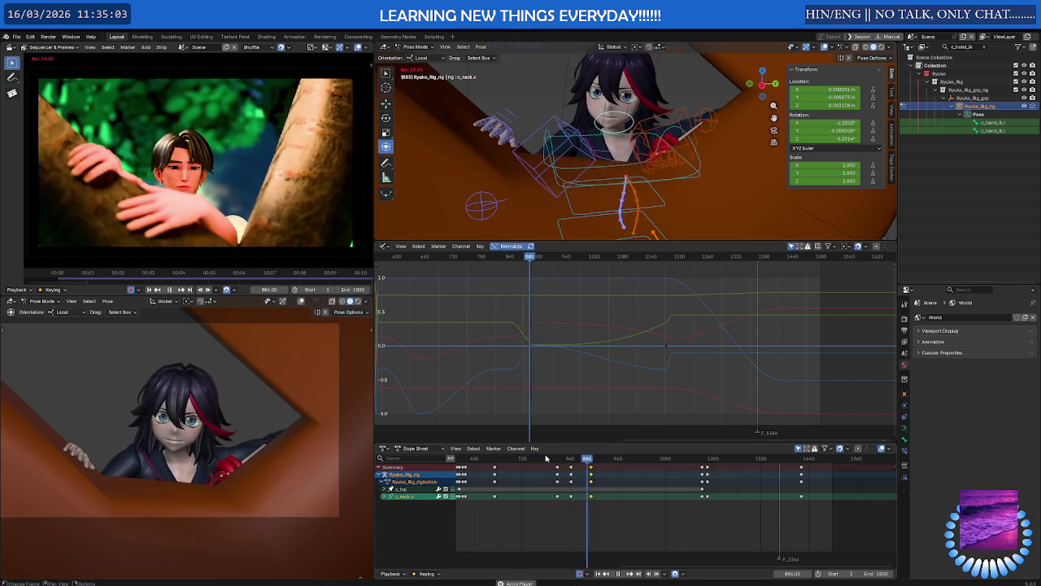
# Slide the selected neck keys earlier in time and snap them to the nearest frame.
pyautogui.moveTo(546, 458)
pyautogui.mouseDown()
pyautogui.moveTo(567, 460)
pyautogui.moveTo(561, 474)
pyautogui.mouseUp()
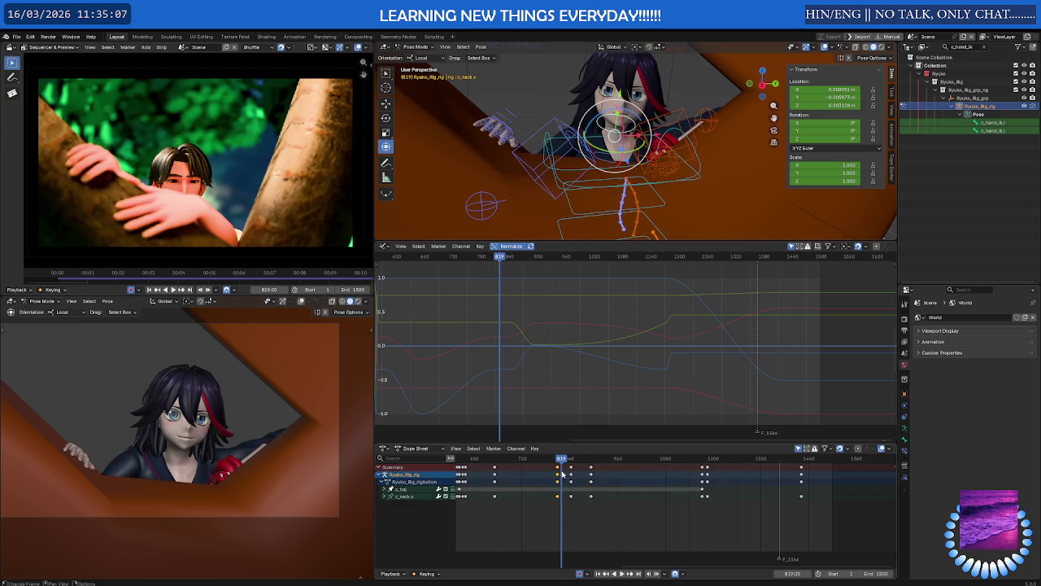
pyautogui.press('g')
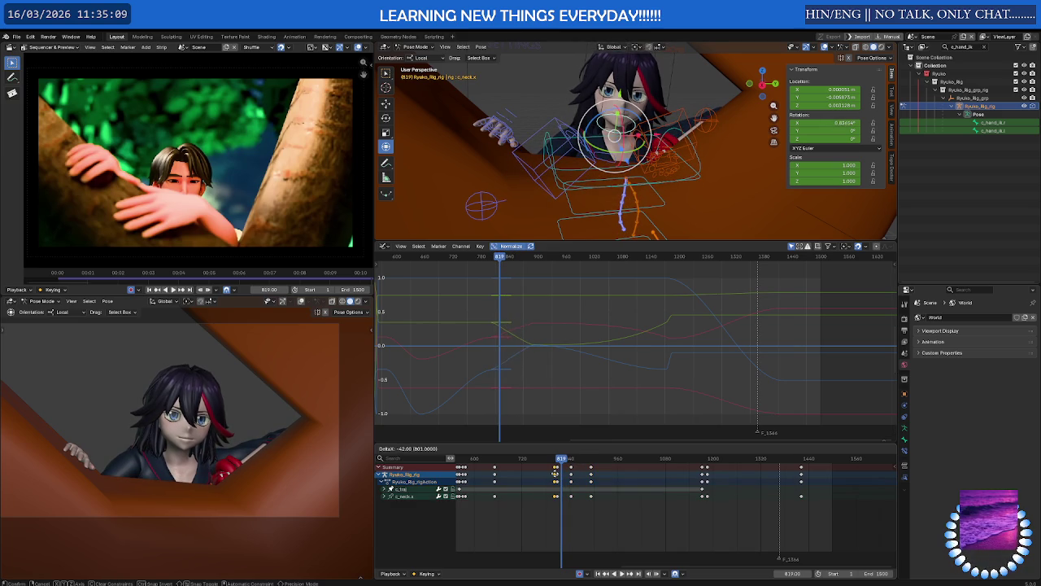
pyautogui.scroll(5, 558, 474)
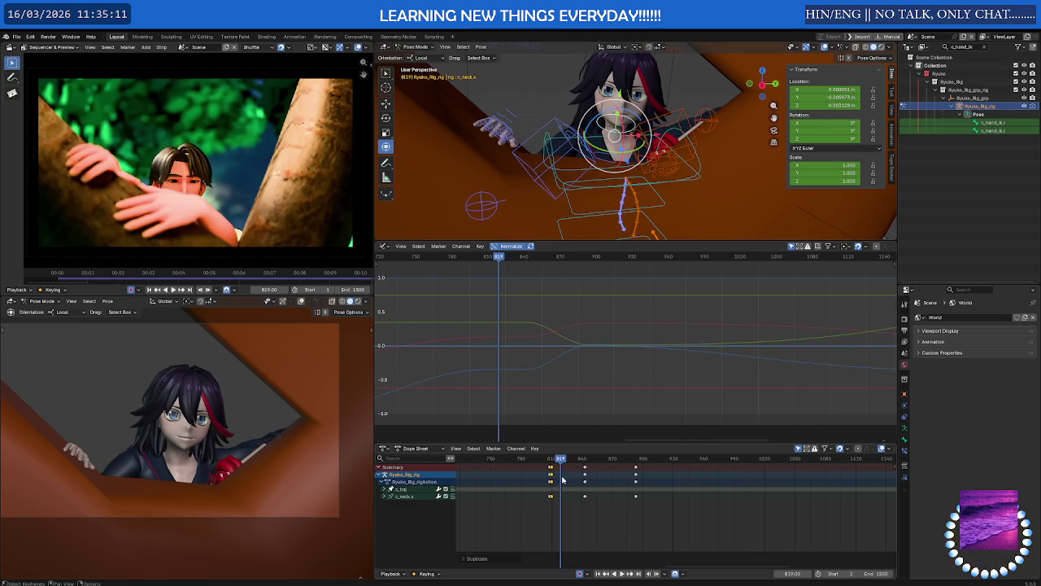
pyautogui.click(560, 476)
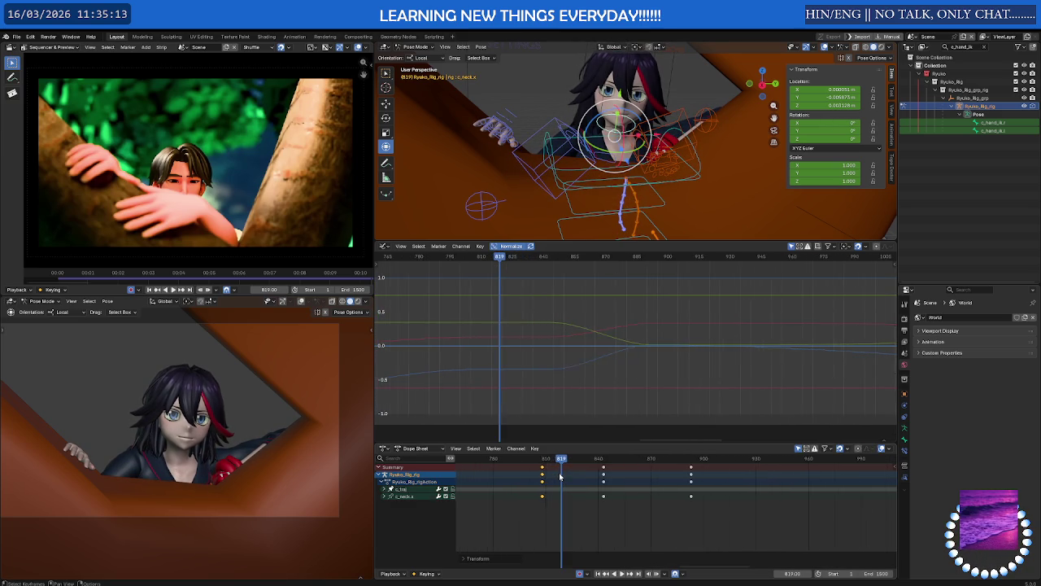
pyautogui.scroll(7, 549, 473)
pyautogui.rightClick(500, 540)
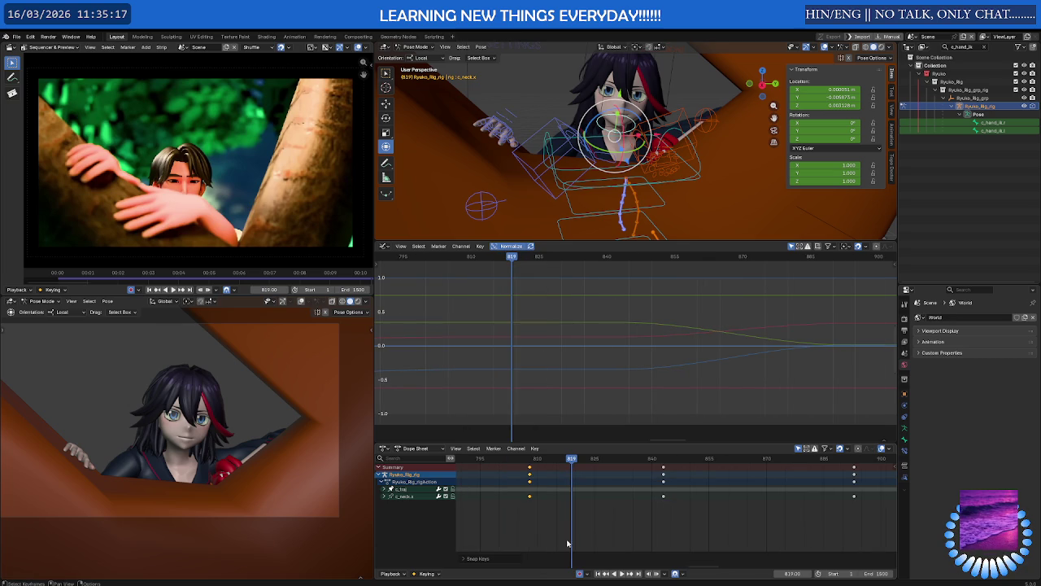
pyautogui.click(569, 550)
# Zoom the Dope Sheet and Graph Editor out to show neck keys from about 810 to 890.
pyautogui.scroll(-1, 564, 505)
pyautogui.scroll(1, 563, 504)
pyautogui.scroll(2, 570, 501)
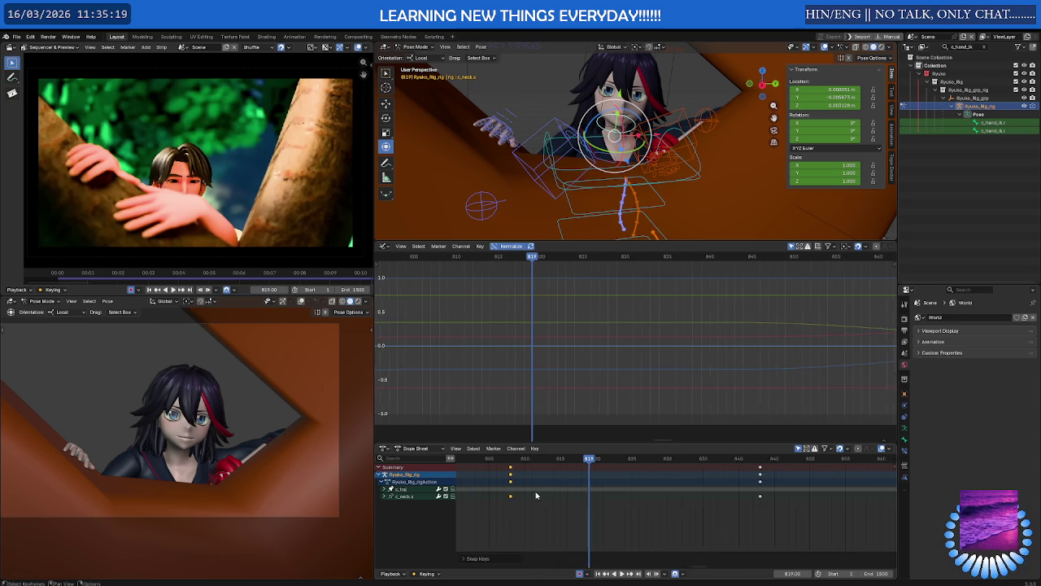
pyautogui.scroll(2, 573, 498)
pyautogui.press('g')
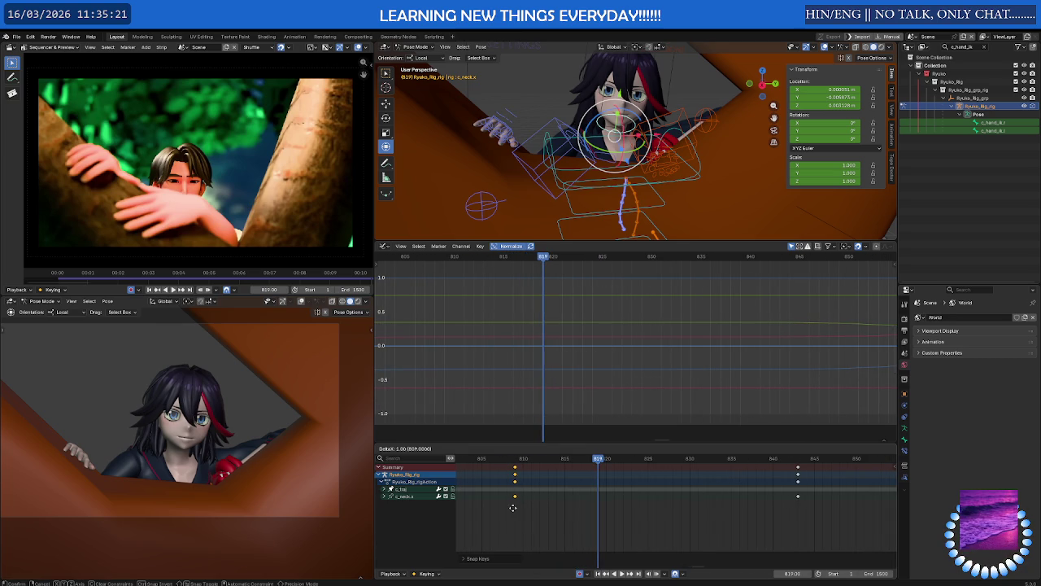
pyautogui.rightClick(513, 508)
pyautogui.scroll(-2, 517, 506)
pyautogui.scroll(-2, 529, 503)
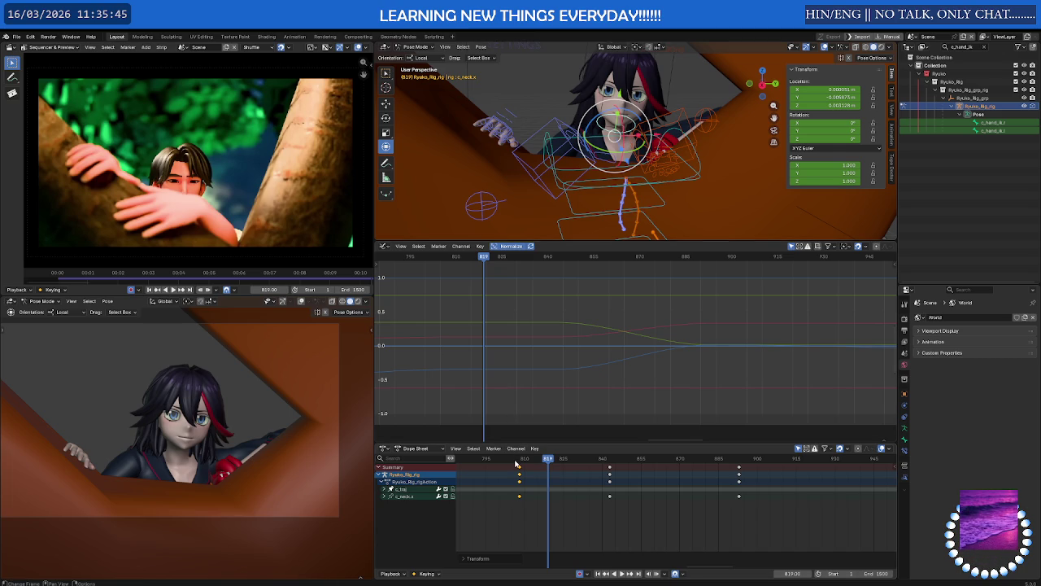
# Duplicate the c_spine_03.x key from frame 843 to about frame 810, then play it back.
pyautogui.moveTo(524, 459)
pyautogui.mouseDown()
pyautogui.moveTo(632, 461)
pyautogui.moveTo(499, 461)
pyautogui.moveTo(595, 461)
pyautogui.moveTo(616, 489)
pyautogui.mouseUp()
pyautogui.click(616, 489)
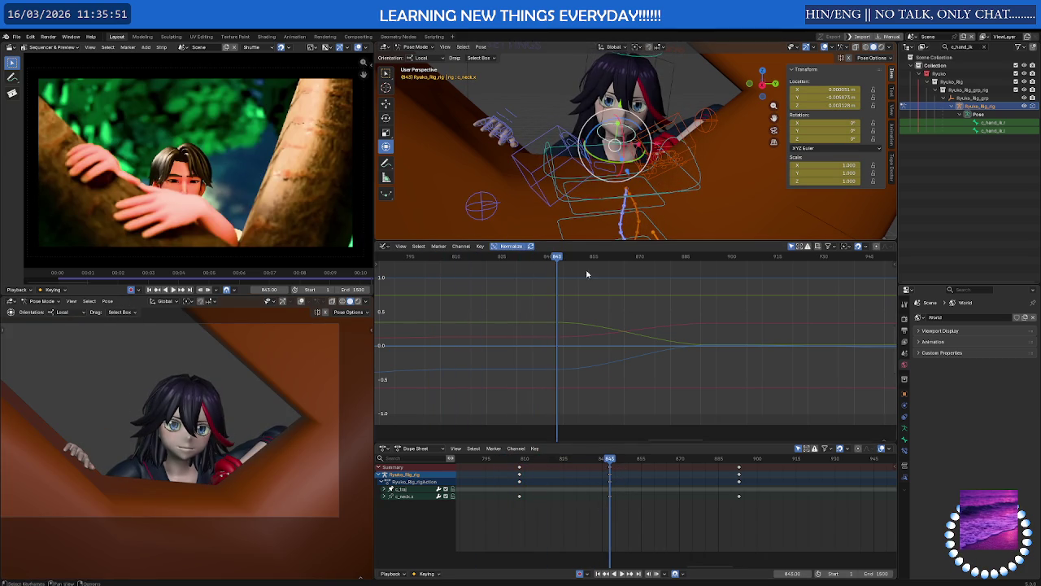
pyautogui.click(551, 151)
pyautogui.click(659, 197)
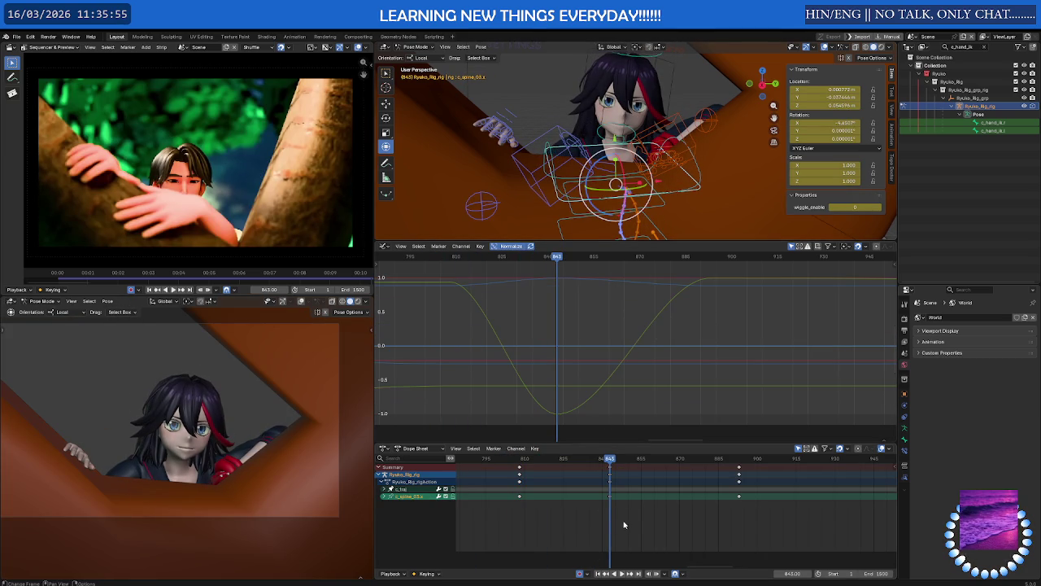
pyautogui.hotkey('shift', 'd')
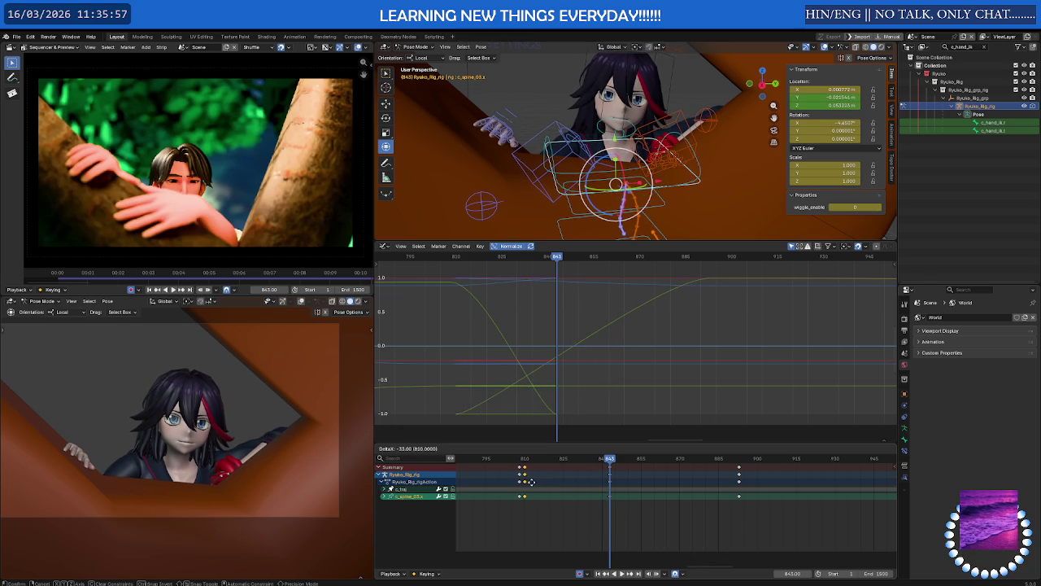
pyautogui.click(516, 486)
pyautogui.press('space')
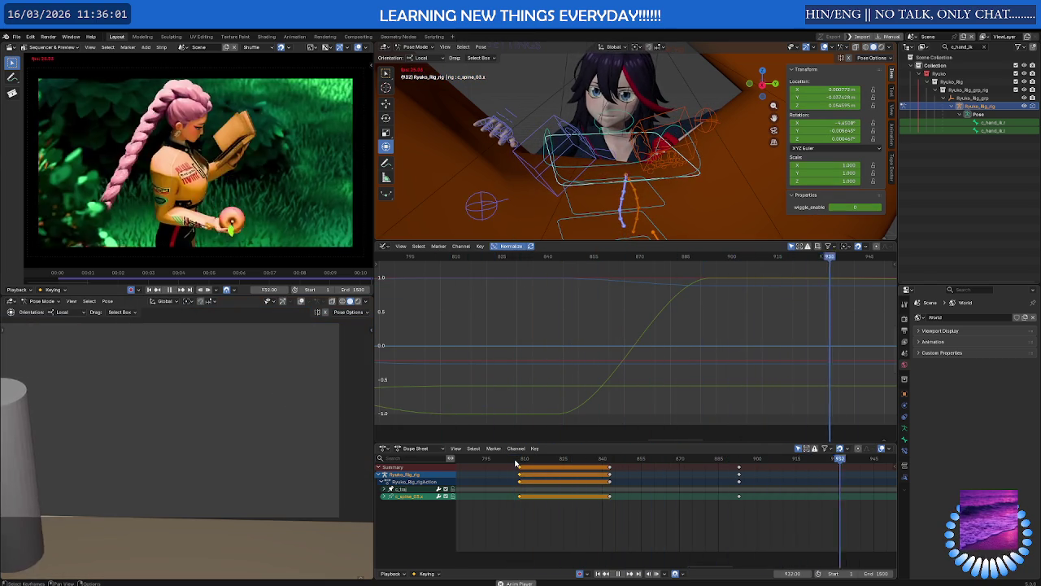
# Move the final c_spine_03.x key earlier to frame 859 and preview the quicker rise.
pyautogui.press('space')
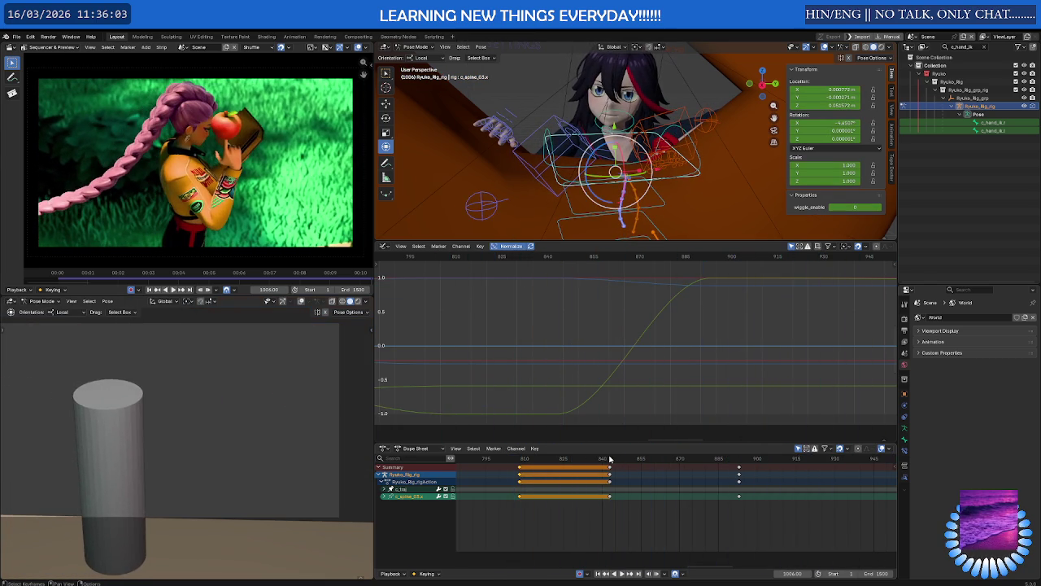
pyautogui.moveTo(609, 458); pyautogui.dragTo(727, 459)
pyautogui.click(756, 510)
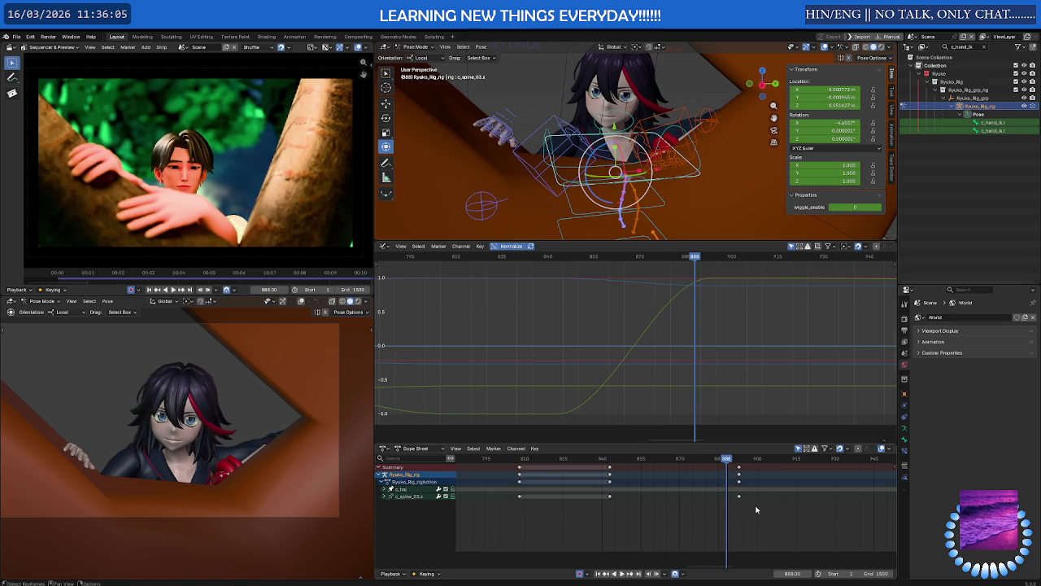
pyautogui.moveTo(739, 496); pyautogui.dragTo(681, 496)
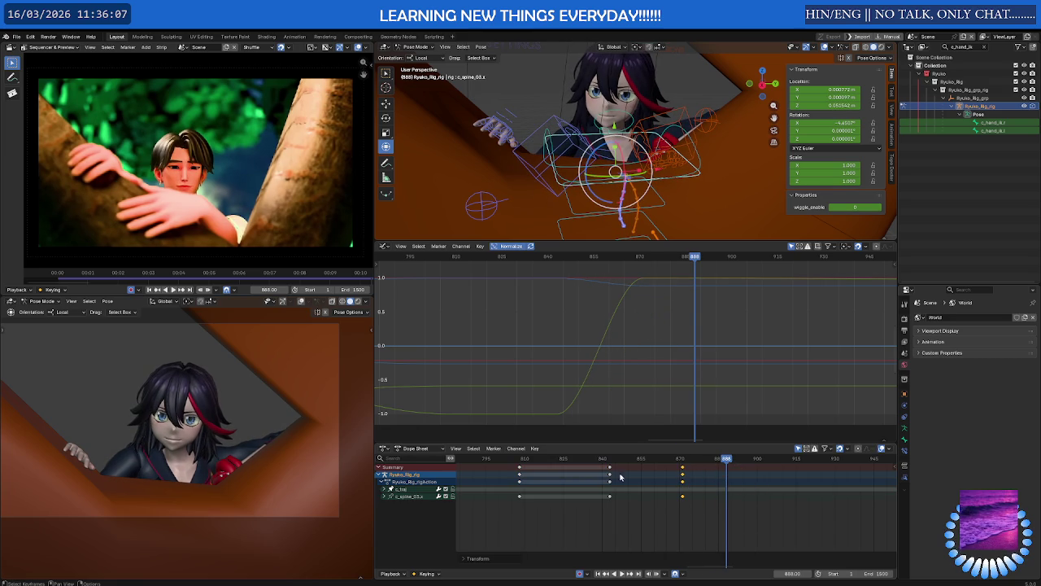
pyautogui.moveTo(595, 460); pyautogui.dragTo(763, 460)
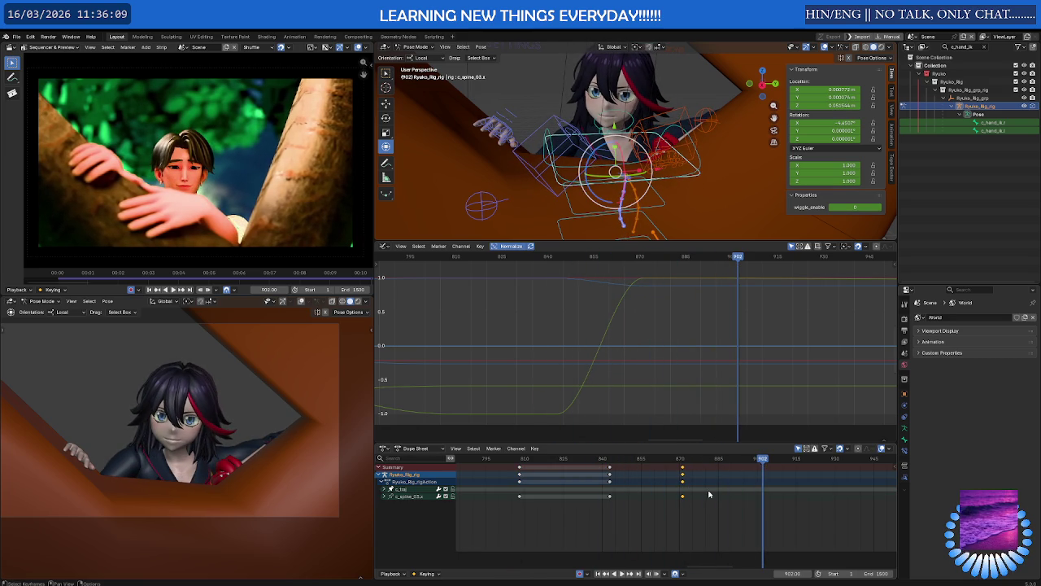
pyautogui.press('g')
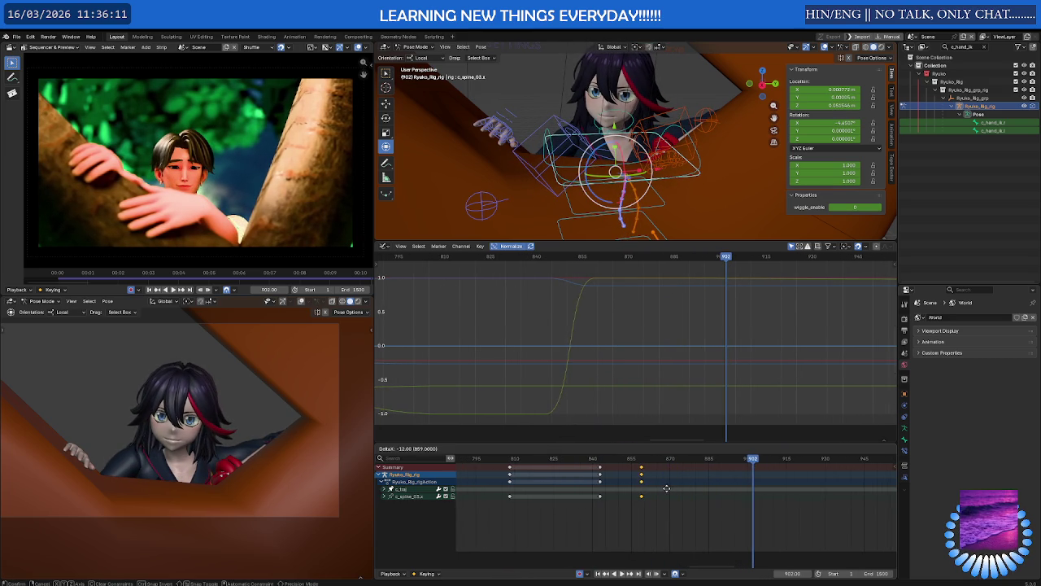
pyautogui.click(666, 488)
pyautogui.press('space')
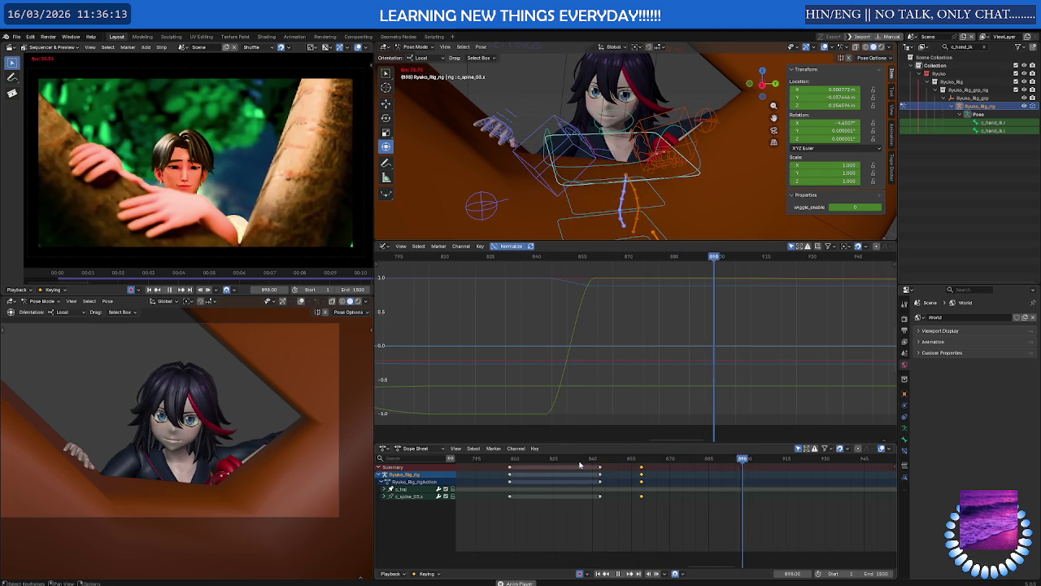
pyautogui.press('space')
pyautogui.click(606, 463)
pyautogui.press('space')
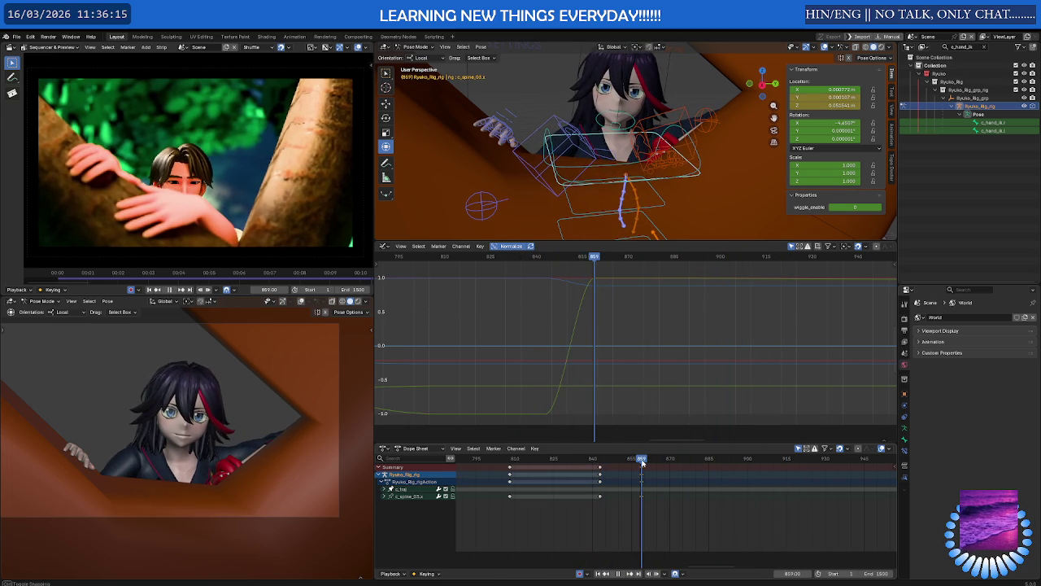
pyautogui.press('space')
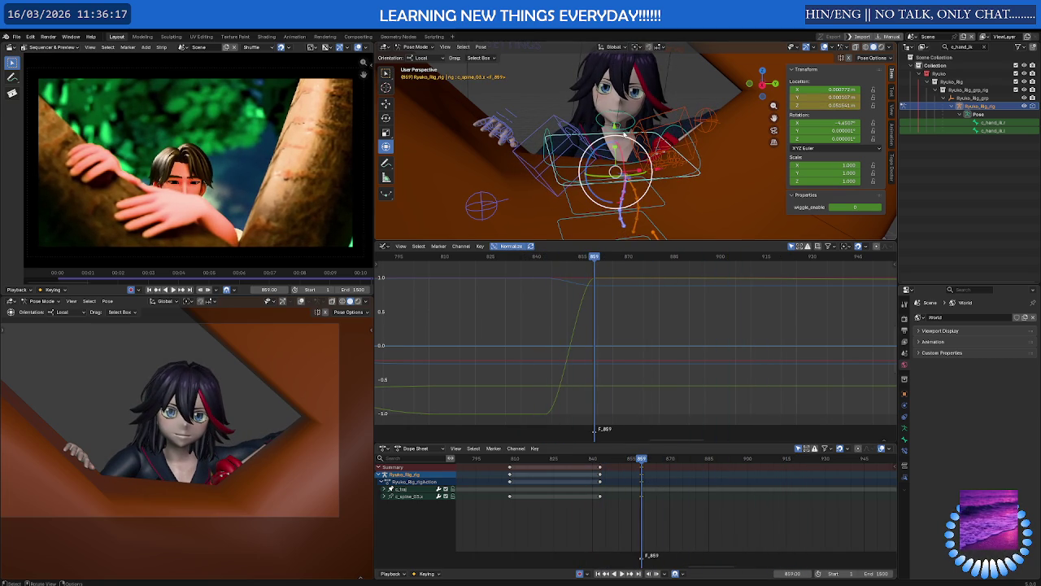
# Move the last c_neck.x keys to frame 859 and duplicate the 843 neck keys to about 808.
pyautogui.click(629, 133)
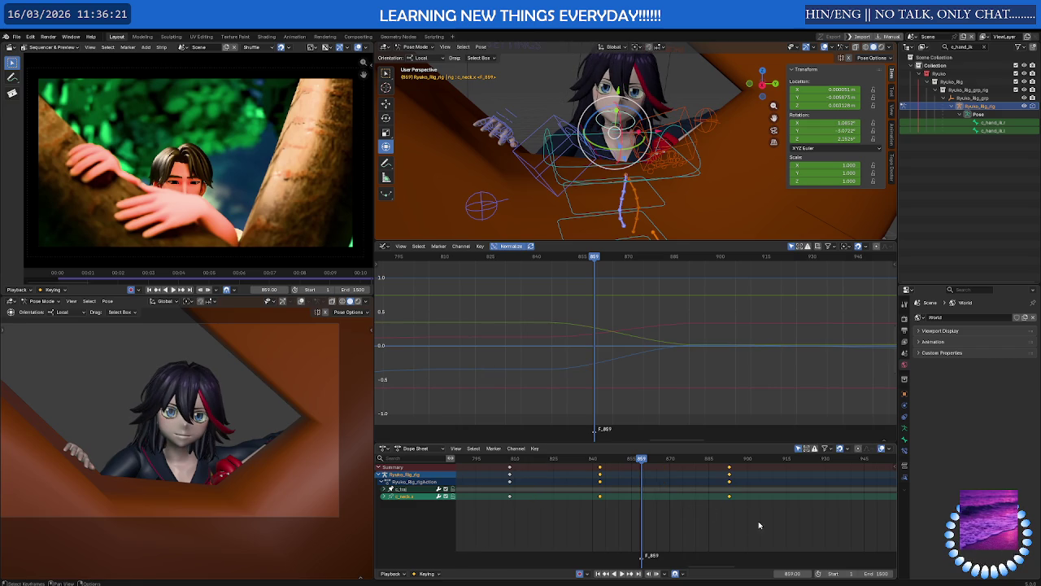
pyautogui.moveTo(760, 513); pyautogui.dragTo(720, 481)
pyautogui.press('g')
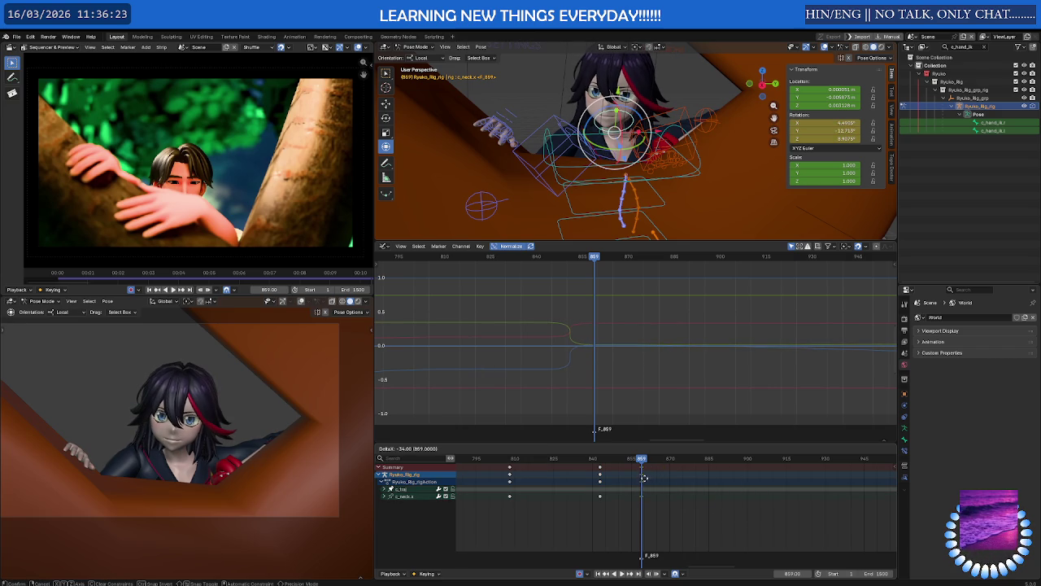
pyautogui.click(644, 481)
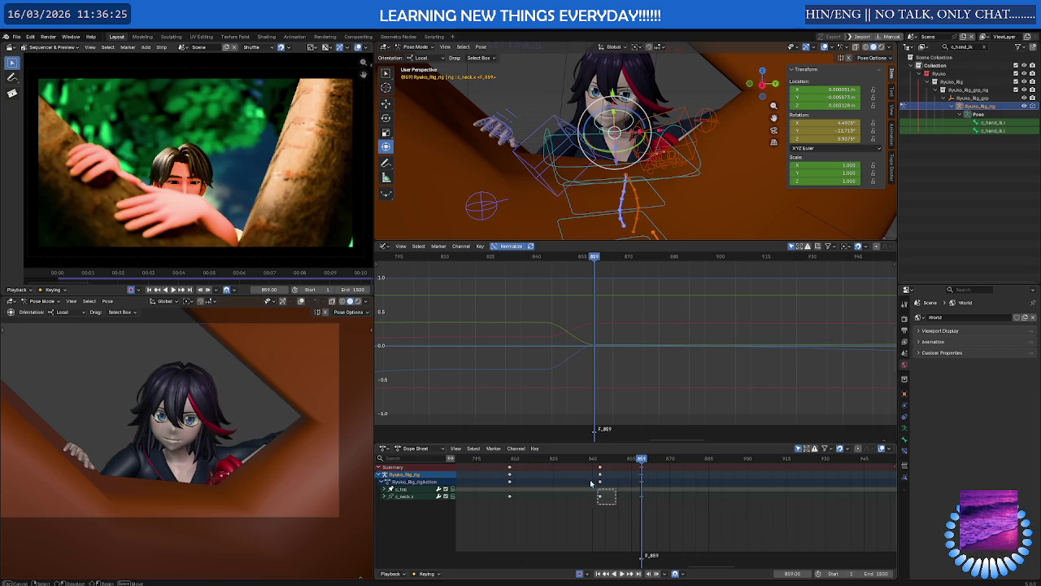
pyautogui.hotkey('shift', 'd')
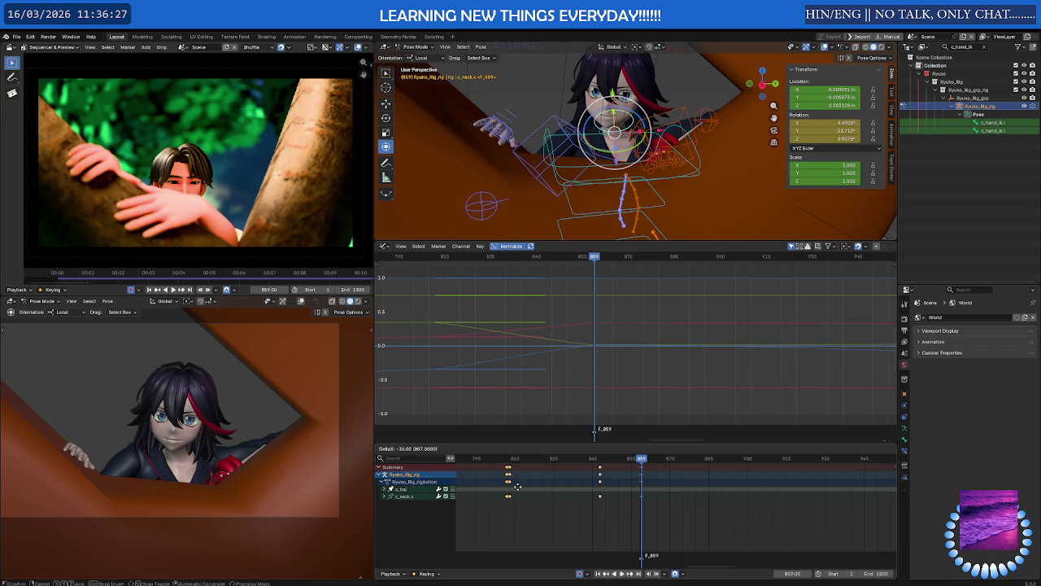
pyautogui.click(517, 485)
# Play back from frame 808 to 859 to check the new neck hold.
pyautogui.click(500, 460)
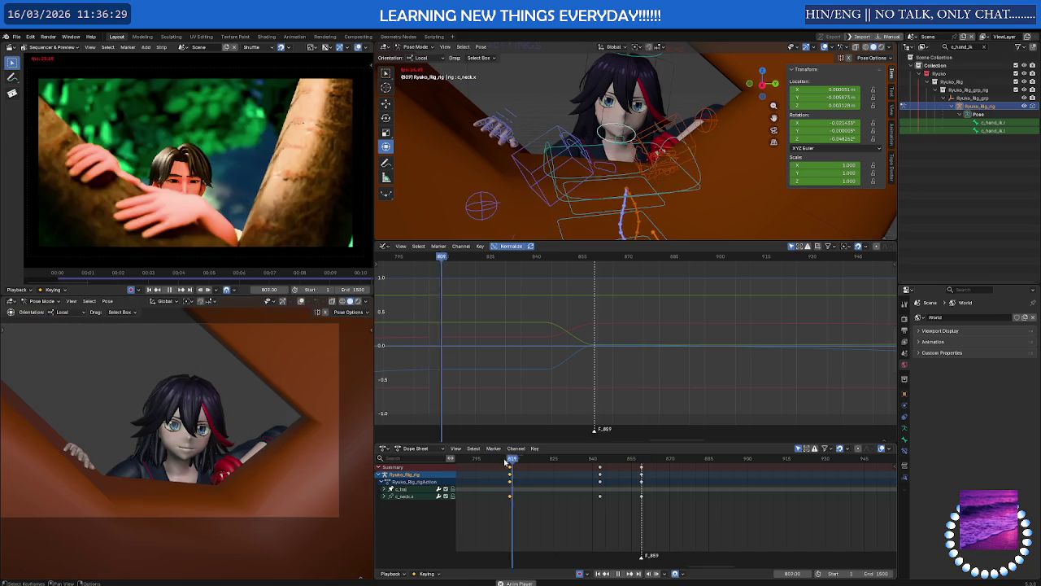
pyautogui.press('space')
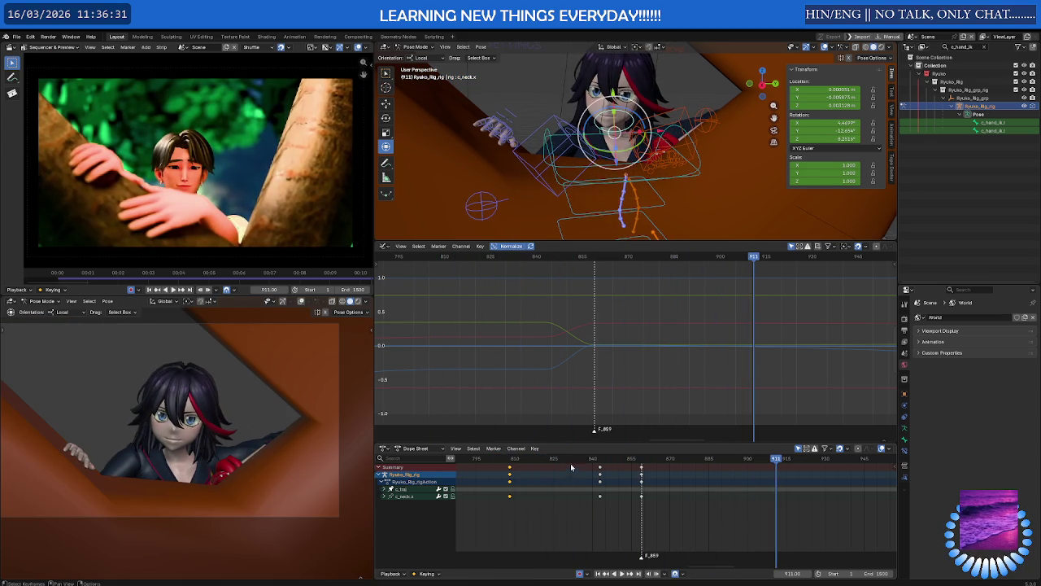
pyautogui.moveTo(573, 464); pyautogui.dragTo(640, 462)
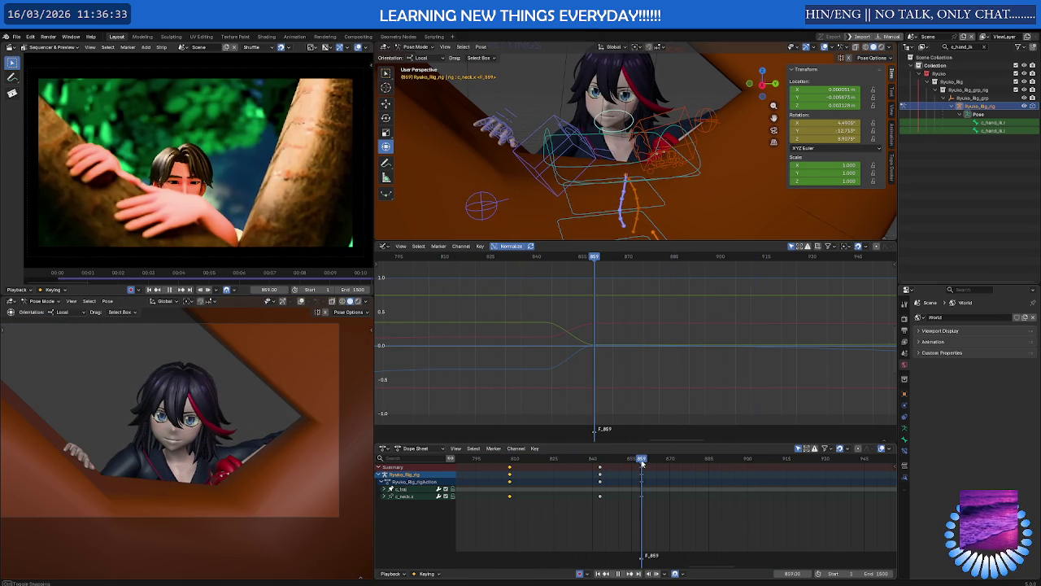
pyautogui.press('space')
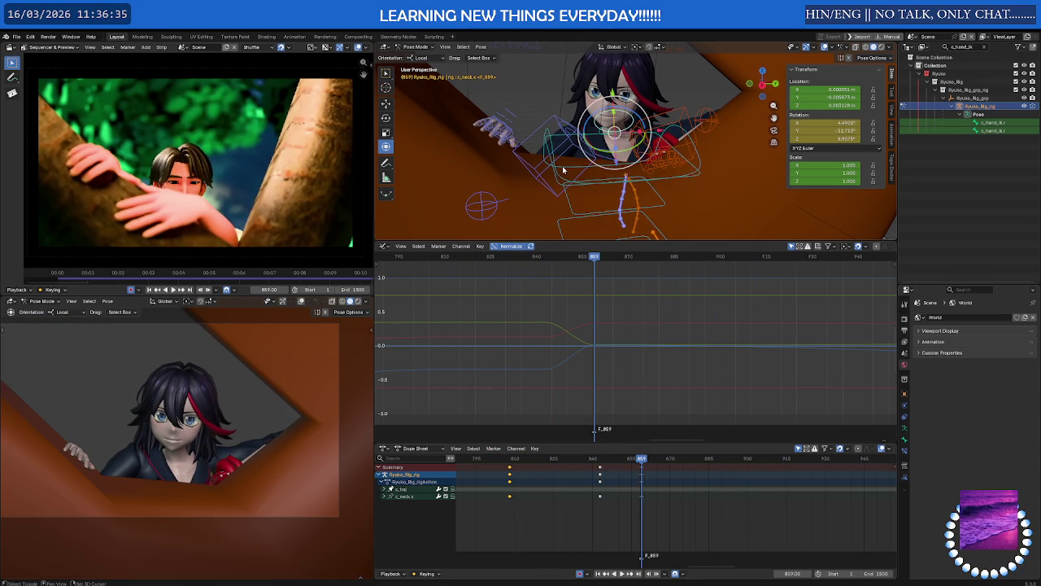
pyautogui.click(554, 174)
pyautogui.moveTo(642, 495); pyautogui.dragTo(663, 496)
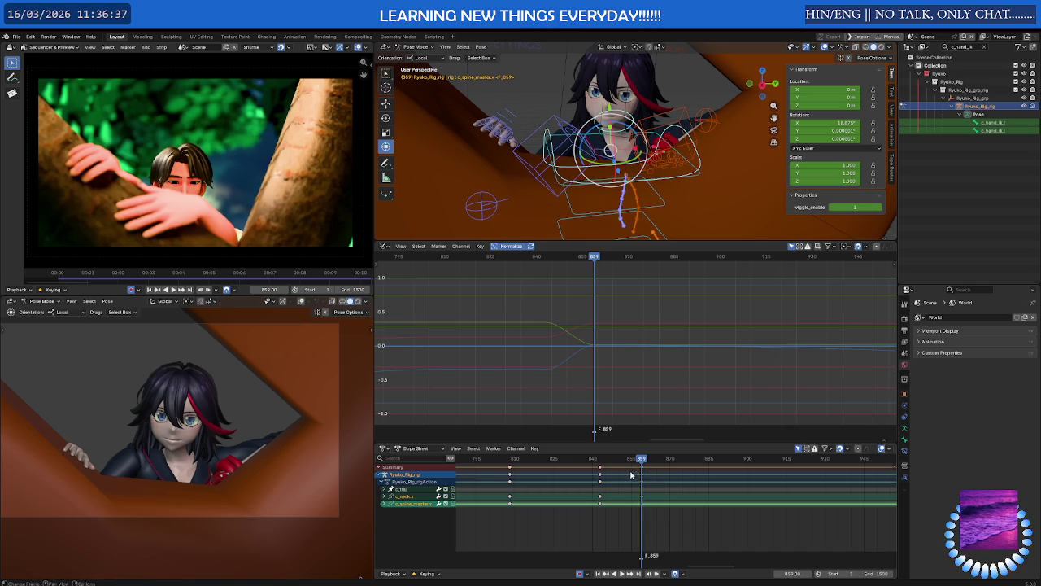
pyautogui.press('space')
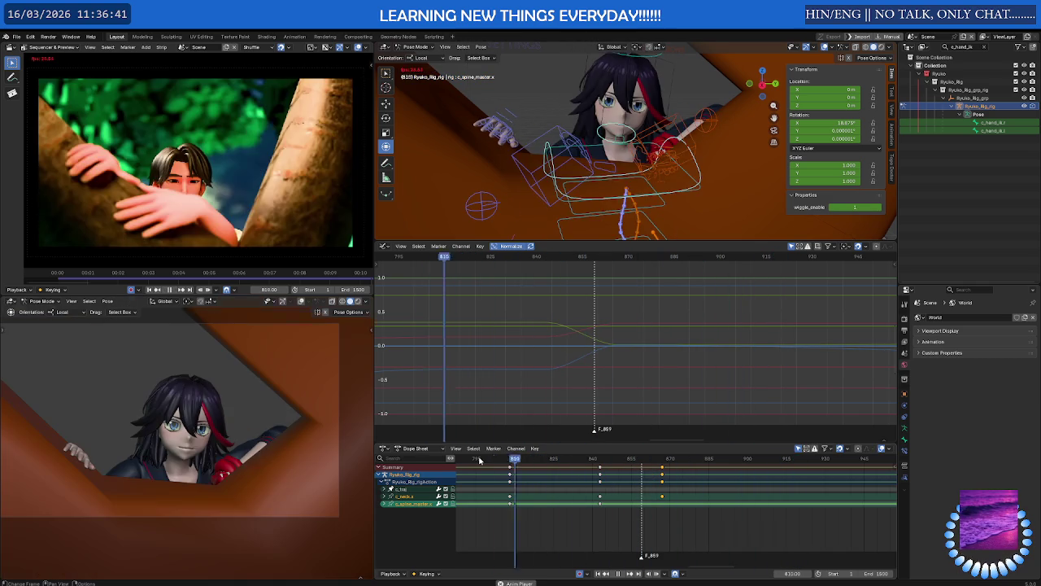
pyautogui.press('space')
pyautogui.moveTo(482, 460)
pyautogui.mouseDown()
pyautogui.moveTo(677, 462)
pyautogui.moveTo(507, 462)
pyautogui.moveTo(541, 462)
pyautogui.mouseUp()
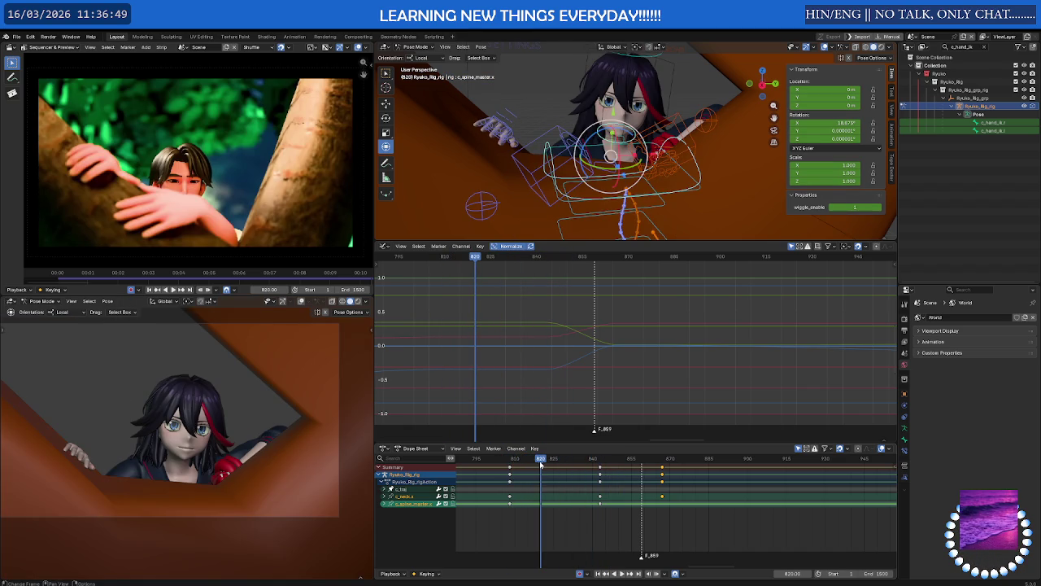
pyautogui.hotkey('ctrl', 'z')
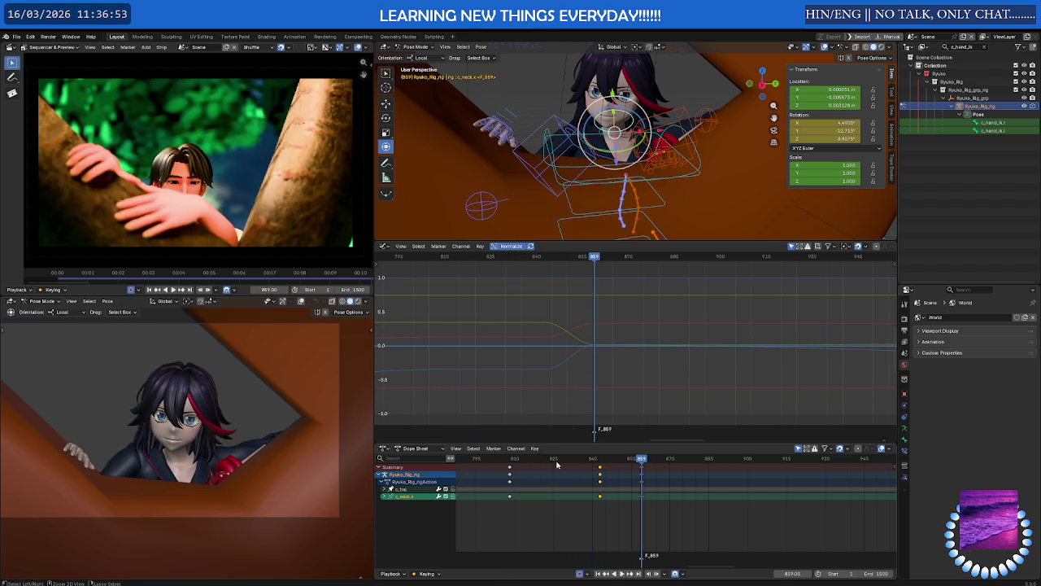
# Redo to restore the later neck key, review playback, and return to frame 893.
pyautogui.hotkey('ctrl', 'shift', 'z')
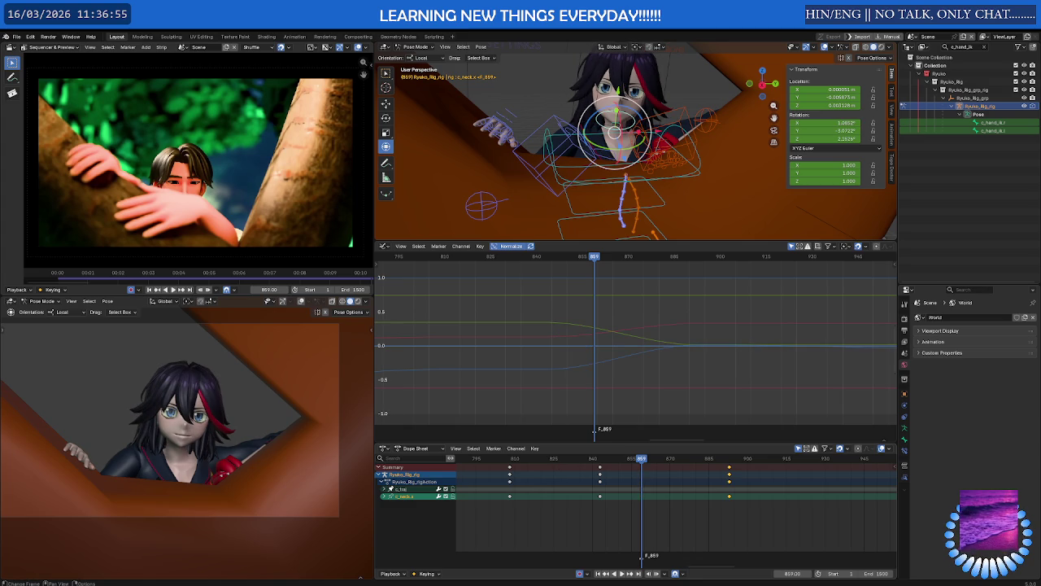
pyautogui.press('space')
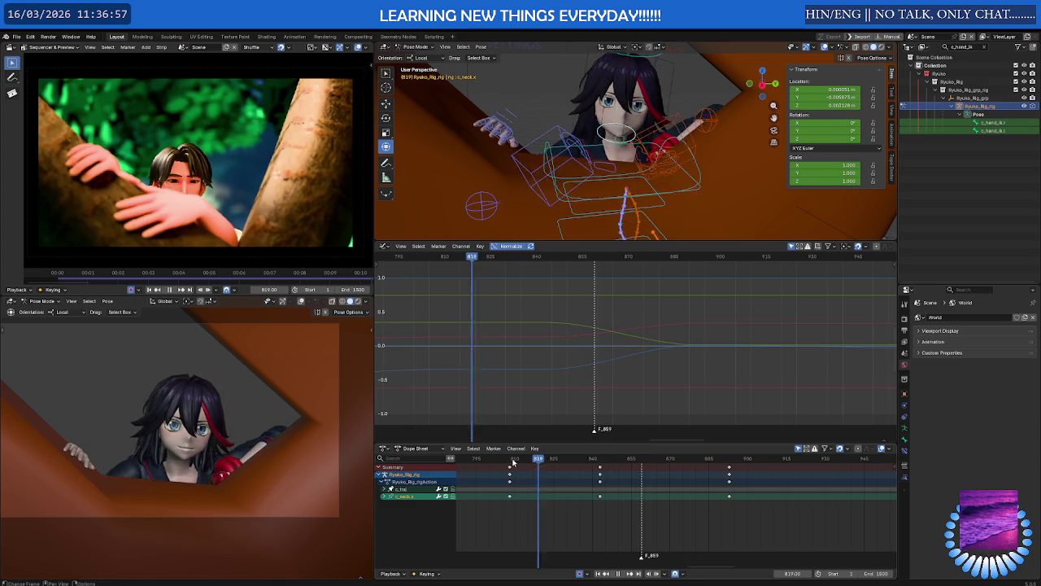
pyautogui.click(761, 462)
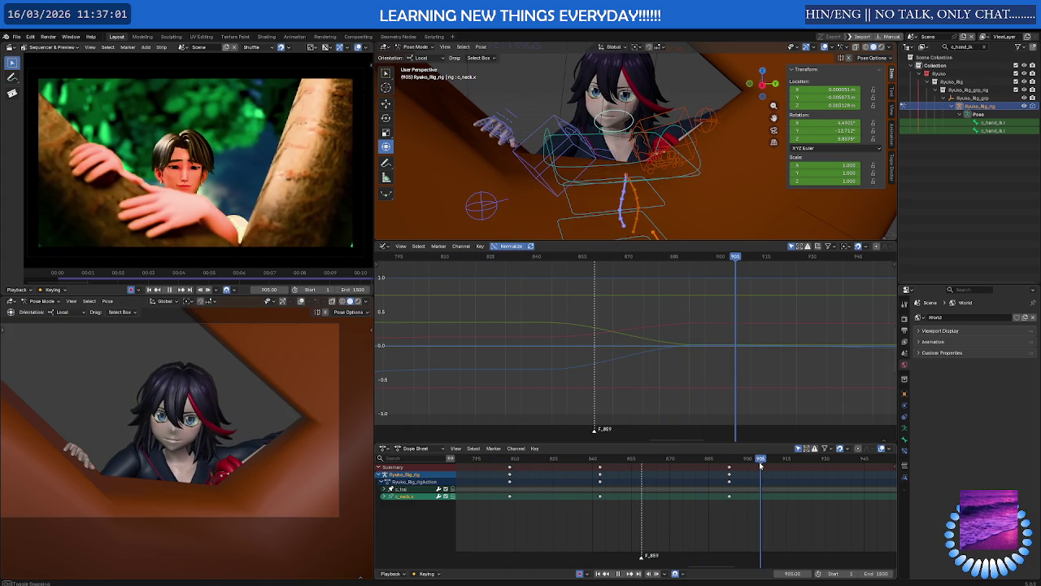
pyautogui.press('space')
pyautogui.moveTo(626, 136); pyautogui.dragTo(626, 171, button='middle')
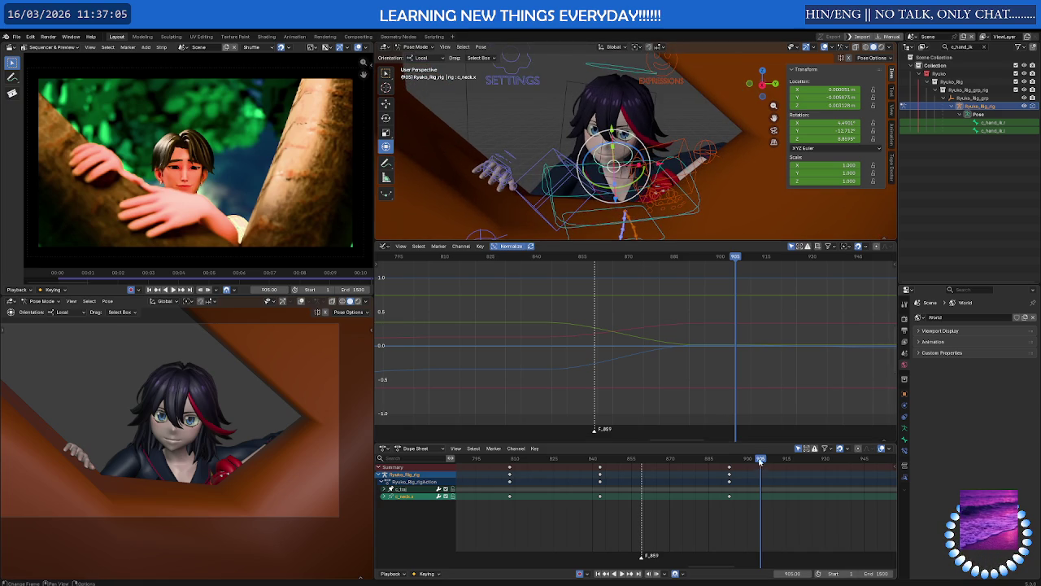
pyautogui.moveTo(760, 462); pyautogui.dragTo(730, 462)
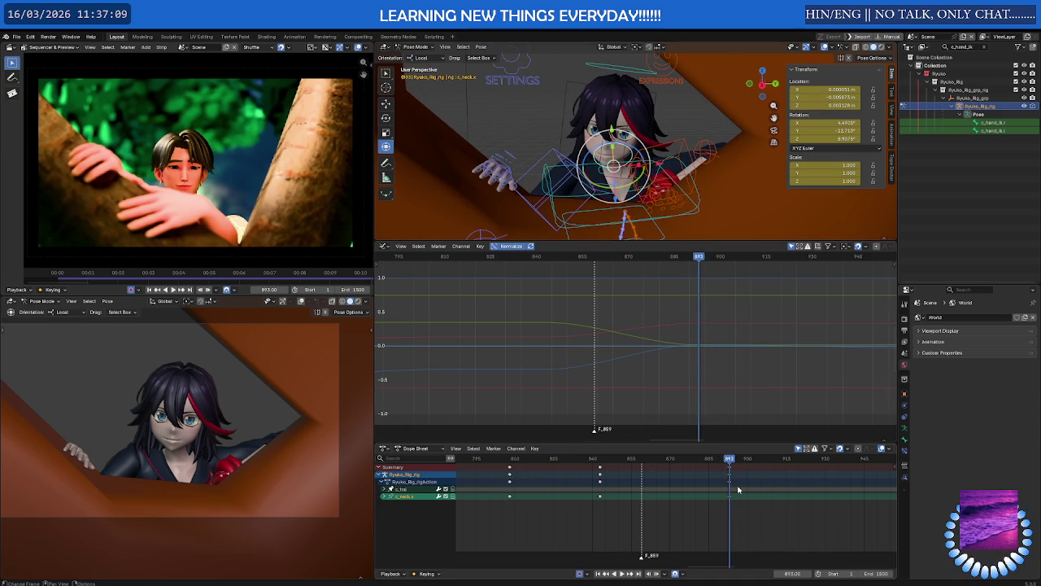
# Slide the selected neck keys from frame 893 back to 843 and center the view on them.
pyautogui.press('g')
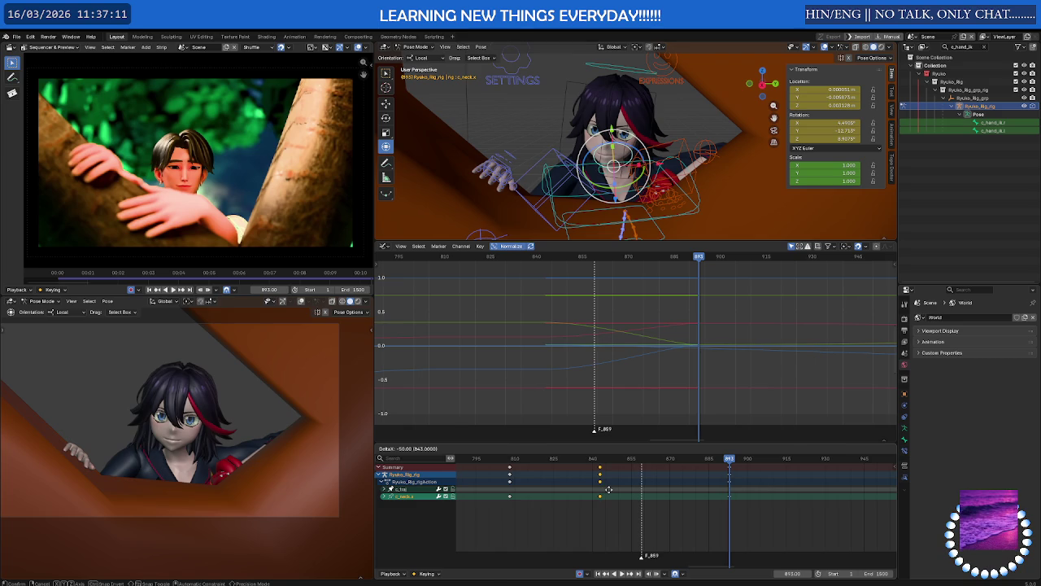
pyautogui.click(609, 489)
pyautogui.press('KP_Decimal')
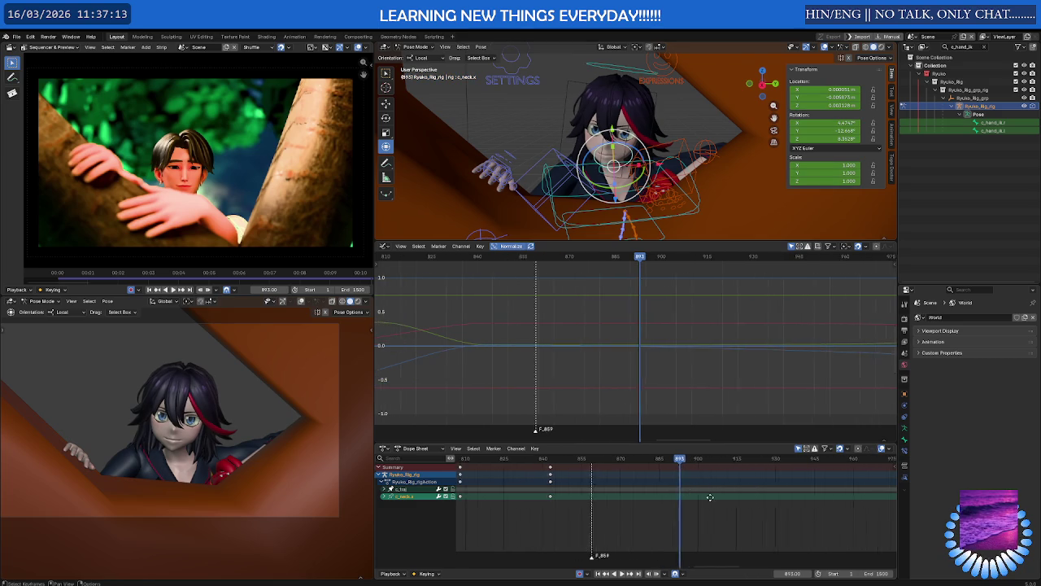
pyautogui.press('KP_Decimal')
pyautogui.keyDown('ctrl'); pyautogui.scroll(-2, 793, 504); pyautogui.keyUp('ctrl')
pyautogui.keyDown('ctrl'); pyautogui.scroll(-1, 795, 516); pyautogui.keyUp('ctrl')
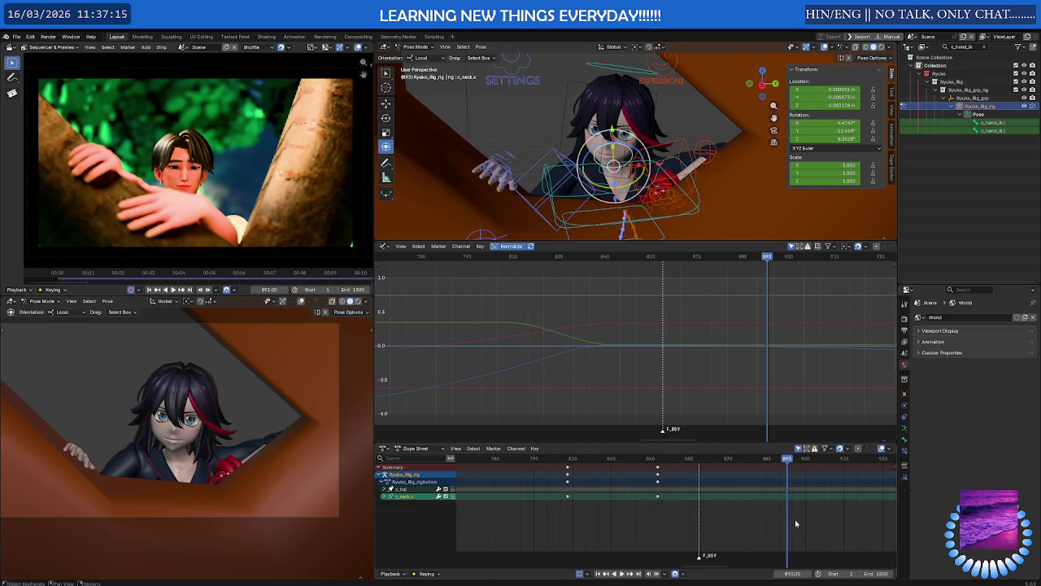
# Insert a neck key at 893, shift it to about 859, move the 843 keys to ~809, and play.
pyautogui.press('i')
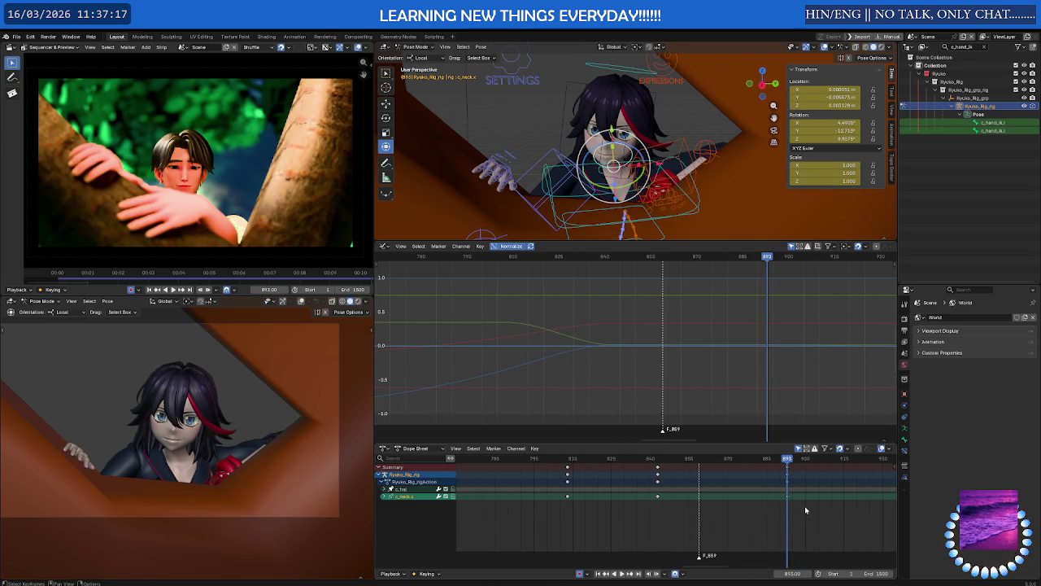
pyautogui.moveTo(804, 506); pyautogui.dragTo(767, 474)
pyautogui.press('g')
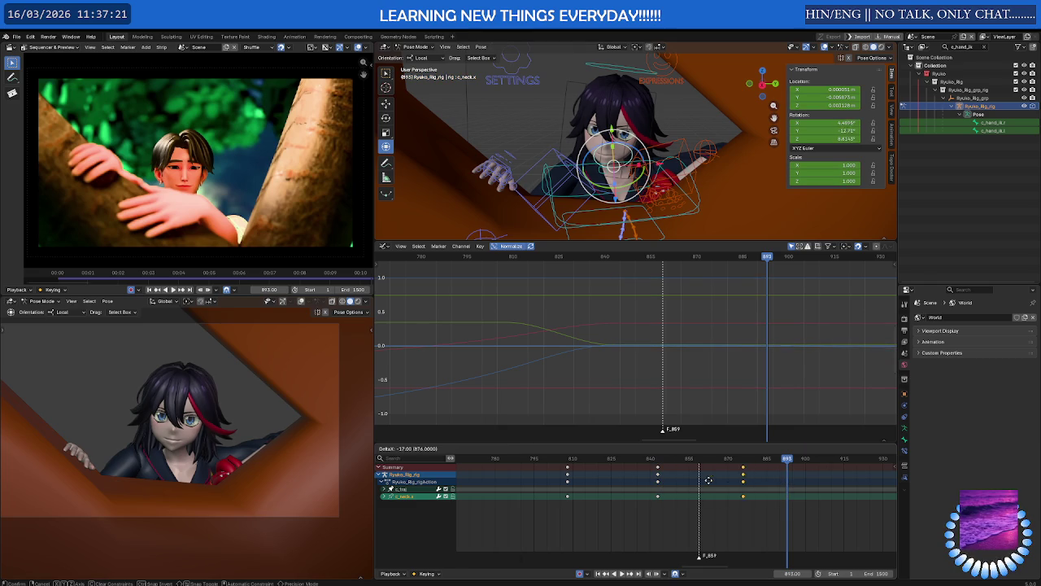
pyautogui.click(698, 480)
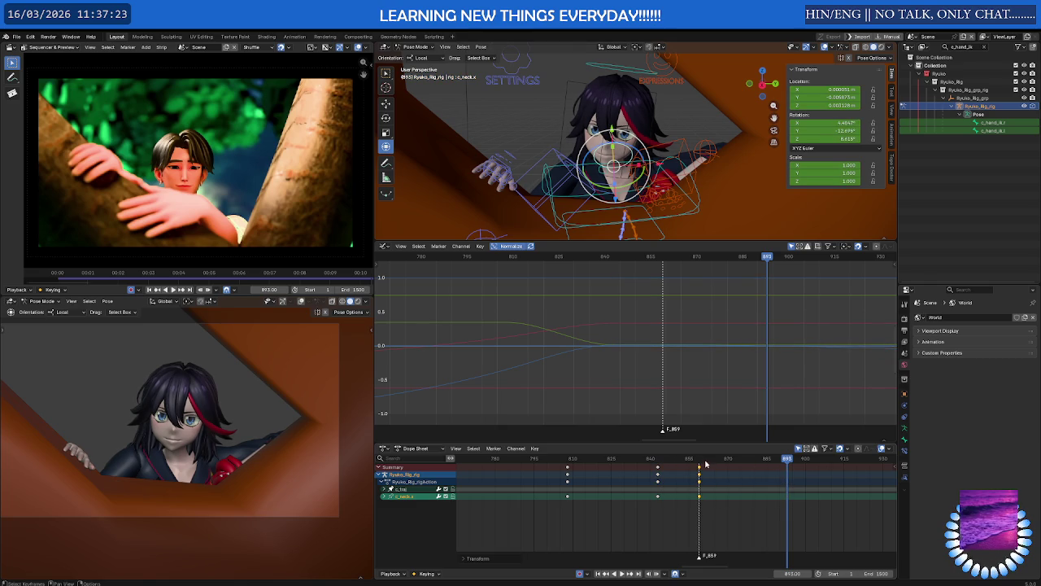
pyautogui.keyDown('alt'); pyautogui.scroll(20, 686, 521); pyautogui.keyUp('alt')
pyautogui.moveTo(686, 521); pyautogui.dragTo(651, 475)
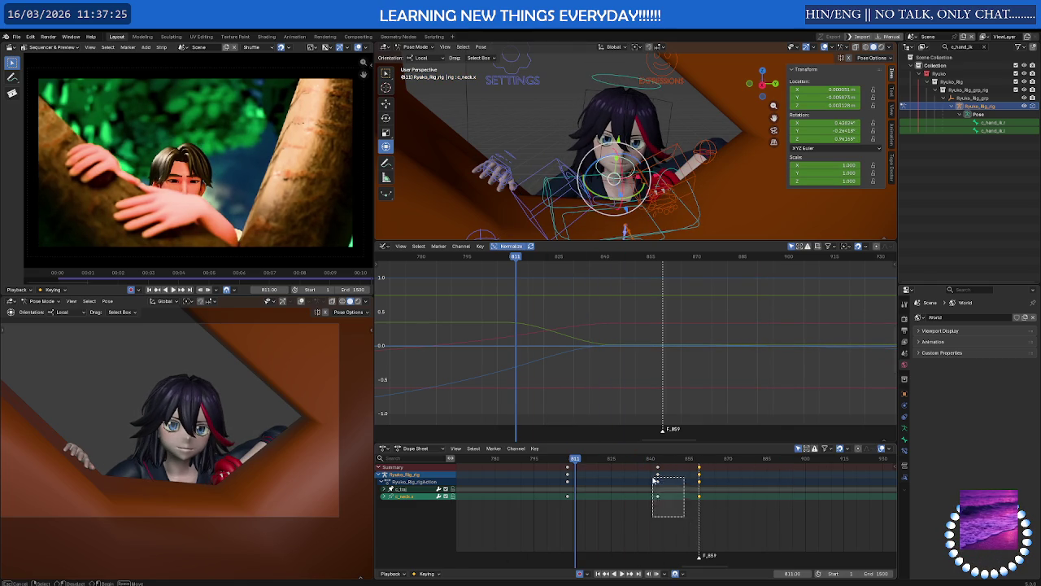
pyautogui.press('g')
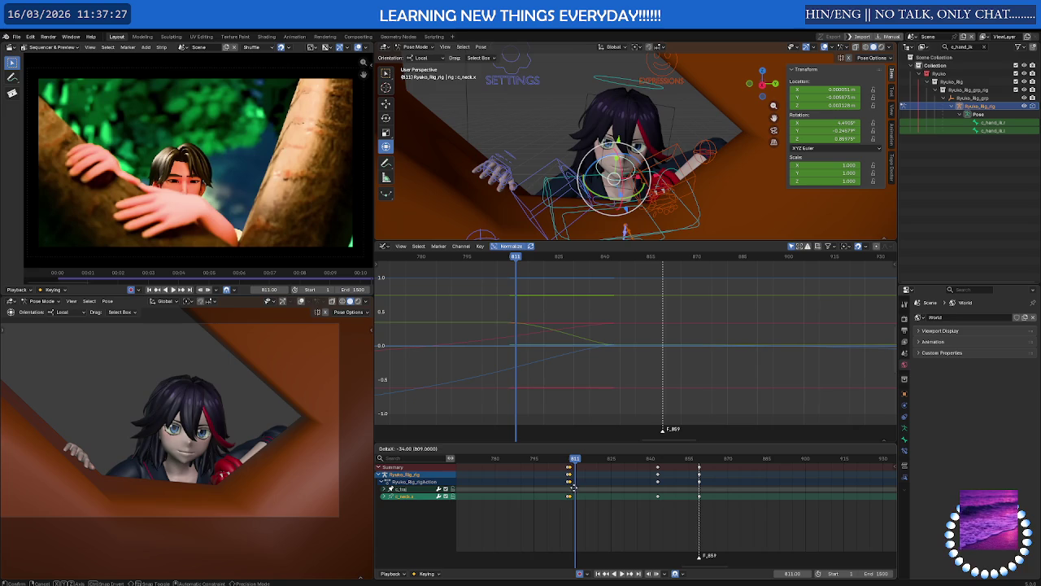
pyautogui.click(573, 487)
pyautogui.press('space')
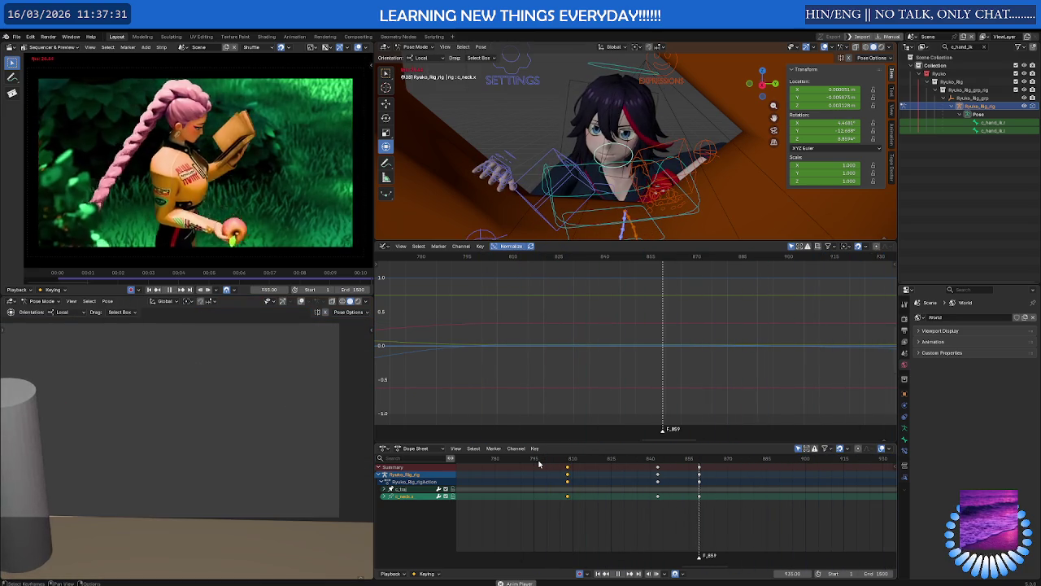
# Review playback across frames 1090–1300 with all keys in view, stopping at frame 1212.
pyautogui.click(554, 459)
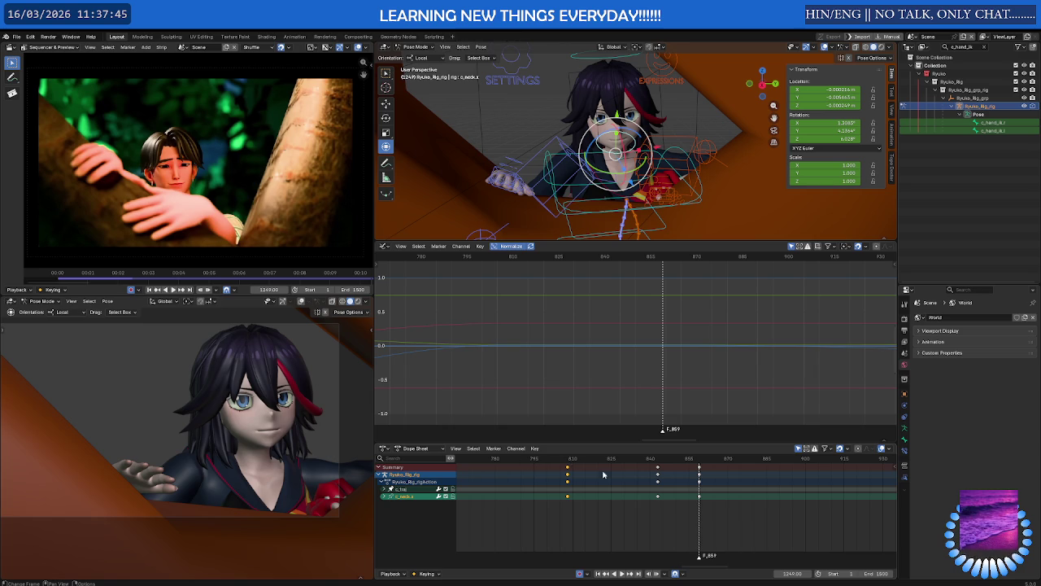
pyautogui.press('Home')
pyautogui.press('Home')
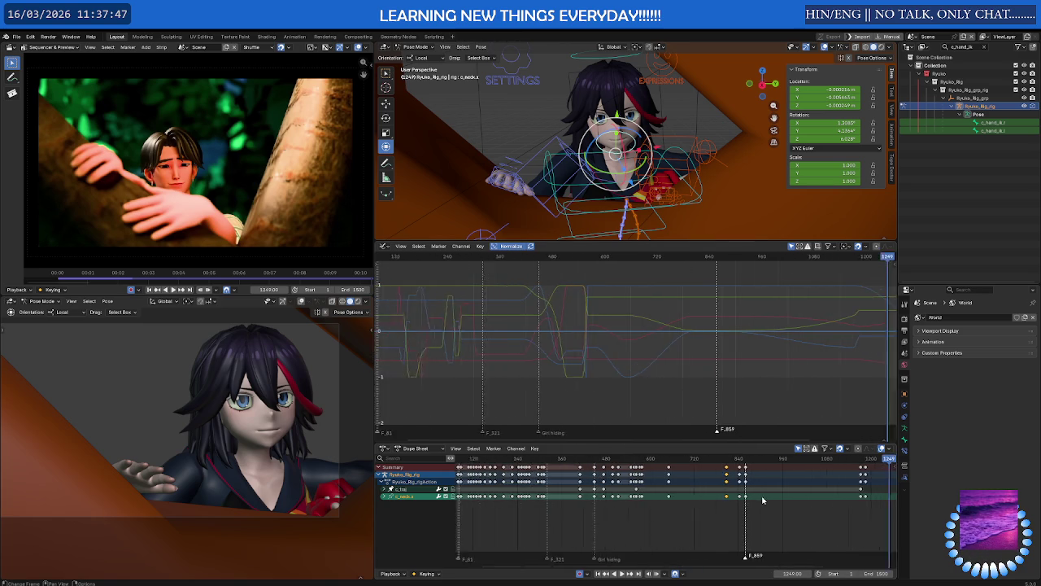
pyautogui.press('KP_Decimal')
pyautogui.press('KP_Decimal')
pyautogui.press('space')
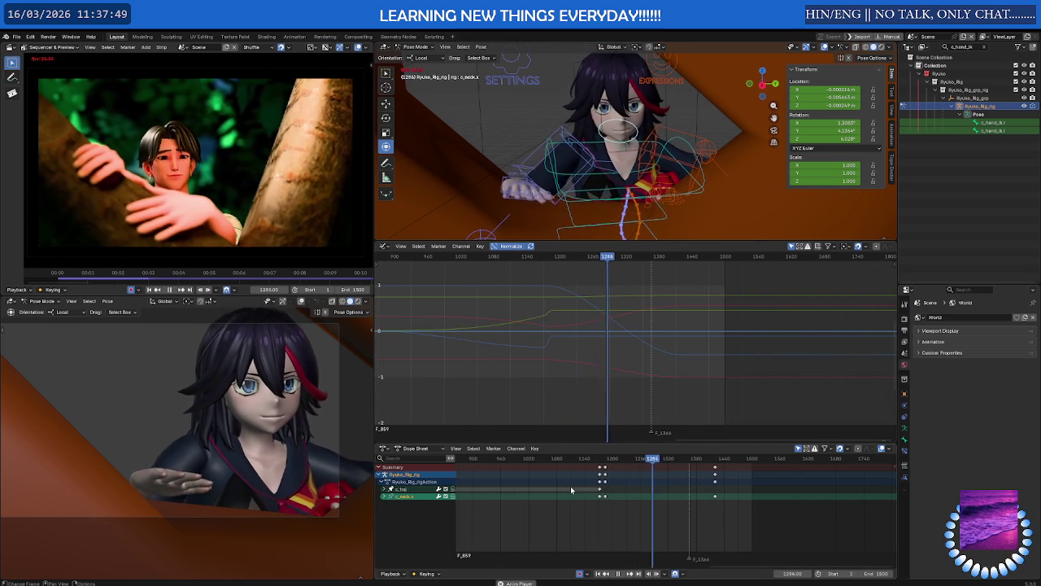
pyautogui.press('space')
pyautogui.click(559, 458)
pyautogui.press('space')
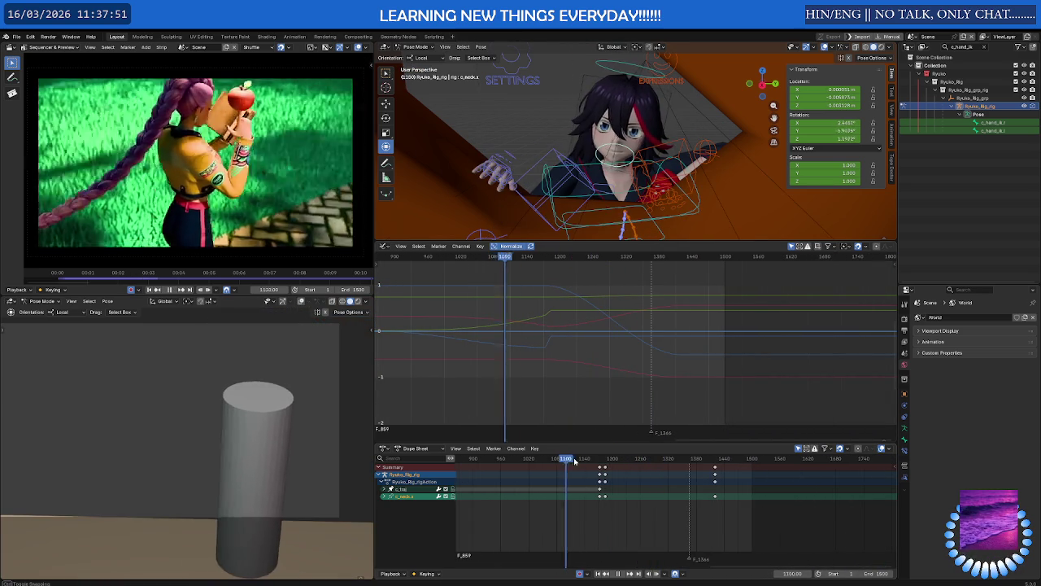
pyautogui.click(597, 459)
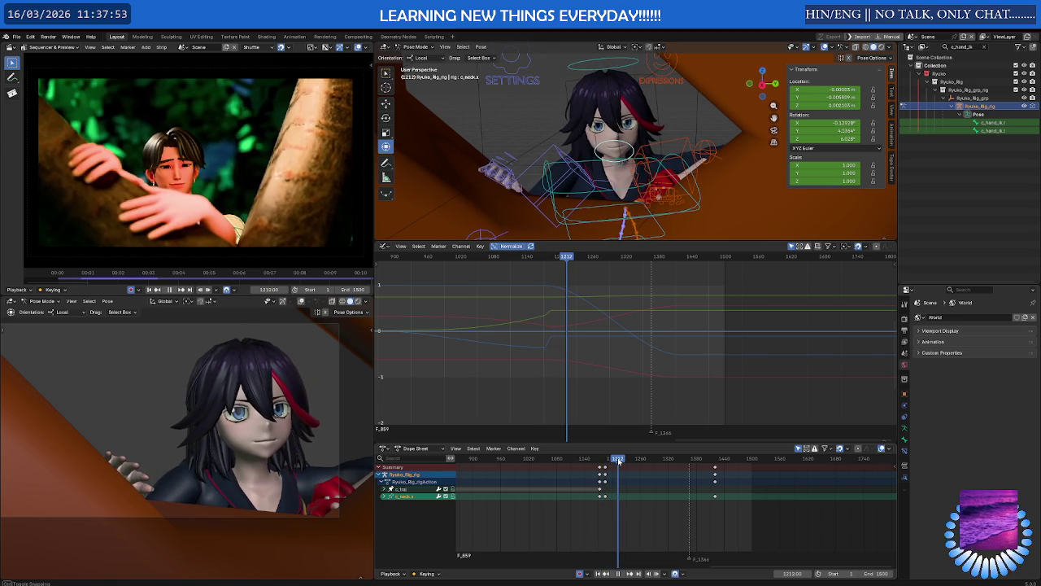
pyautogui.press('space')
# Switch the Ryuko rig from Pose Mode back to Object Mode.
pyautogui.scroll(-2, 295, 401)
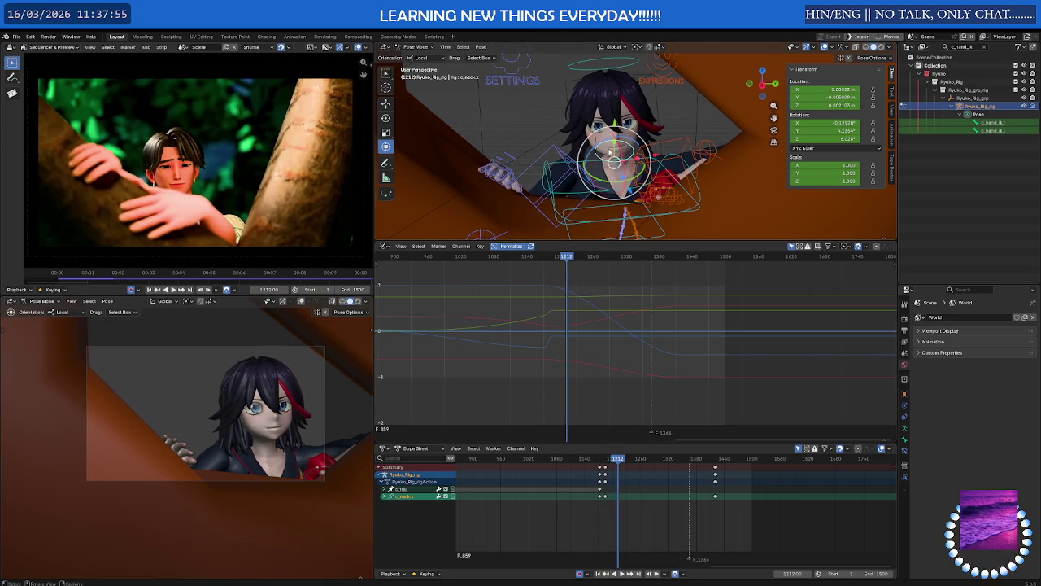
pyautogui.scroll(-3, 530, 166)
pyautogui.scroll(-2, 531, 166)
pyautogui.hotkey('ctrl', 'Tab')
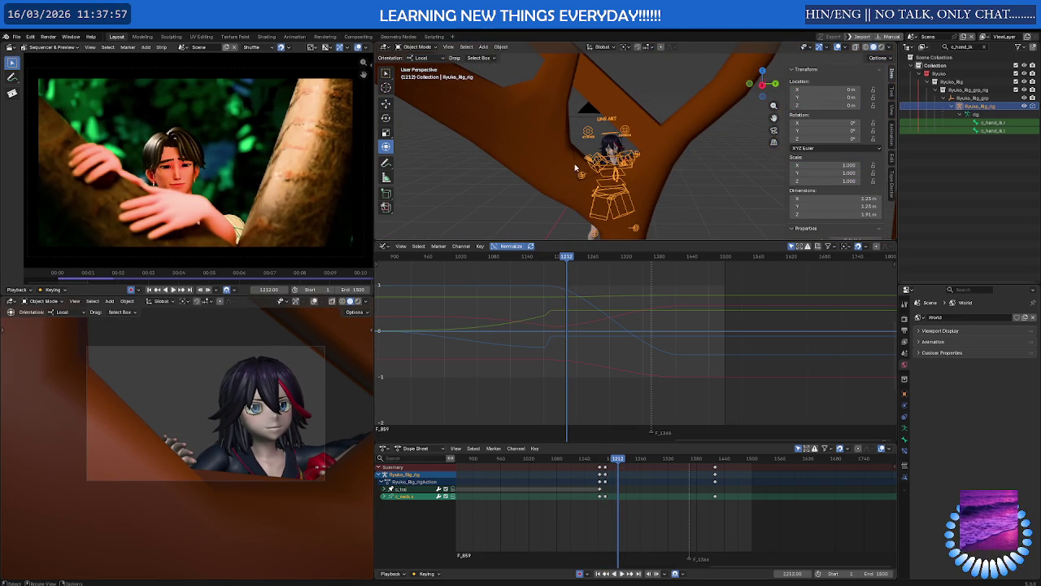
# Select the camera, go to frame 1150, and move the camera along Z.
pyautogui.click(575, 168)
pyautogui.click(596, 461)
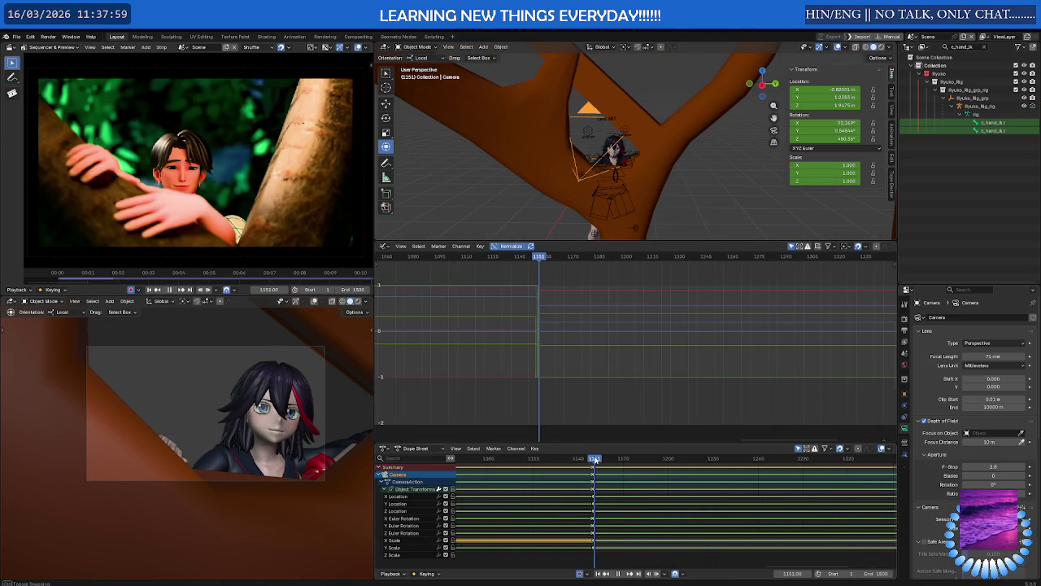
pyautogui.moveTo(596, 460); pyautogui.dragTo(594, 460)
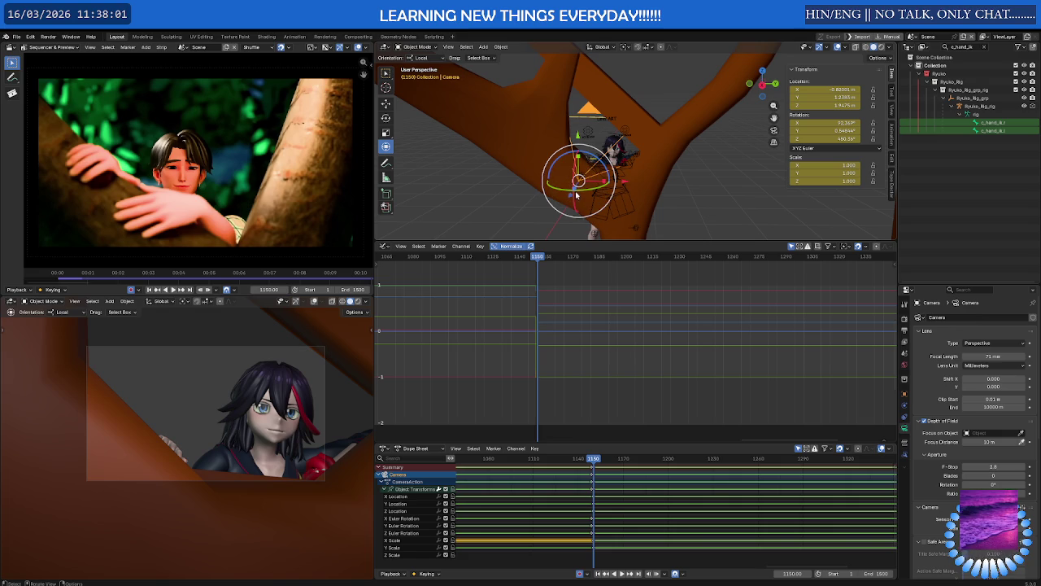
pyautogui.press('g')
pyautogui.press('z')
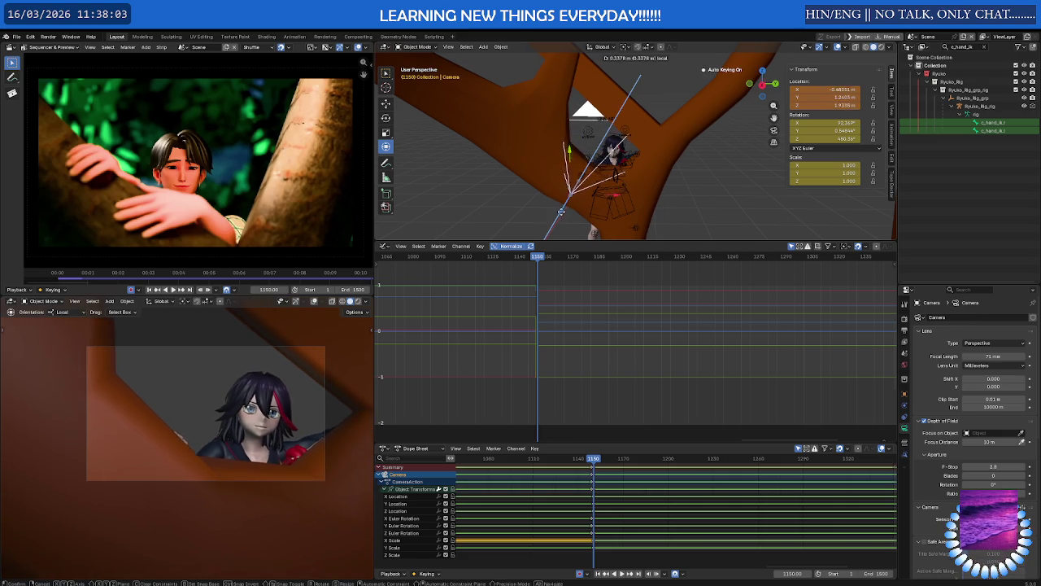
pyautogui.click(557, 218)
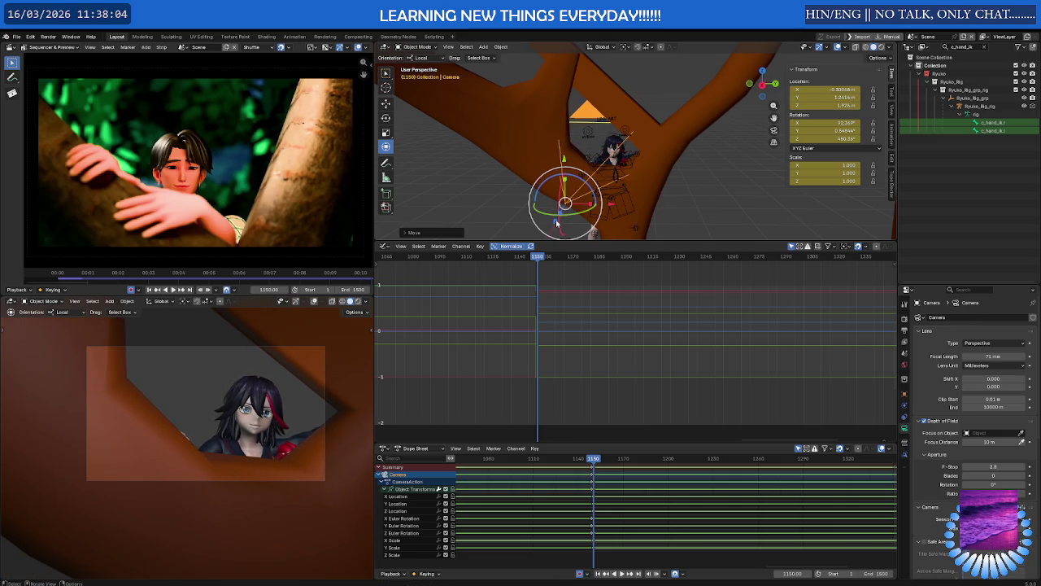
# Shift the camera along its X axis, then along Y.
pyautogui.press('g')
pyautogui.press('x')
pyautogui.click(618, 206)
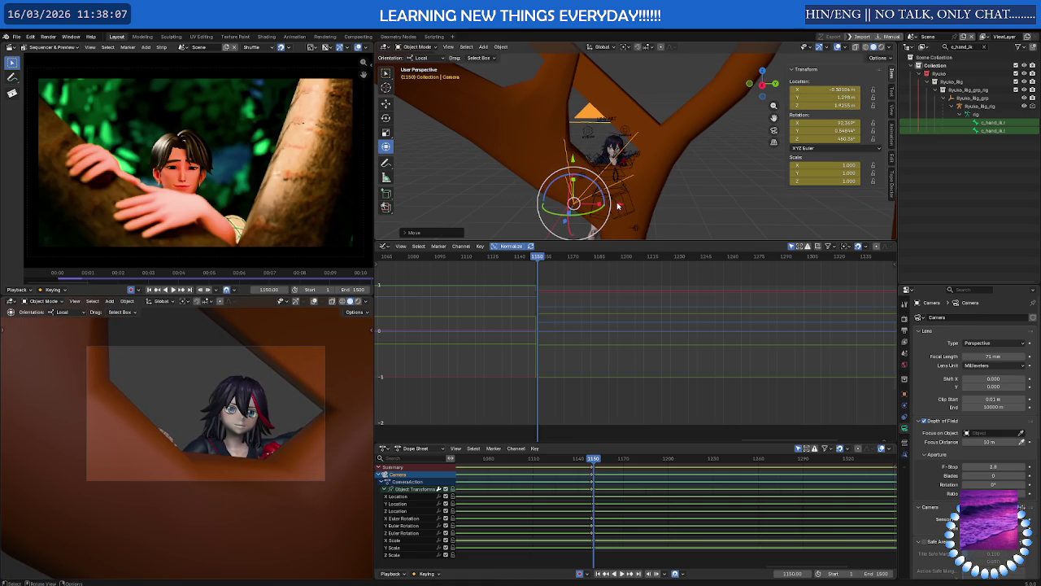
pyautogui.press('g')
pyautogui.press('y')
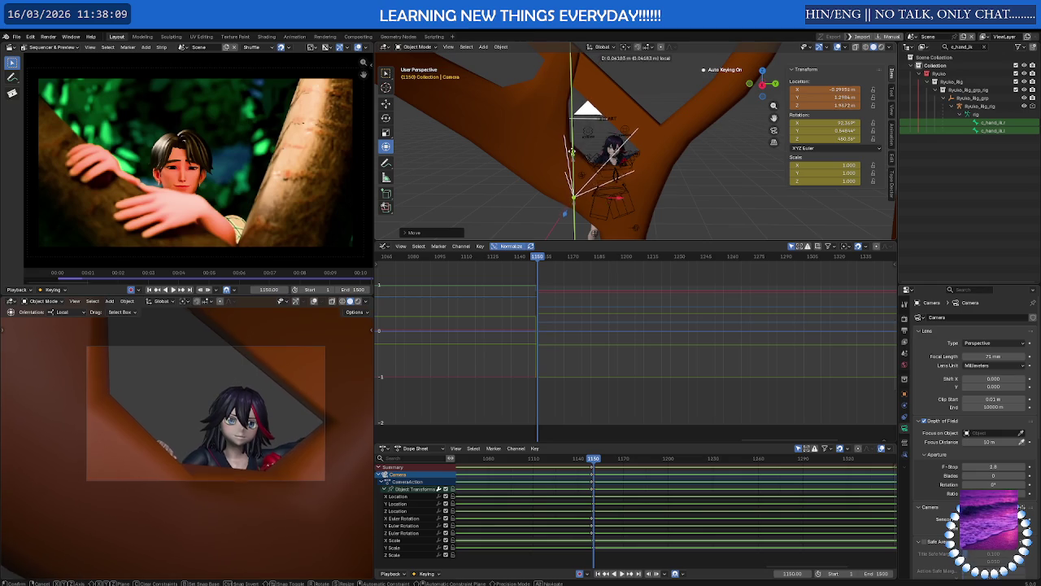
pyautogui.click(575, 170)
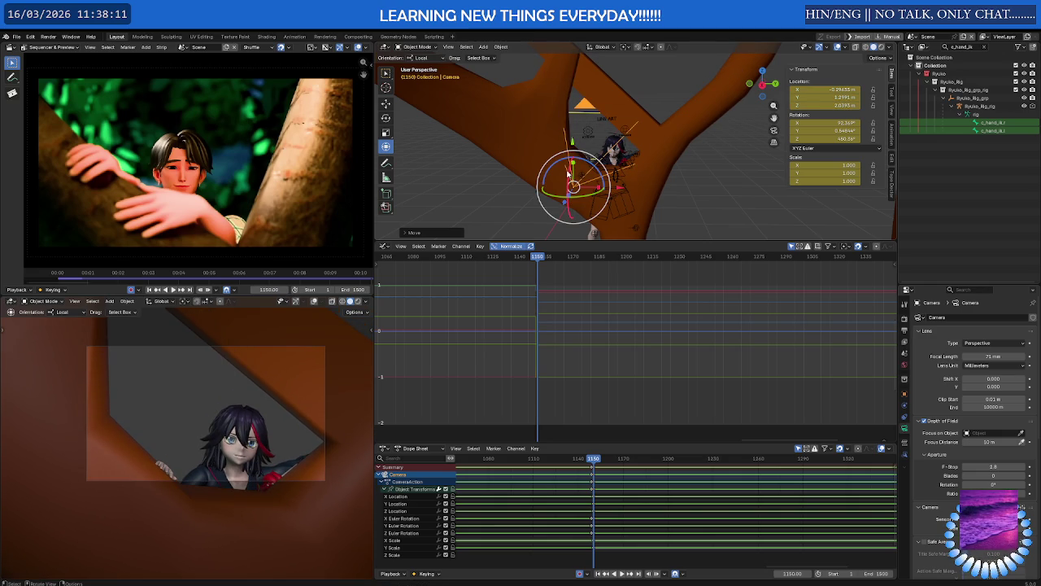
# Tilt the camera around X, nudge it along Y, and scale it on Y.
pyautogui.press('r')
pyautogui.press('x')
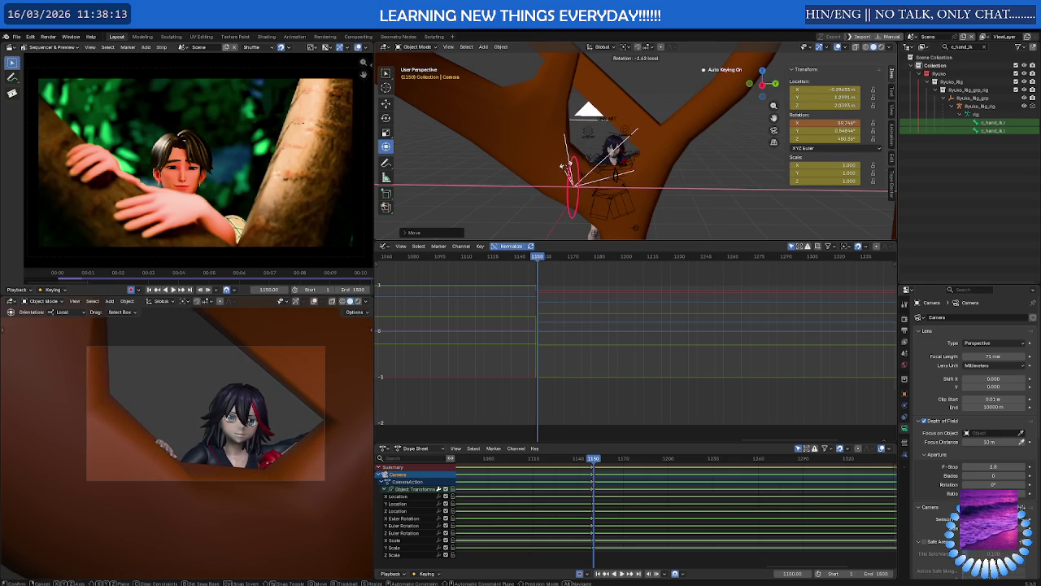
pyautogui.click(567, 165)
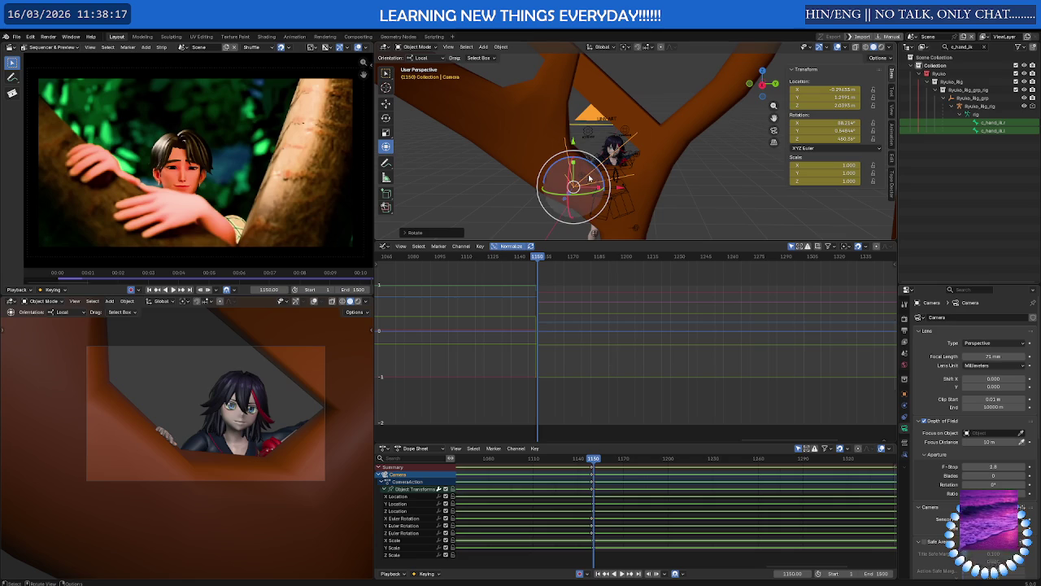
pyautogui.press('g')
pyautogui.press('y')
pyautogui.click(581, 131)
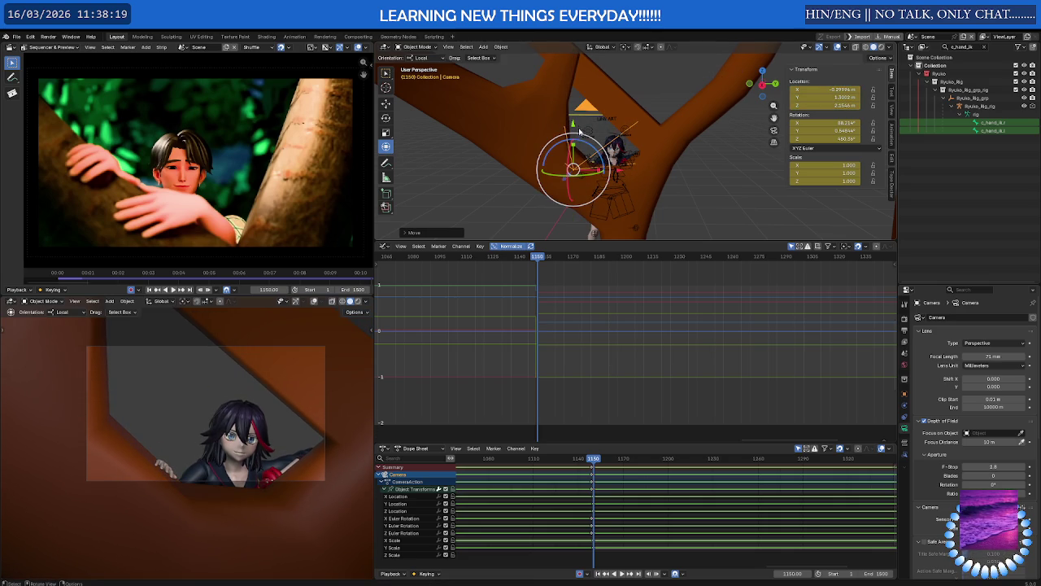
pyautogui.press('s')
pyautogui.press('y')
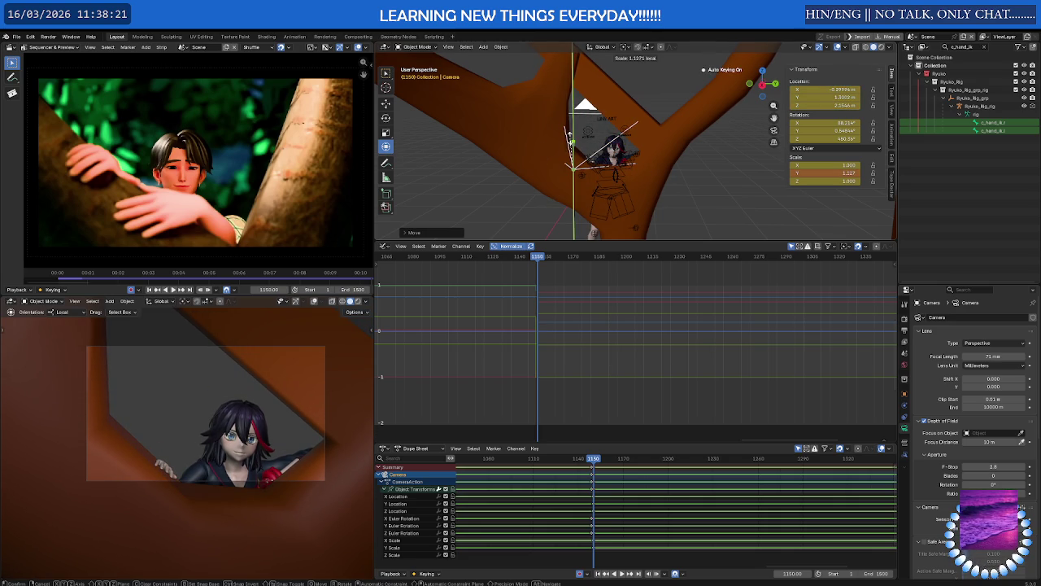
pyautogui.click(571, 133)
# Tilt the camera to about 95° on X and slide it along local X.
pyautogui.press('r')
pyautogui.press('x')
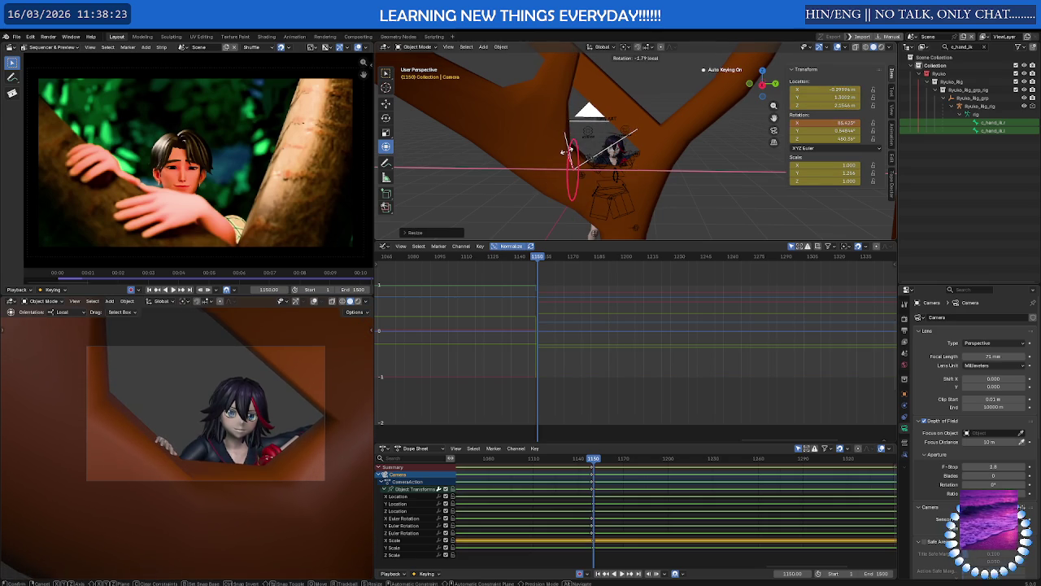
pyautogui.click(573, 168)
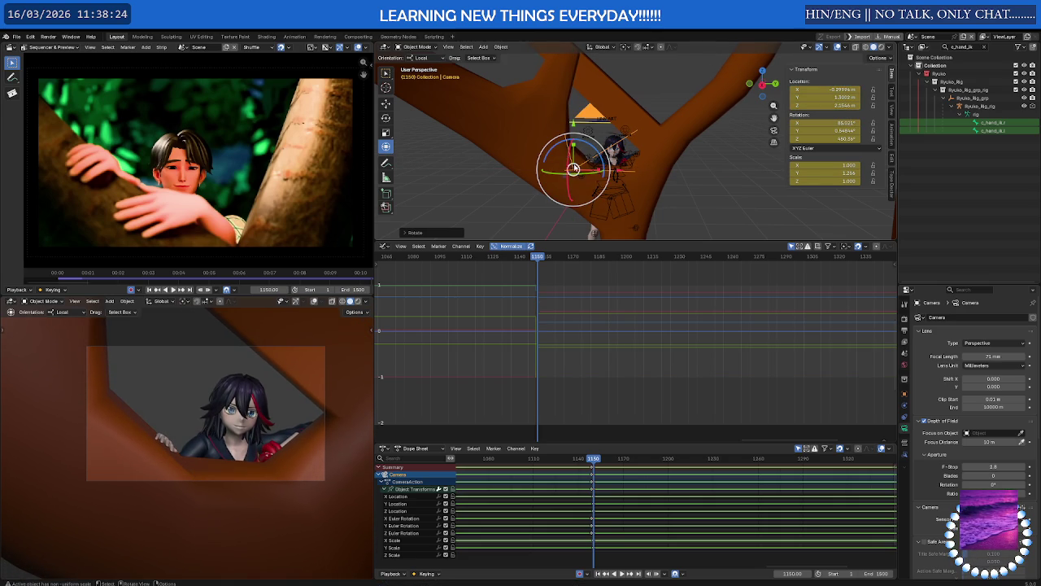
pyautogui.press('g')
pyautogui.press('x')
pyautogui.click(632, 168)
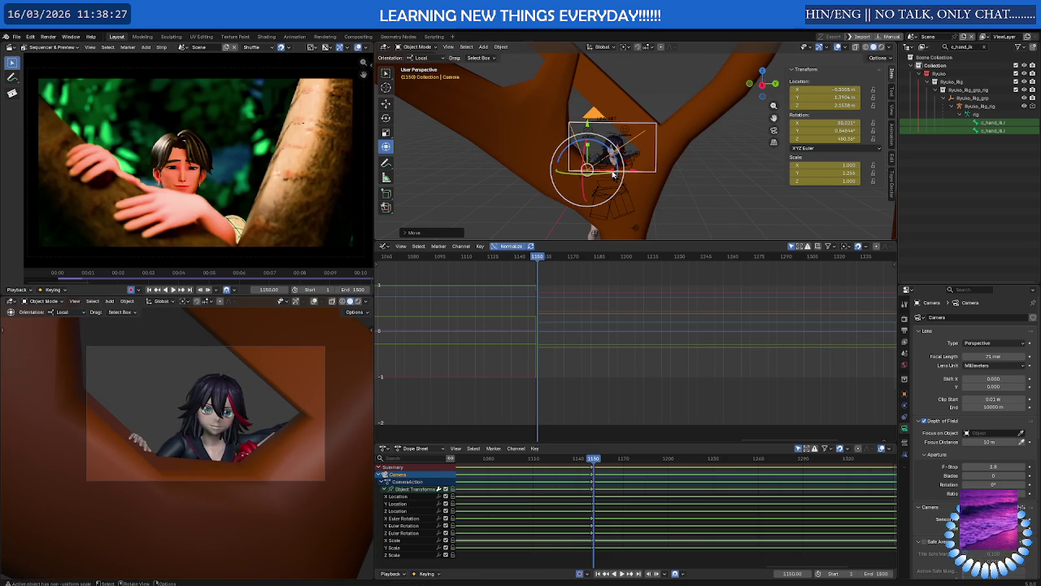
# Roll the camera on its Y ring, then select the Ryuko rig in Pose Mode.
pyautogui.moveTo(610, 174); pyautogui.dragTo(613, 175)
pyautogui.click(612, 176)
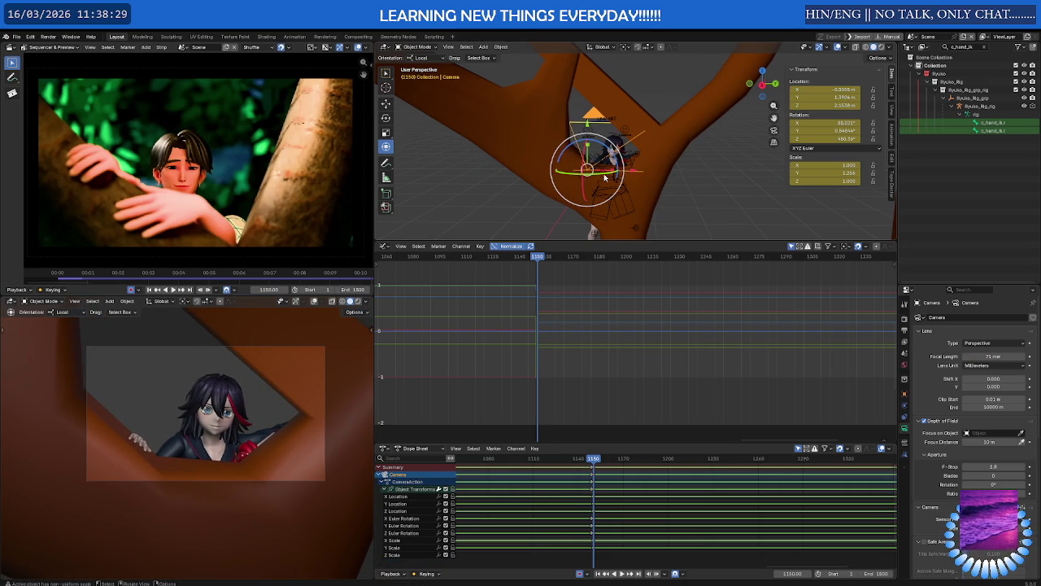
pyautogui.click(606, 179)
pyautogui.click(598, 181)
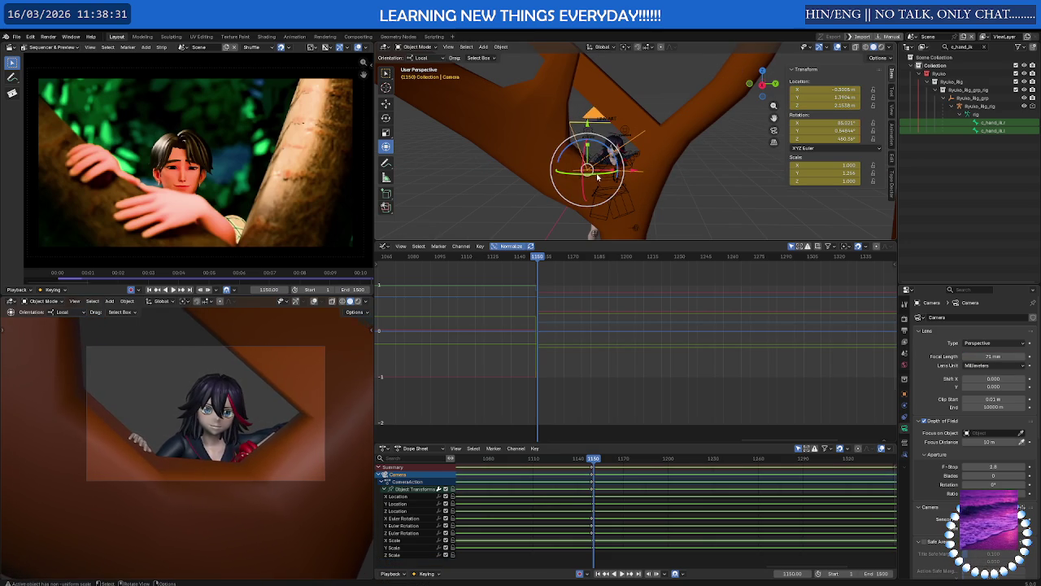
pyautogui.moveTo(597, 180); pyautogui.dragTo(600, 172)
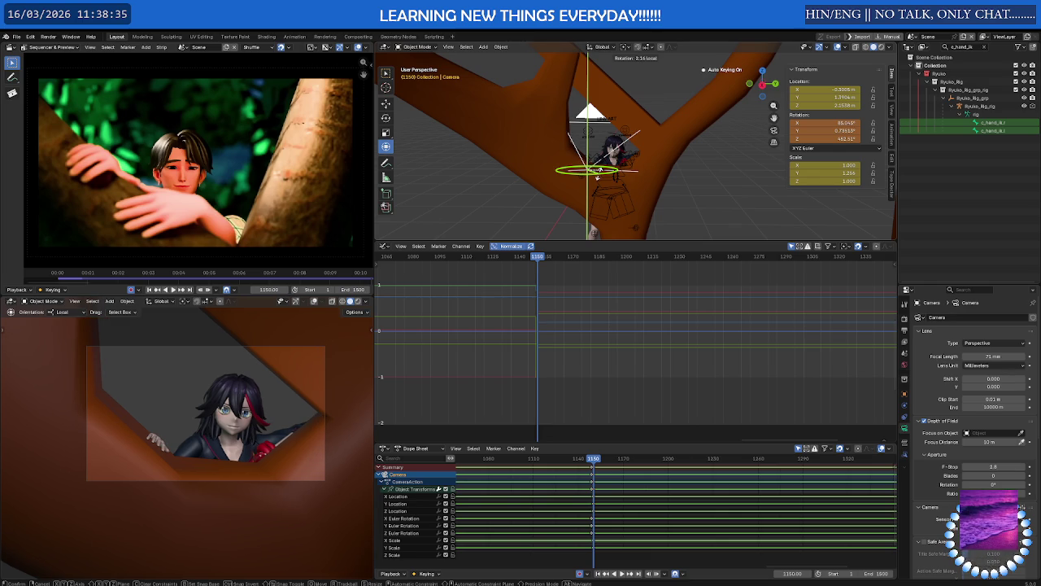
pyautogui.moveTo(600, 178); pyautogui.dragTo(602, 171)
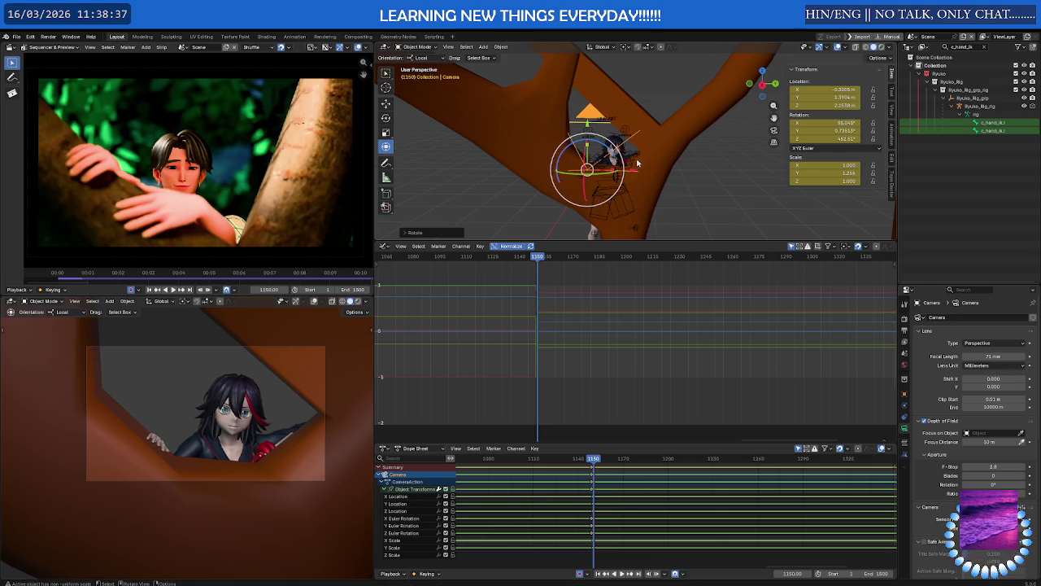
pyautogui.click(635, 160)
pyautogui.hotkey('ctrl', 'Tab')
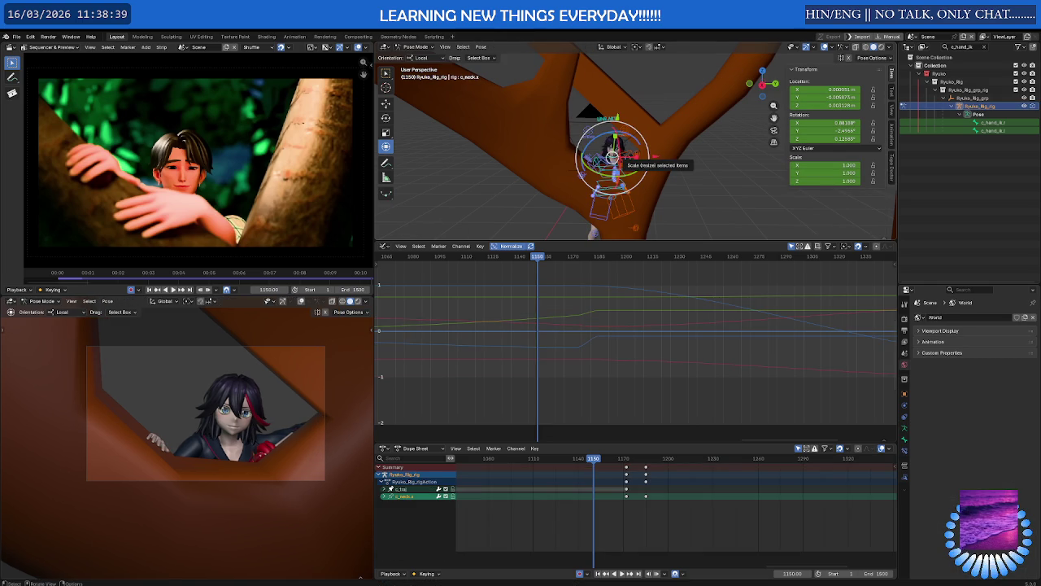
# Zoom out the timelines and scrub back to the F_859 marker.
pyautogui.moveTo(636, 163); pyautogui.dragTo(648, 174, button='middle')
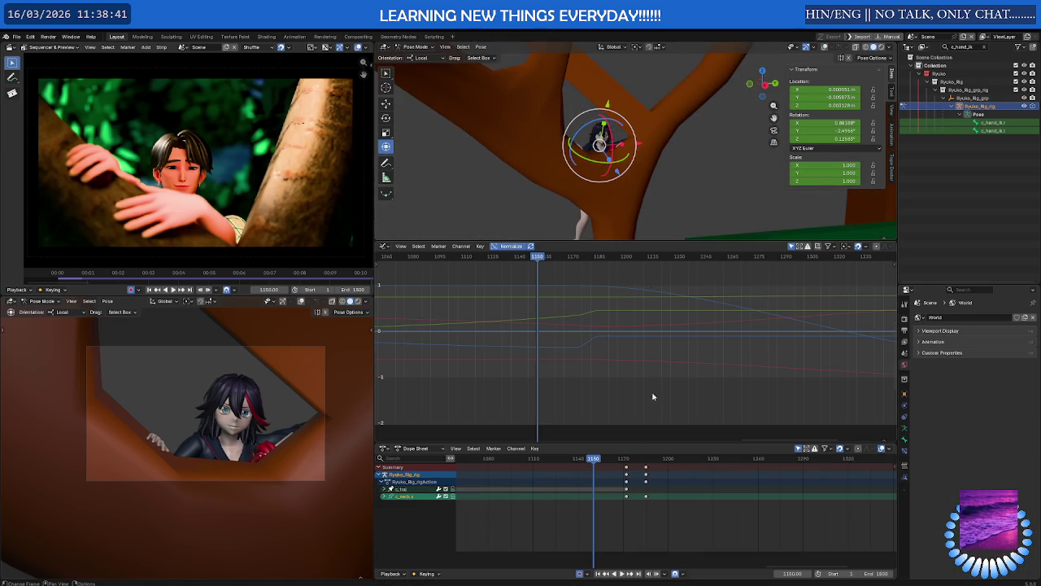
pyautogui.scroll(-1, 817, 489)
pyautogui.scroll(-2, 818, 489)
pyautogui.scroll(-4, 818, 489)
pyautogui.press('space')
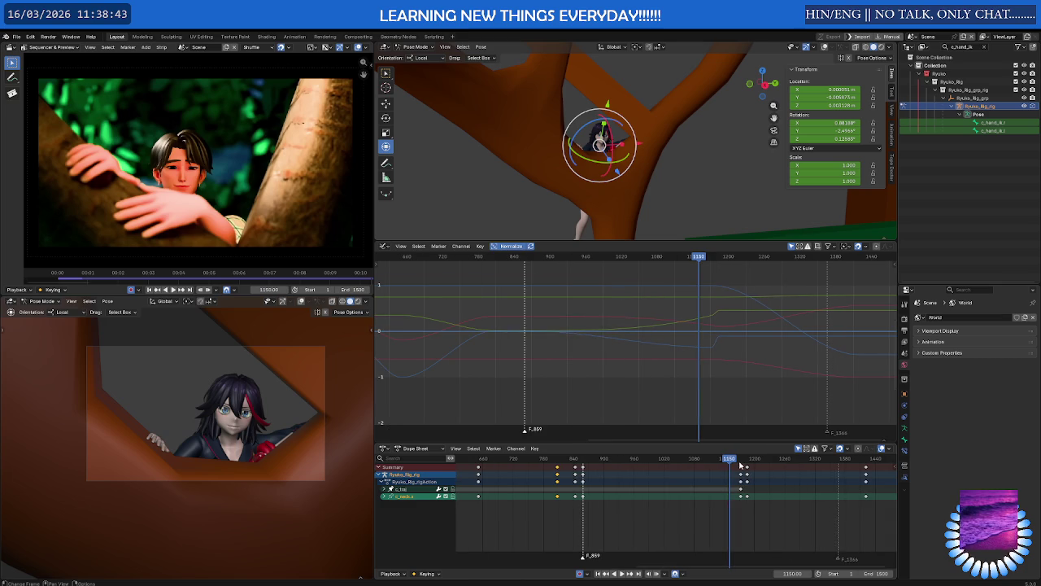
pyautogui.moveTo(594, 459)
pyautogui.mouseDown()
pyautogui.moveTo(555, 460)
pyautogui.moveTo(583, 461)
pyautogui.mouseUp()
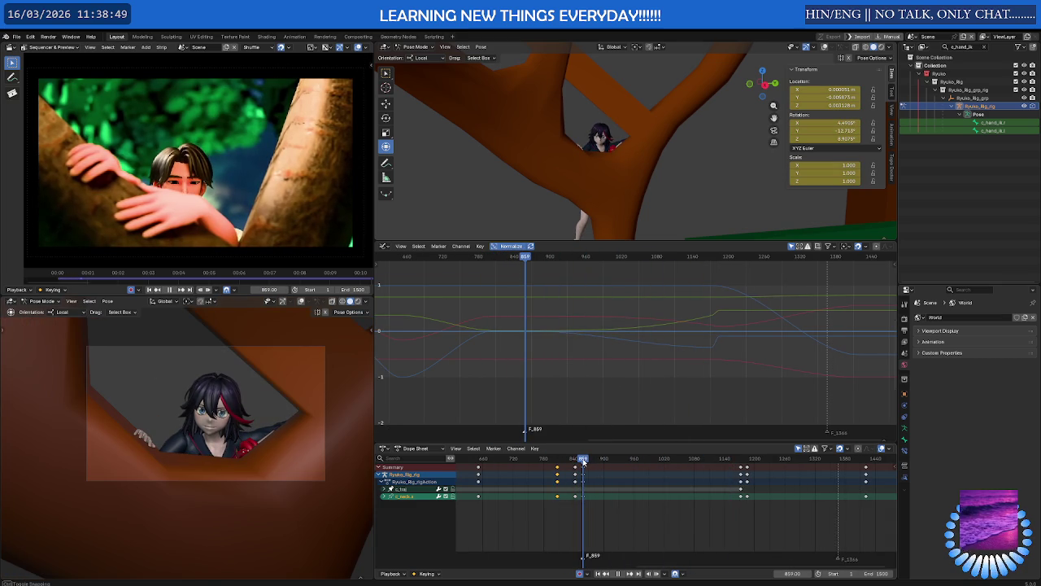
# Select c_neck.x, orbit to the character's face, and select c_spine_03.x.
pyautogui.click(602, 147)
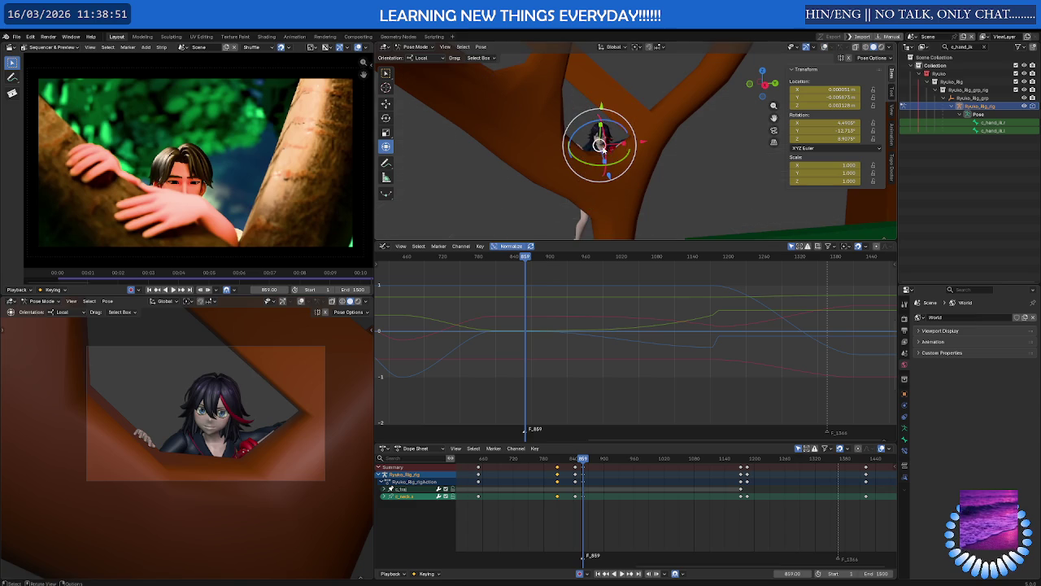
pyautogui.moveTo(606, 148); pyautogui.dragTo(584, 154, button='middle')
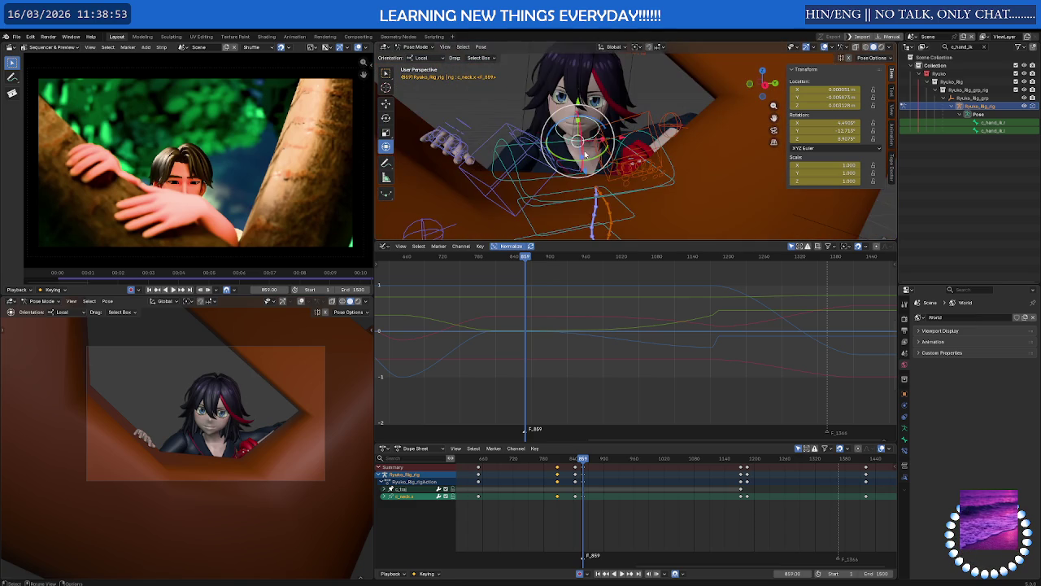
pyautogui.click(515, 184)
pyautogui.moveTo(580, 131); pyautogui.dragTo(575, 124, button='middle')
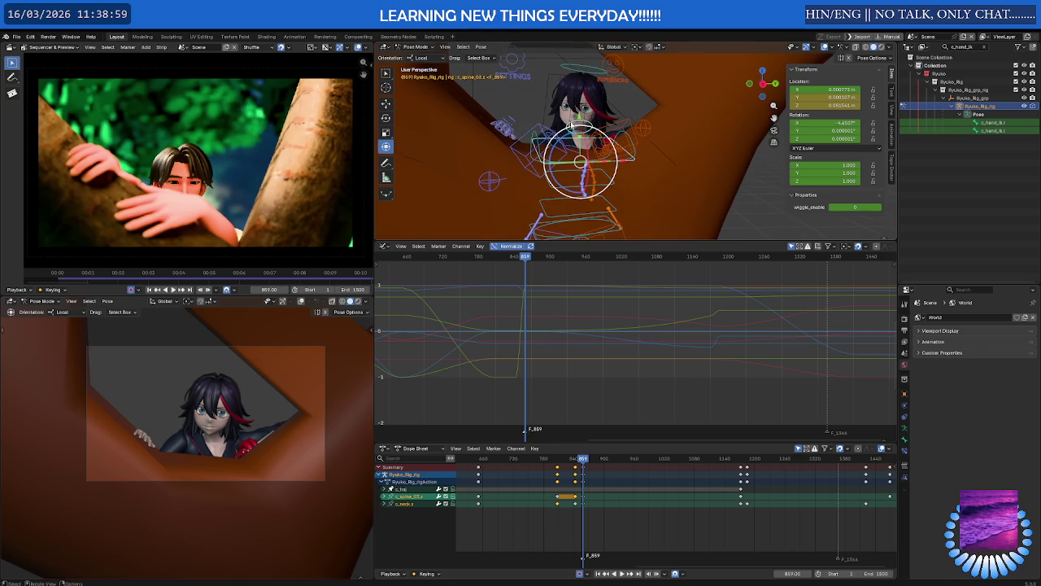
# Copy the spine pose at frame 859 and scrub forward toward frame 1150.
pyautogui.rightClick(629, 193)
pyautogui.click(584, 182)
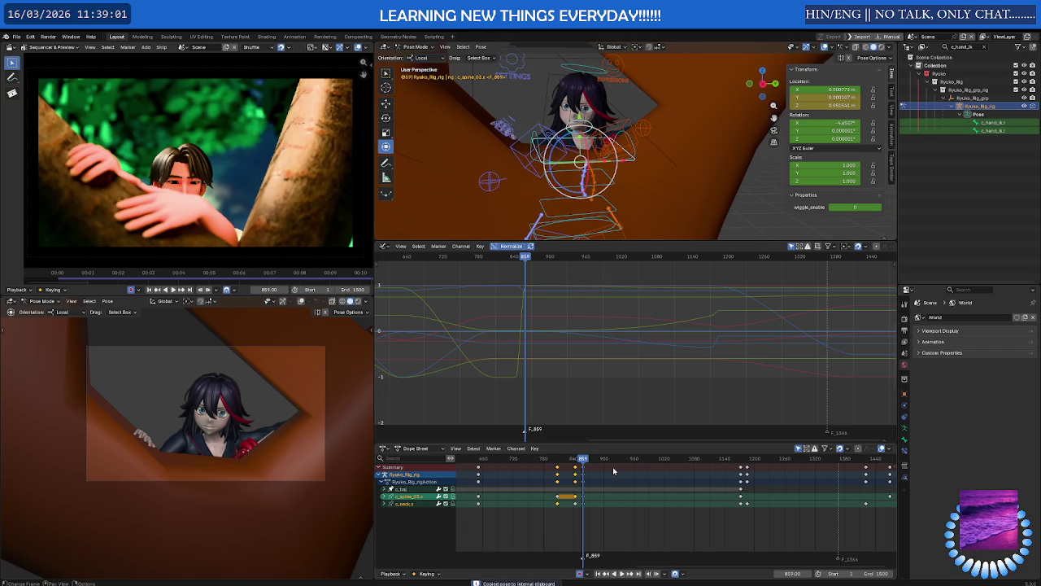
pyautogui.moveTo(582, 461)
pyautogui.mouseDown()
pyautogui.moveTo(844, 466)
pyautogui.moveTo(729, 470)
pyautogui.moveTo(740, 470)
pyautogui.mouseUp()
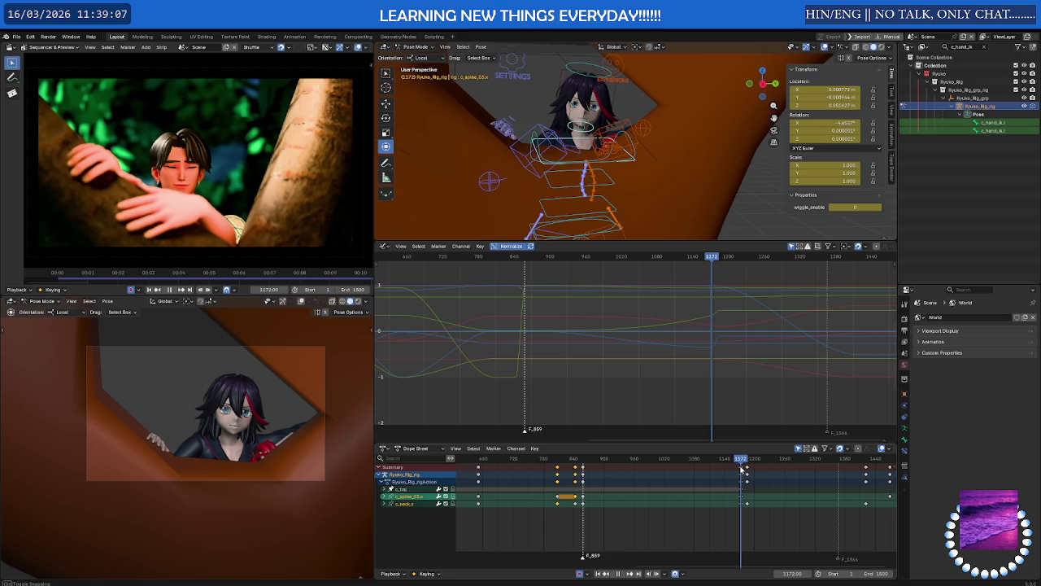
pyautogui.rightClick(611, 99)
pyautogui.click(618, 234)
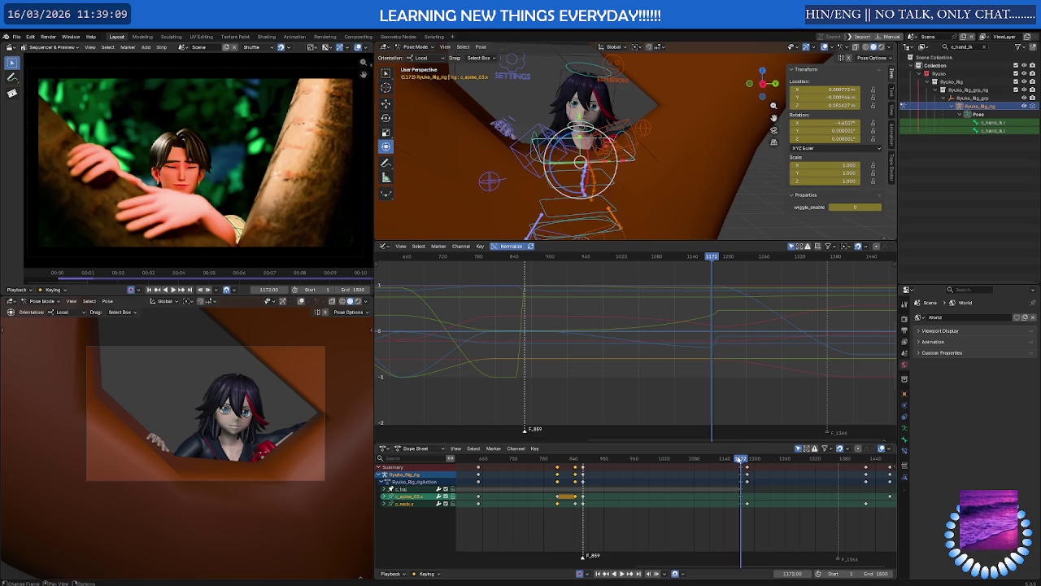
pyautogui.click(710, 460)
pyautogui.press('space')
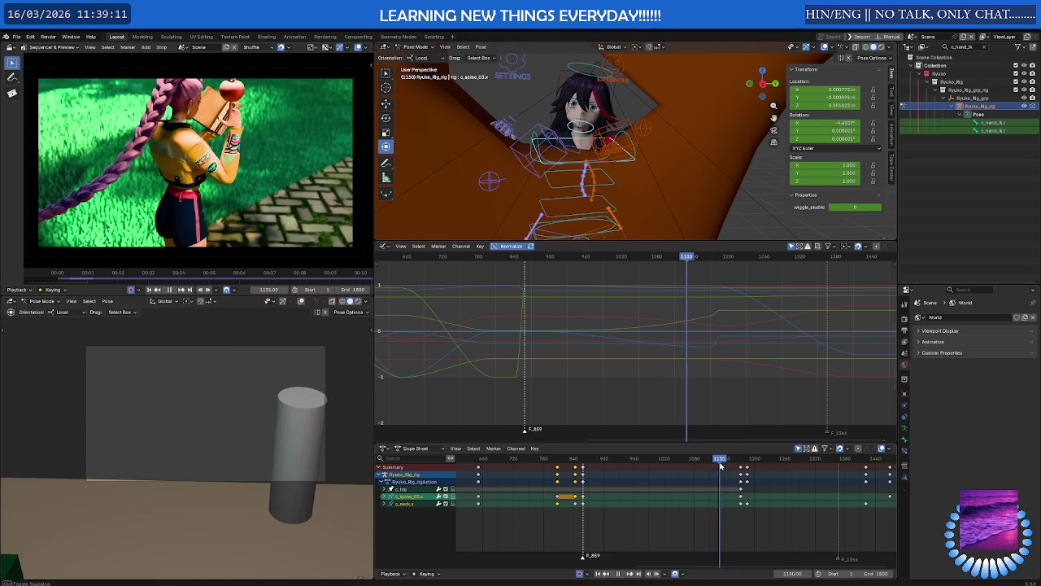
pyautogui.moveTo(723, 465); pyautogui.dragTo(730, 466)
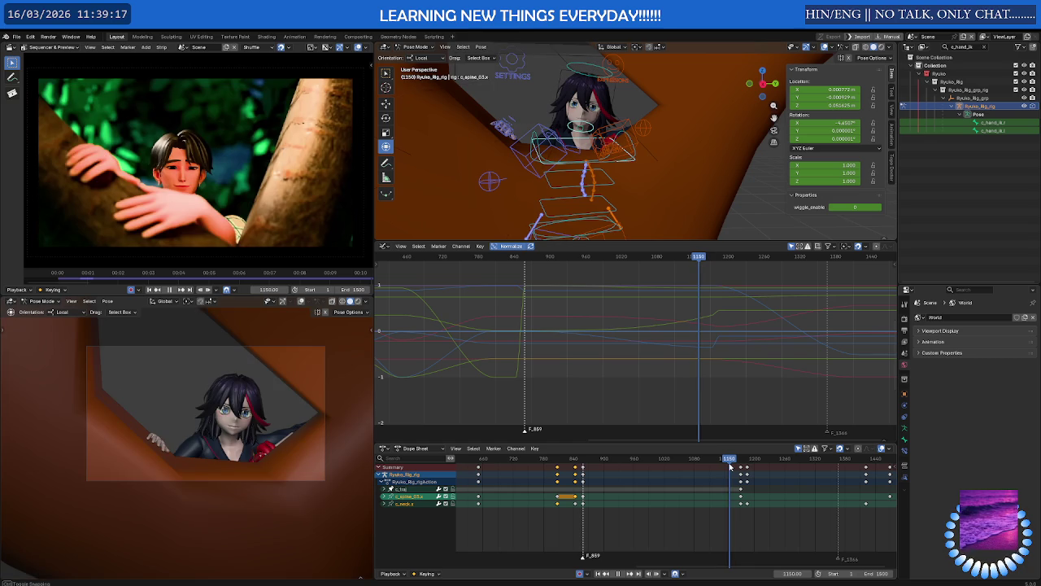
# Settle the playhead on frame 1150 and paste the copied pose there.
pyautogui.scroll(3, 730, 466)
pyautogui.scroll(3, 728, 472)
pyautogui.scroll(2, 724, 482)
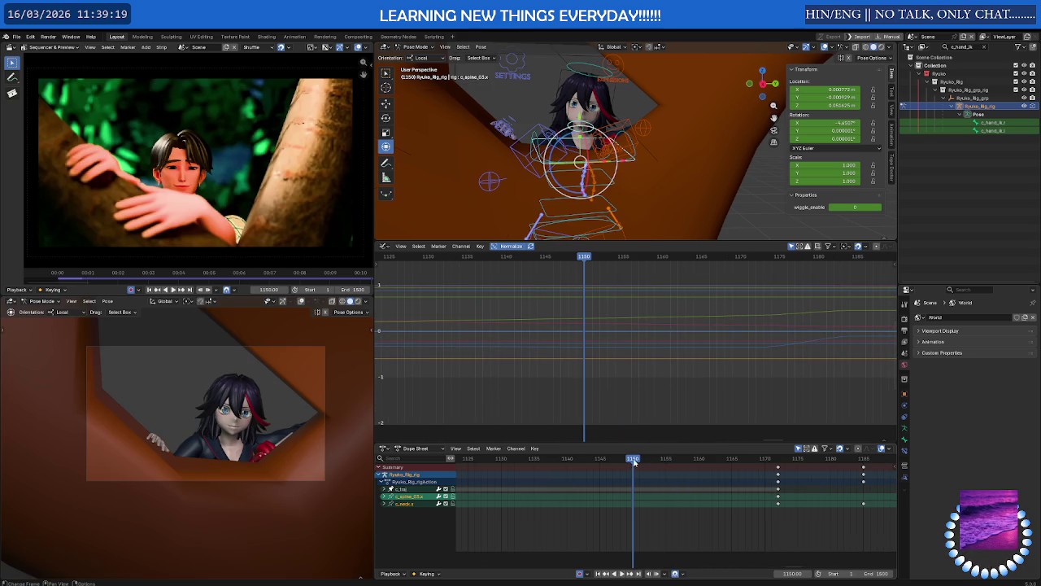
pyautogui.moveTo(634, 460)
pyautogui.mouseDown()
pyautogui.moveTo(624, 460)
pyautogui.moveTo(633, 461)
pyautogui.mouseUp()
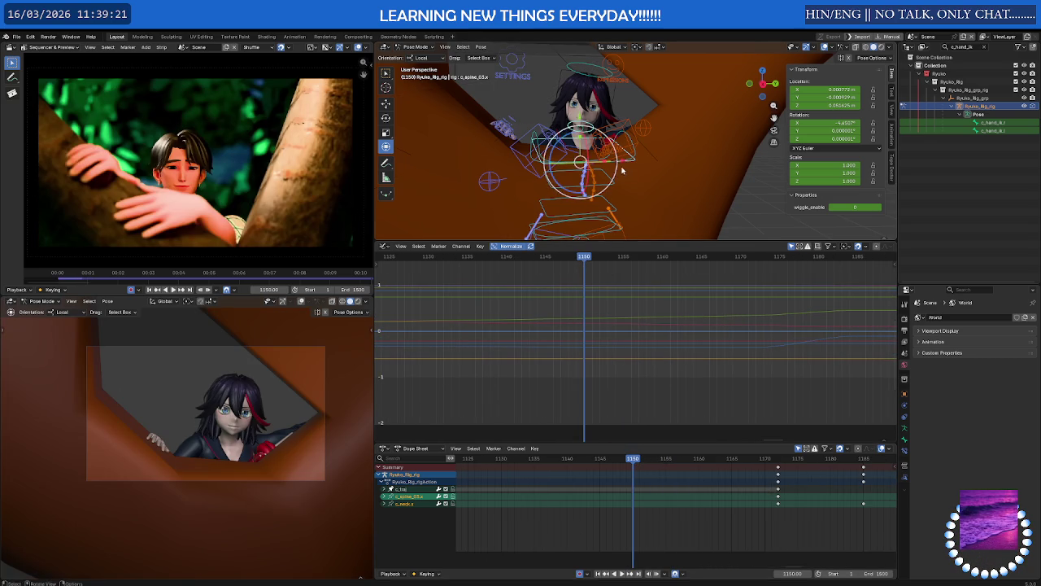
pyautogui.rightClick(622, 170)
pyautogui.click(618, 173)
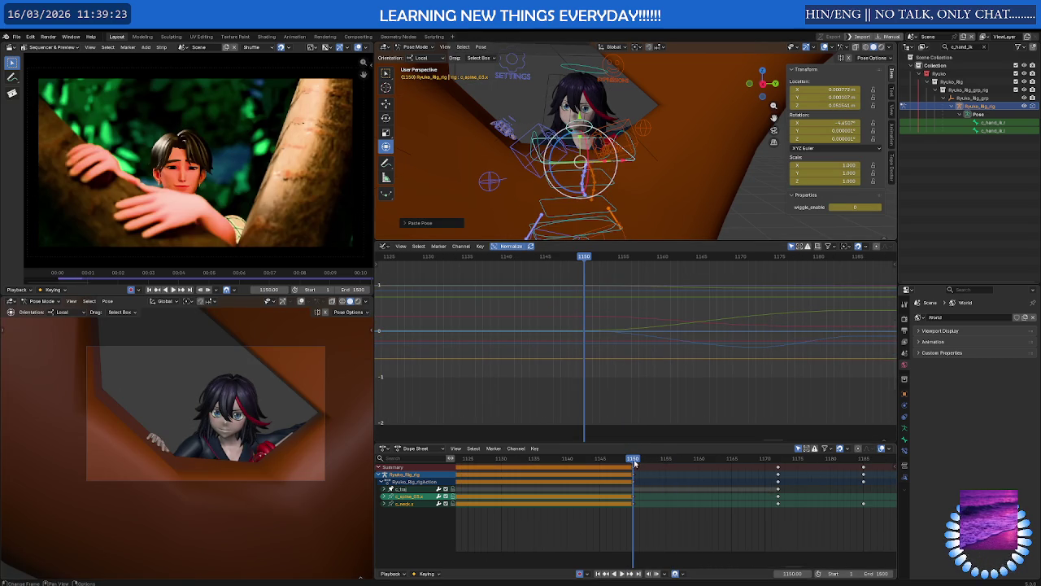
# Play back the pasted pose and return the playhead to frame 1153.
pyautogui.press('space')
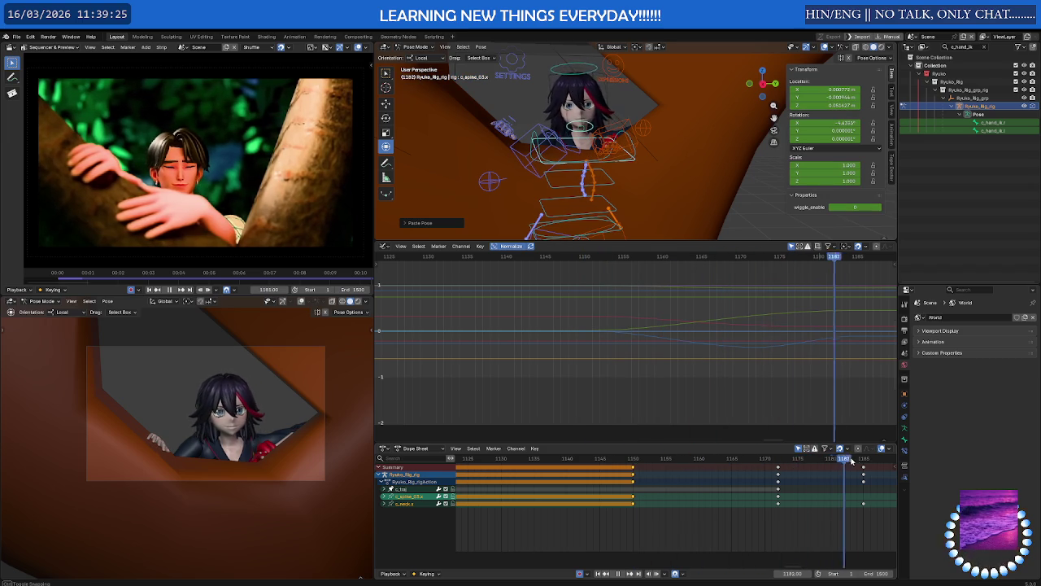
pyautogui.moveTo(852, 461); pyautogui.dragTo(595, 459)
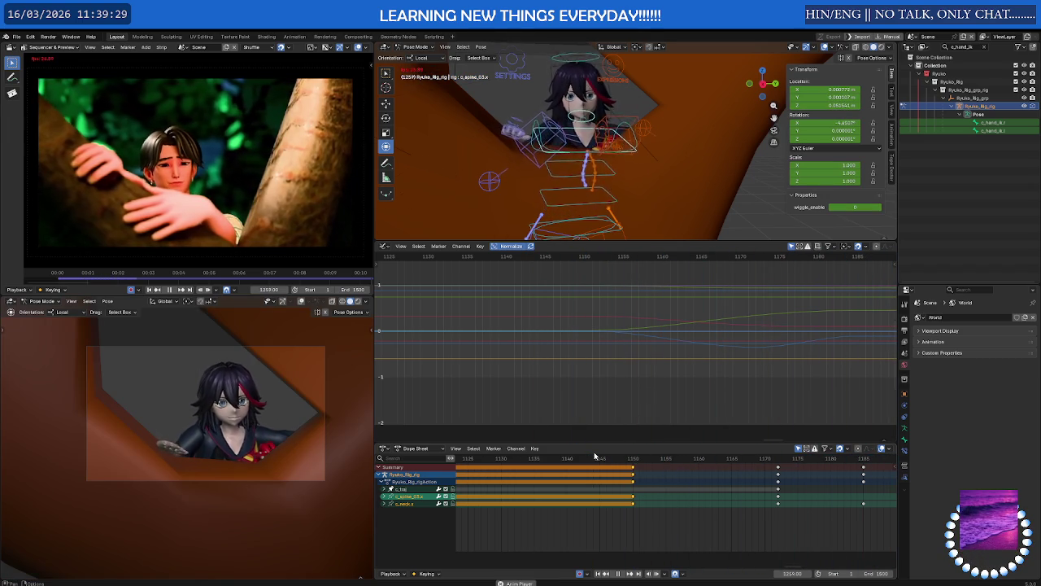
pyautogui.press('space')
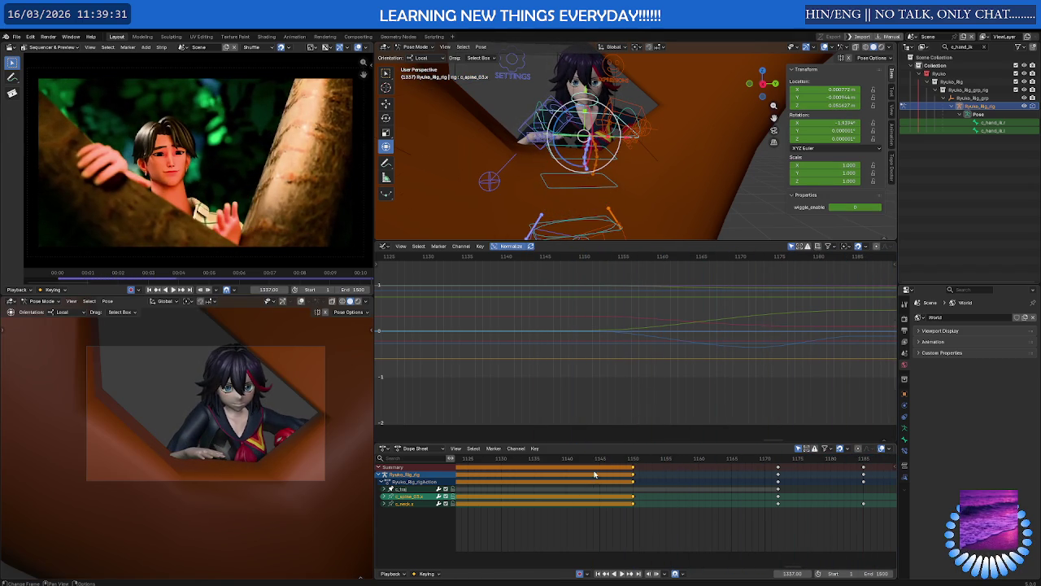
pyautogui.moveTo(591, 463); pyautogui.dragTo(652, 461)
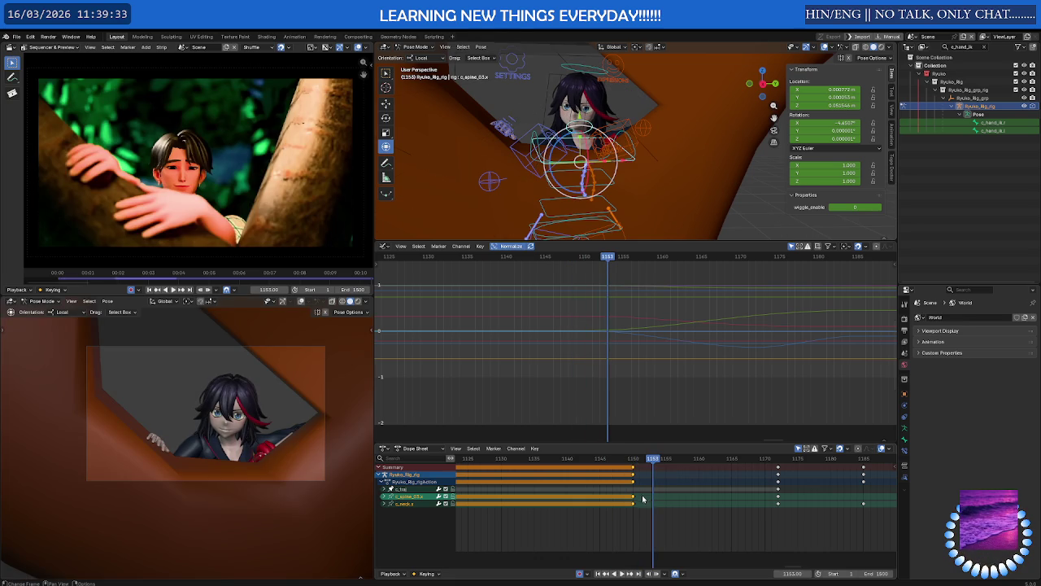
# Shift the copied keys 22 frames later to frame 1172, preview, and select c_neck.x.
pyautogui.press('g')
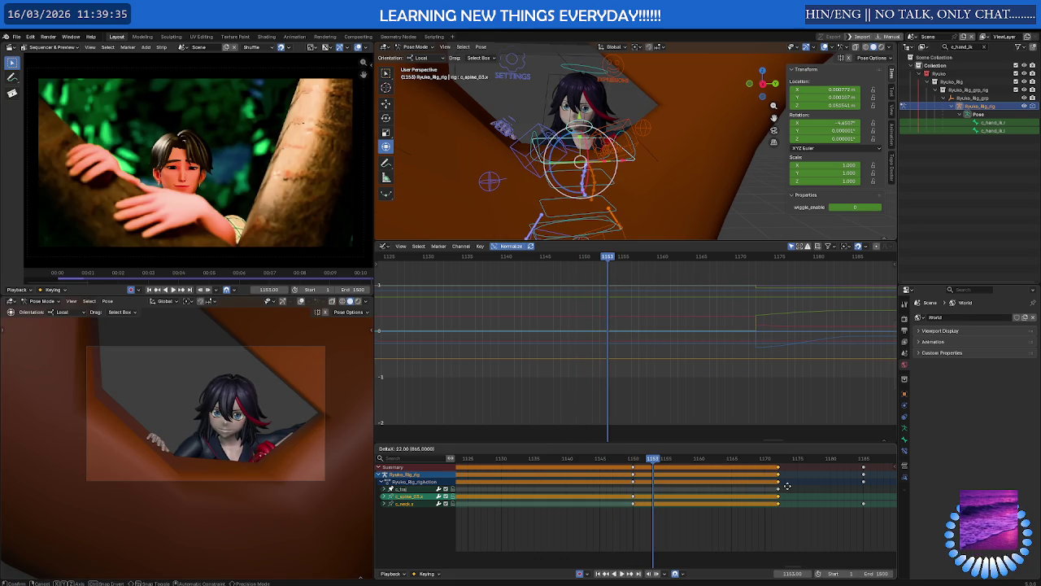
pyautogui.click(788, 485)
pyautogui.press('space')
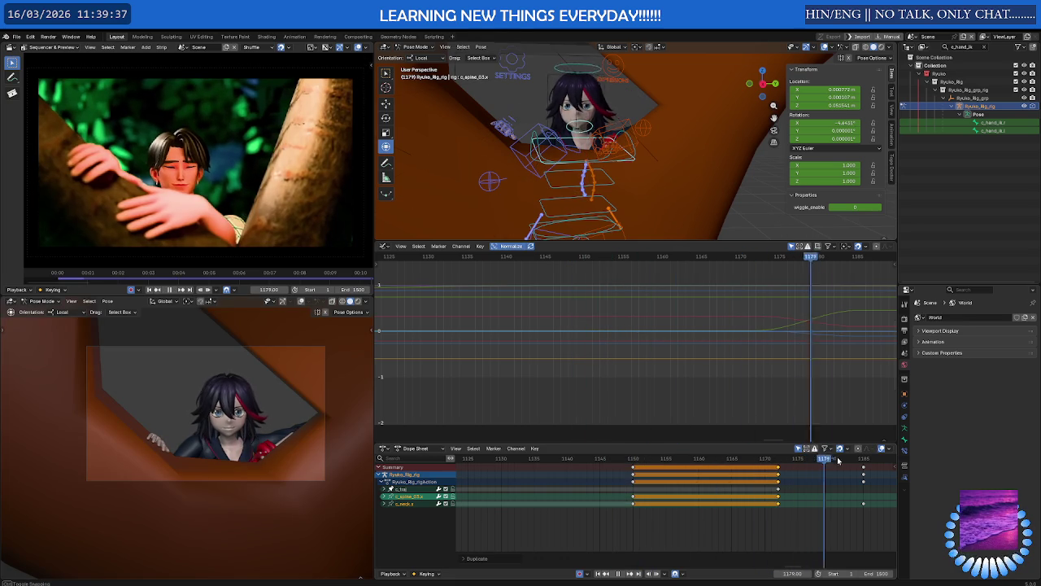
pyautogui.press('space')
pyautogui.moveTo(854, 458); pyautogui.dragTo(779, 458)
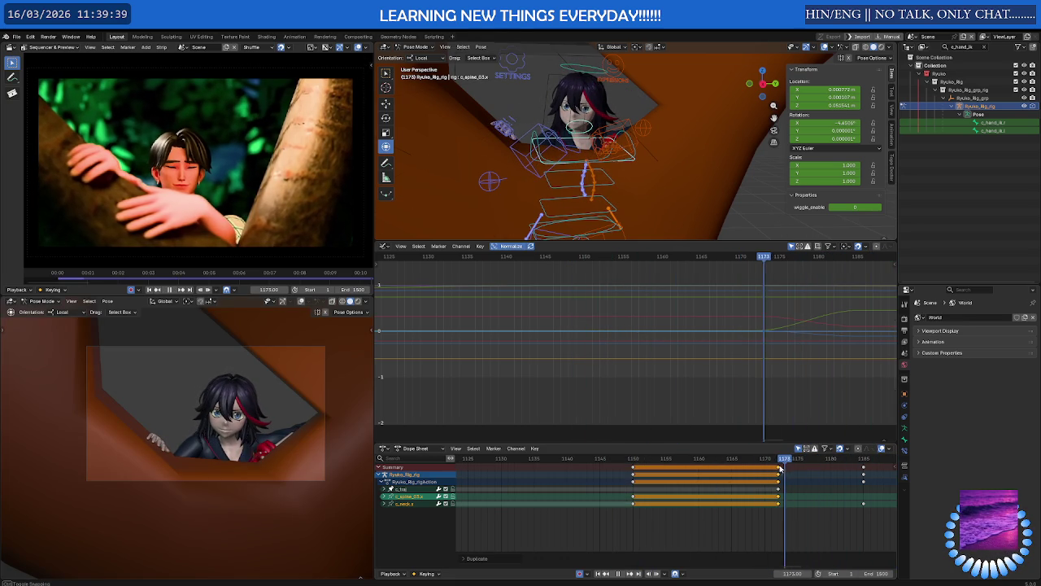
pyautogui.scroll(-2, 696, 436)
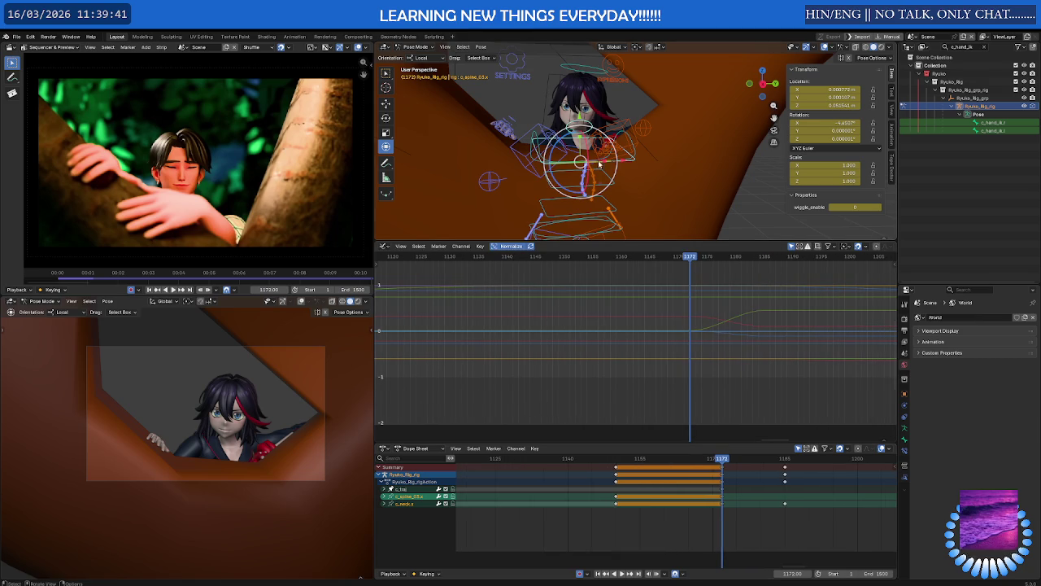
pyautogui.click(616, 119)
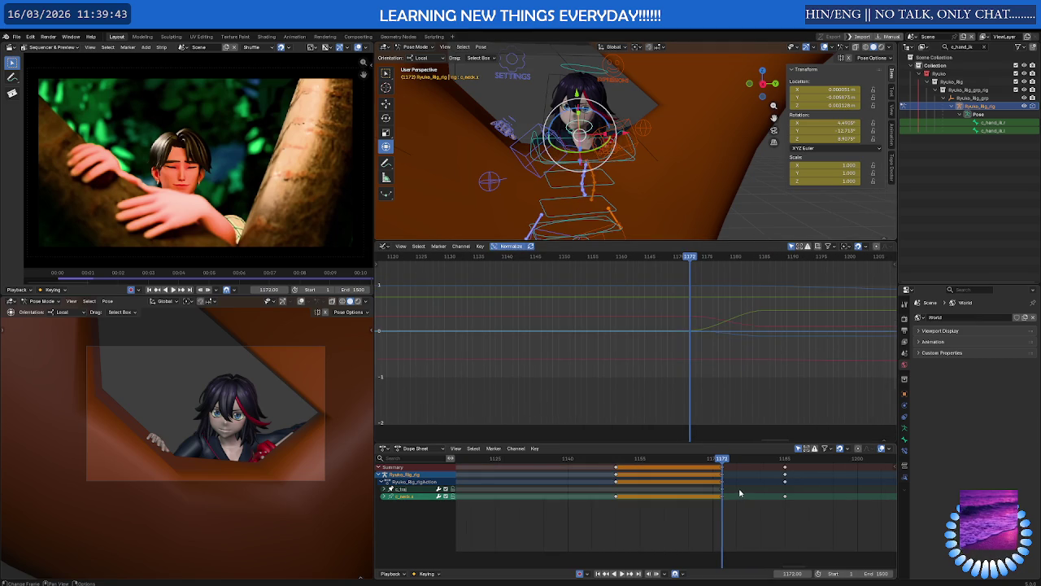
# Duplicate the neck's frame-1172 keys 13 frames later, to frame 1185.
pyautogui.scroll(-2, 672, 499)
pyautogui.keyDown('ctrl'); pyautogui.hscroll(3, 672, 499); pyautogui.keyUp('ctrl')
pyautogui.hotkey('shift', 'd')
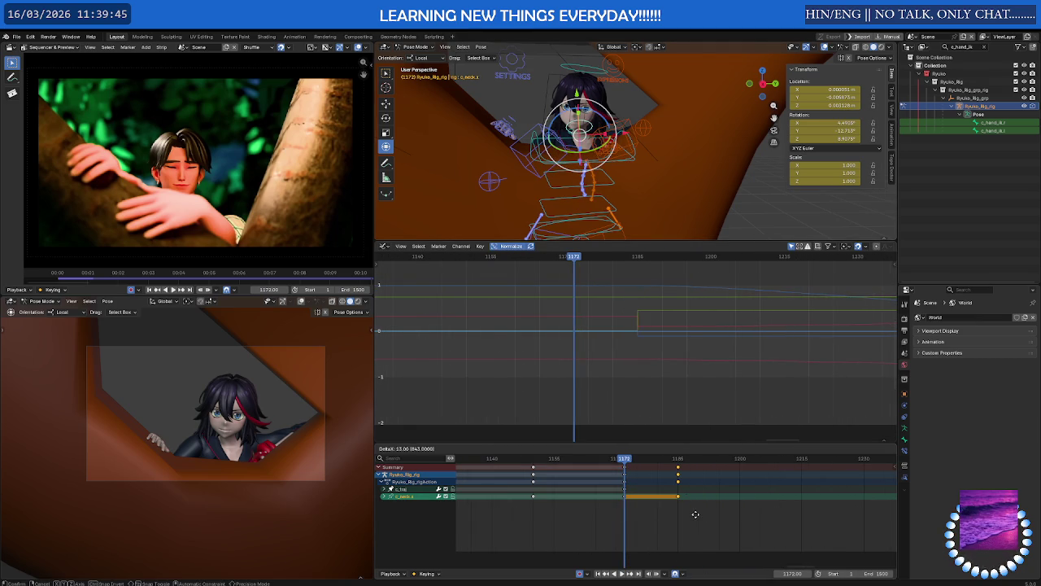
pyautogui.click(696, 517)
# Play back the new timing with the timelines centered on the current frame.
pyautogui.press('space')
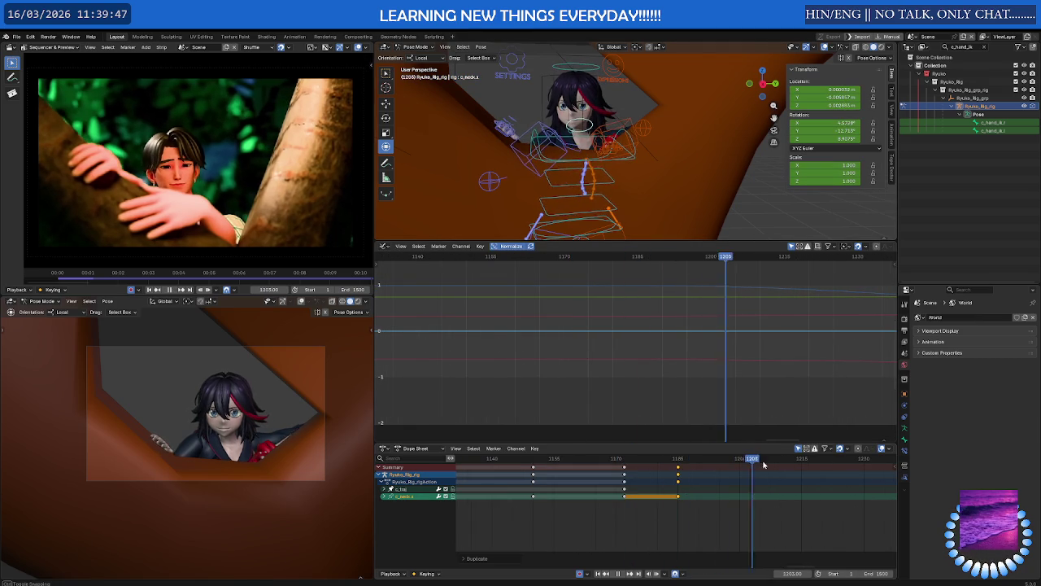
pyautogui.moveTo(801, 458); pyautogui.dragTo(740, 458)
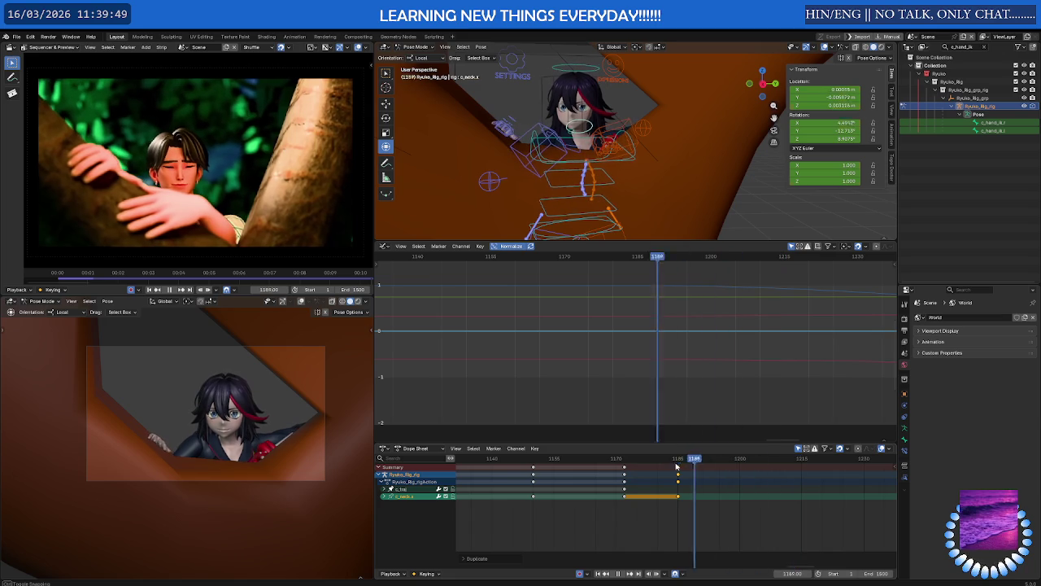
pyautogui.press('space')
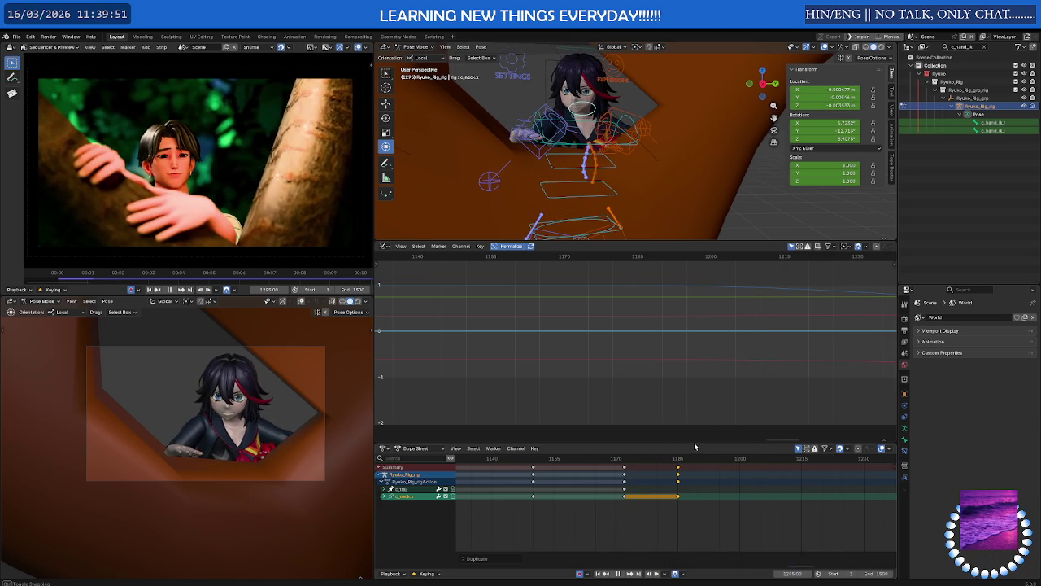
pyautogui.scroll(-2, 701, 497)
pyautogui.press('KP_Decimal')
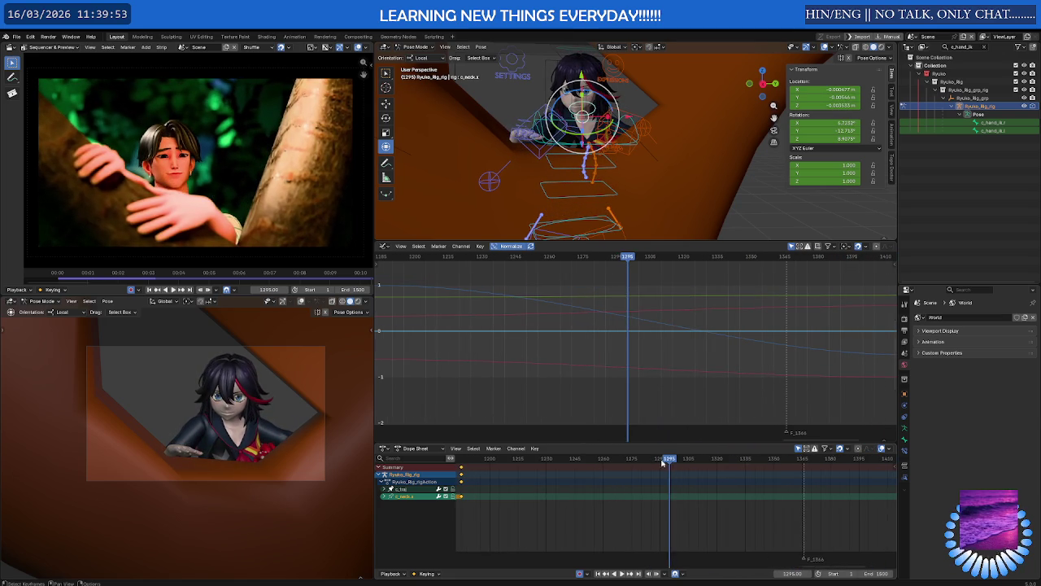
pyautogui.press('space')
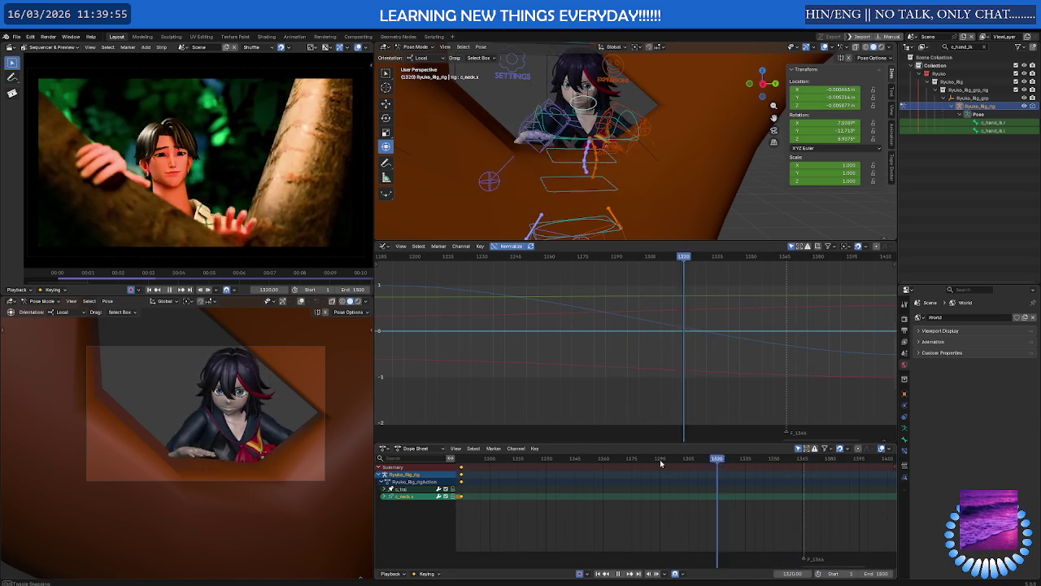
pyautogui.press('Escape')
# Orbit behind the character, scrub to frame 1269, and select c_spine_master.x.
pyautogui.moveTo(569, 147)
pyautogui.mouseDown(button='middle')
pyautogui.moveTo(553, 159)
pyautogui.moveTo(397, 155)
pyautogui.mouseUp(button='middle')
pyautogui.click(617, 459)
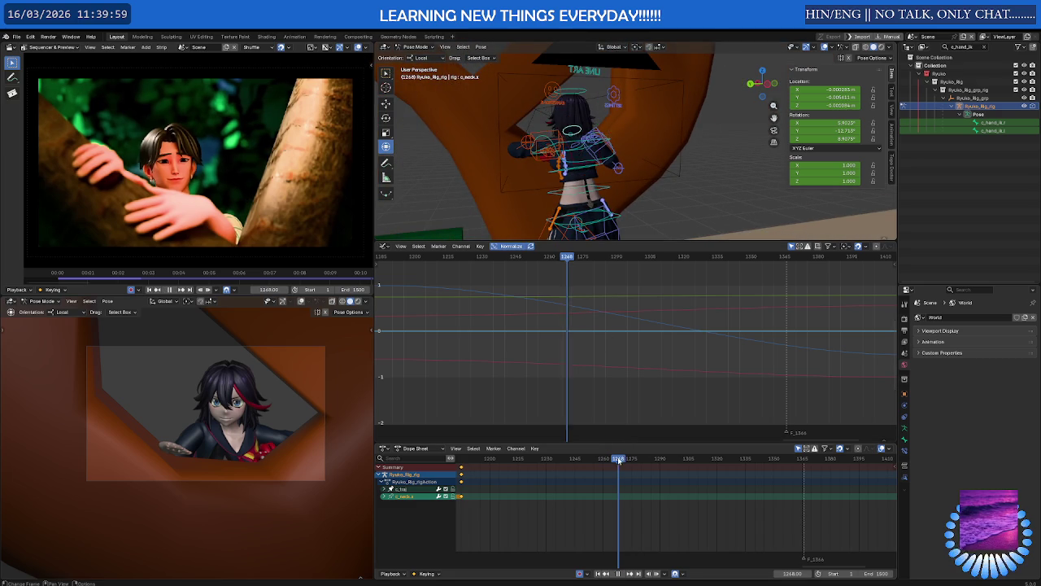
pyautogui.moveTo(617, 460); pyautogui.dragTo(522, 459)
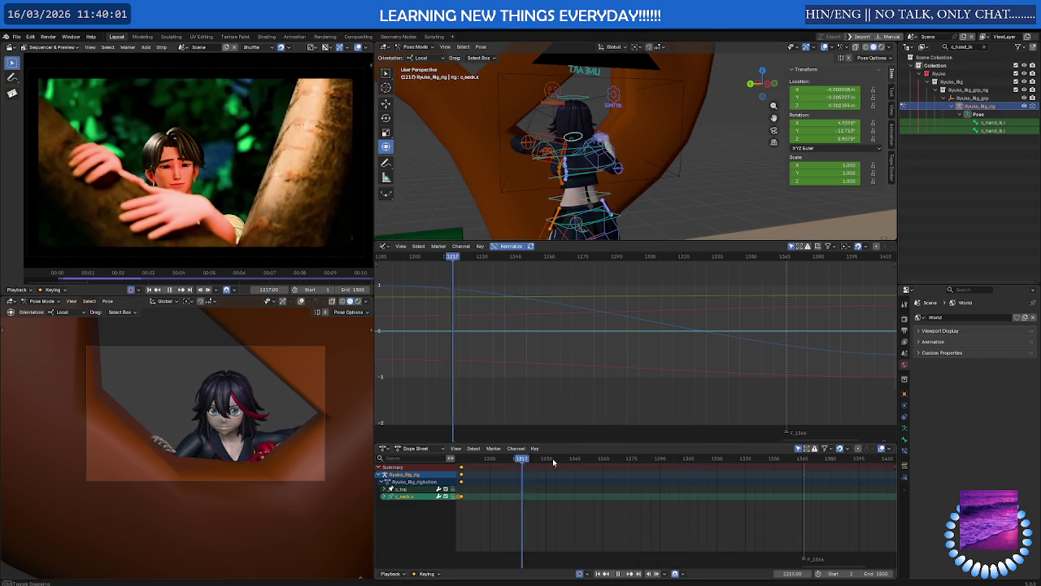
pyautogui.click(621, 459)
pyautogui.click(549, 140)
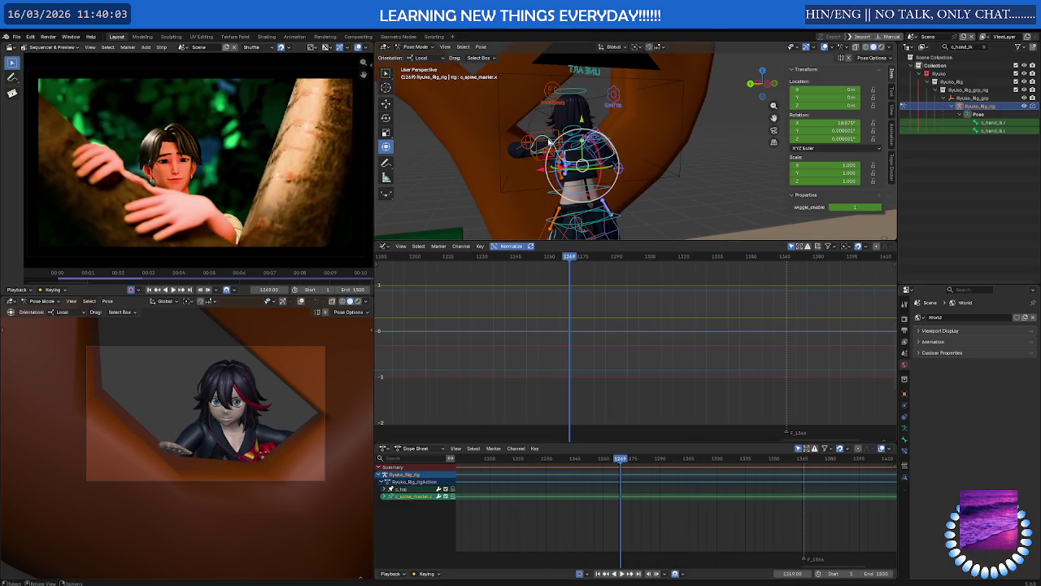
pyautogui.click(554, 147)
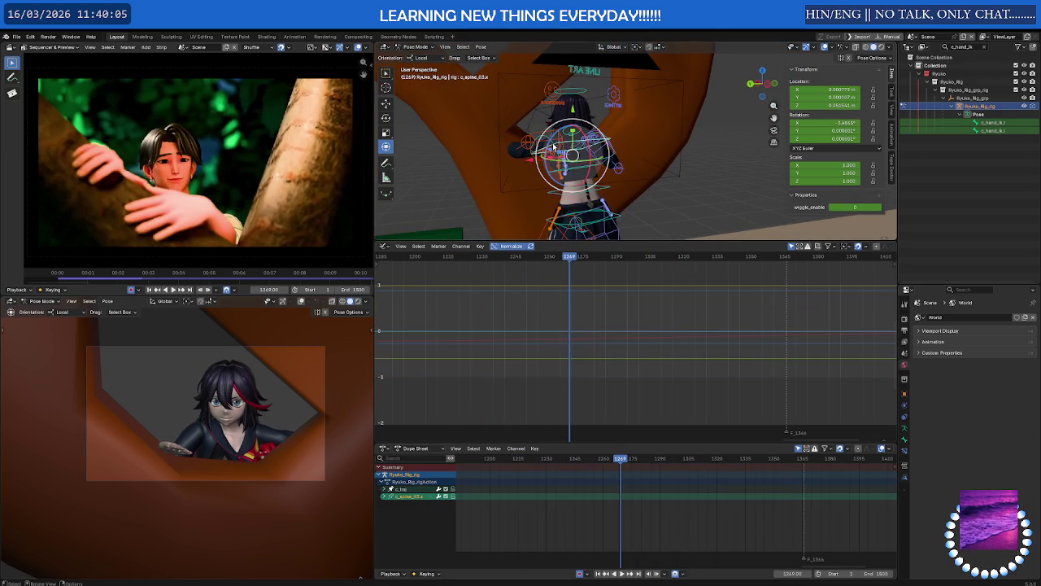
pyautogui.scroll(-3, 566, 348)
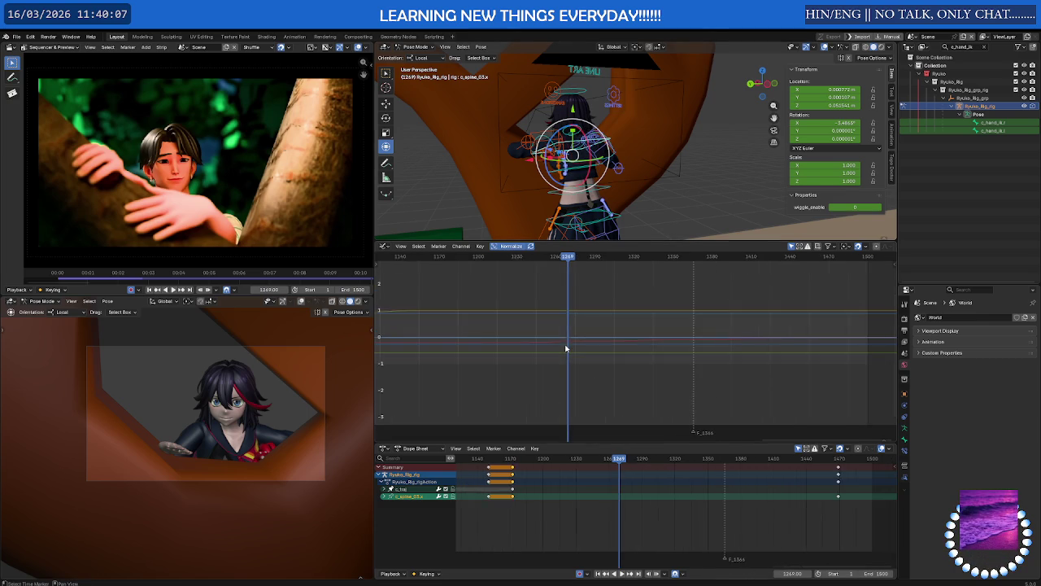
pyautogui.scroll(-2, 566, 349)
pyautogui.keyDown('ctrl'); pyautogui.scroll(3, 618, 329); pyautogui.keyUp('ctrl')
pyautogui.scroll(2, 623, 367)
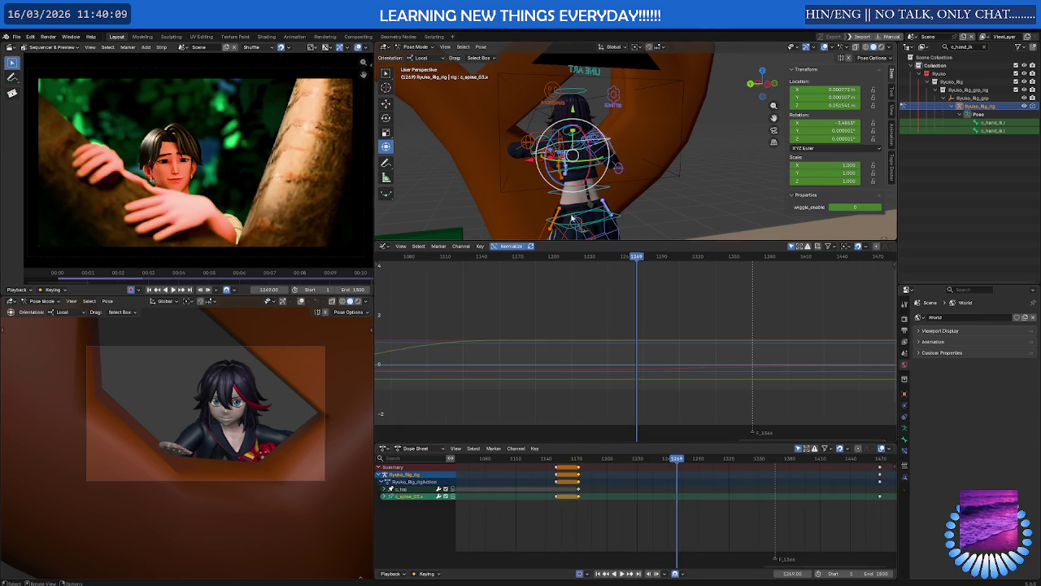
pyautogui.hotkey('ctrl', 'z')
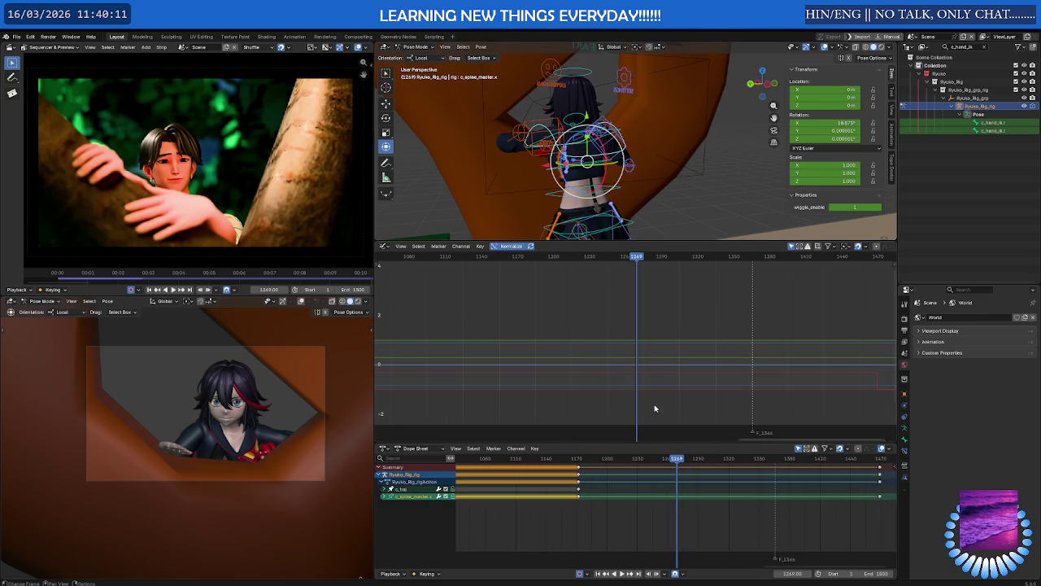
pyautogui.scroll(-3, 661, 388)
pyautogui.scroll(-2, 661, 388)
pyautogui.scroll(3, 710, 474)
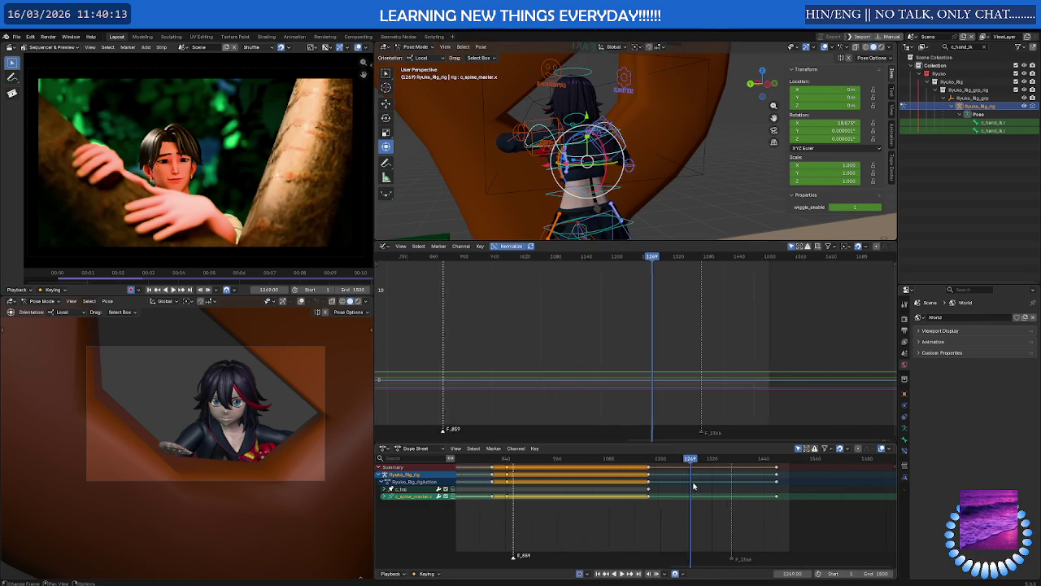
pyautogui.moveTo(690, 459)
pyautogui.mouseDown()
pyautogui.moveTo(602, 462)
pyautogui.moveTo(816, 472)
pyautogui.moveTo(717, 473)
pyautogui.mouseUp()
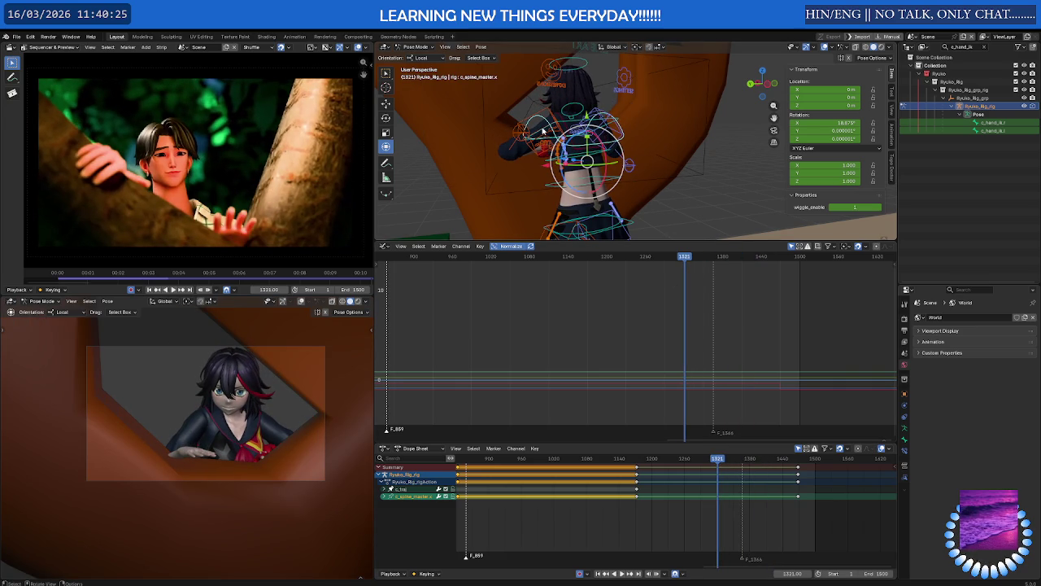
# Select c_spine_03.x, scrub toward frame 1433, and undo an accidental key move.
pyautogui.click(543, 130)
pyautogui.moveTo(717, 461); pyautogui.dragTo(785, 475)
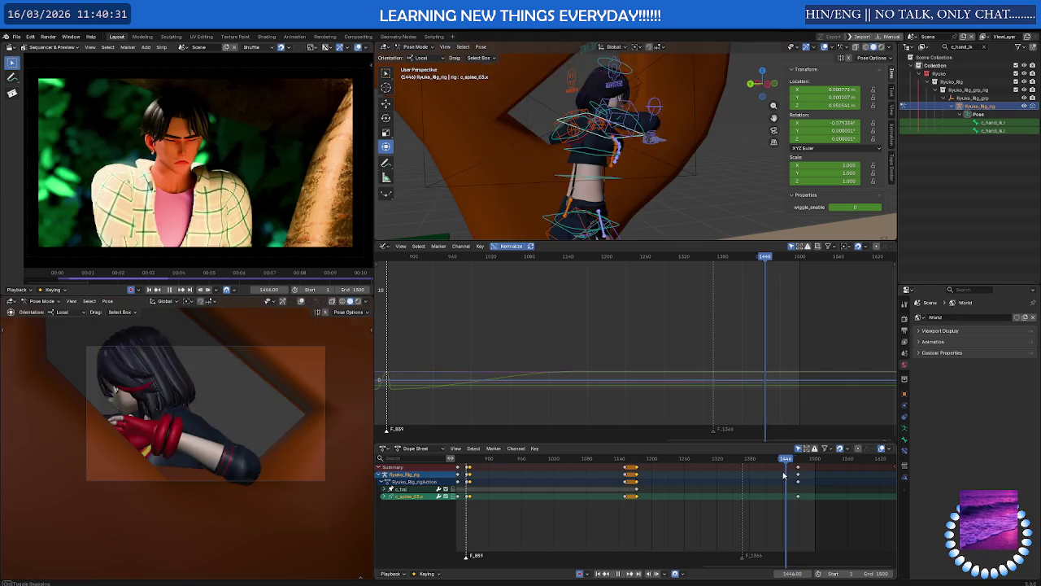
pyautogui.moveTo(785, 475)
pyautogui.mouseDown()
pyautogui.moveTo(695, 461)
pyautogui.moveTo(754, 463)
pyautogui.mouseUp()
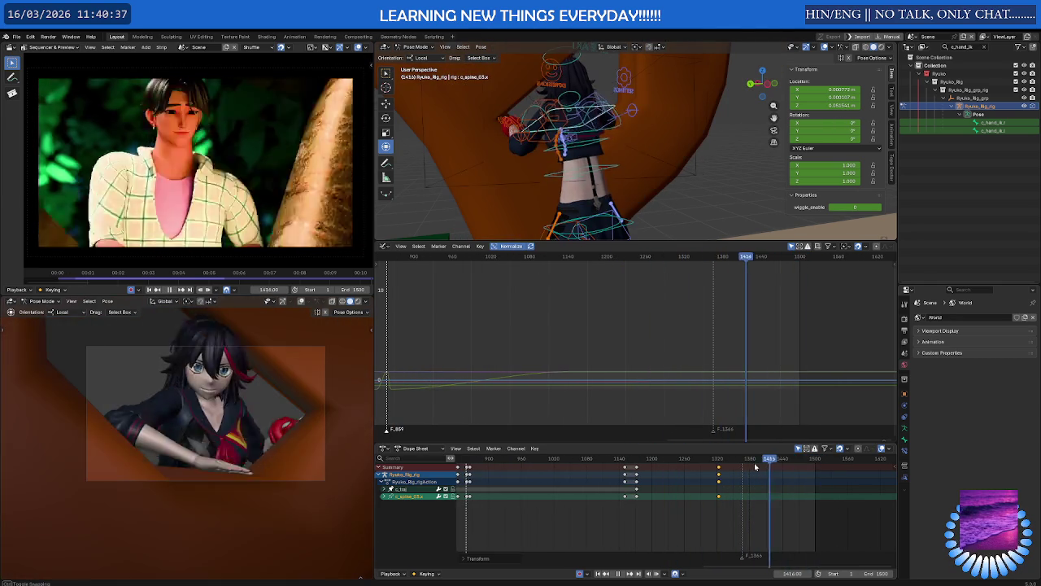
pyautogui.hotkey('ctrl', 'z')
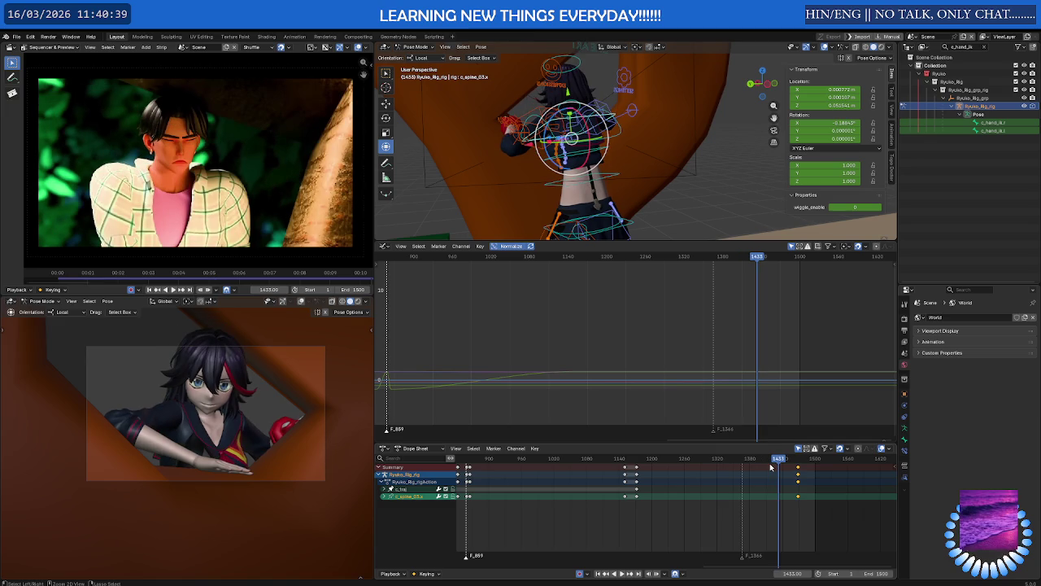
# Delete the waist control's keys near frames 1380–1440 and play back.
pyautogui.click(616, 178)
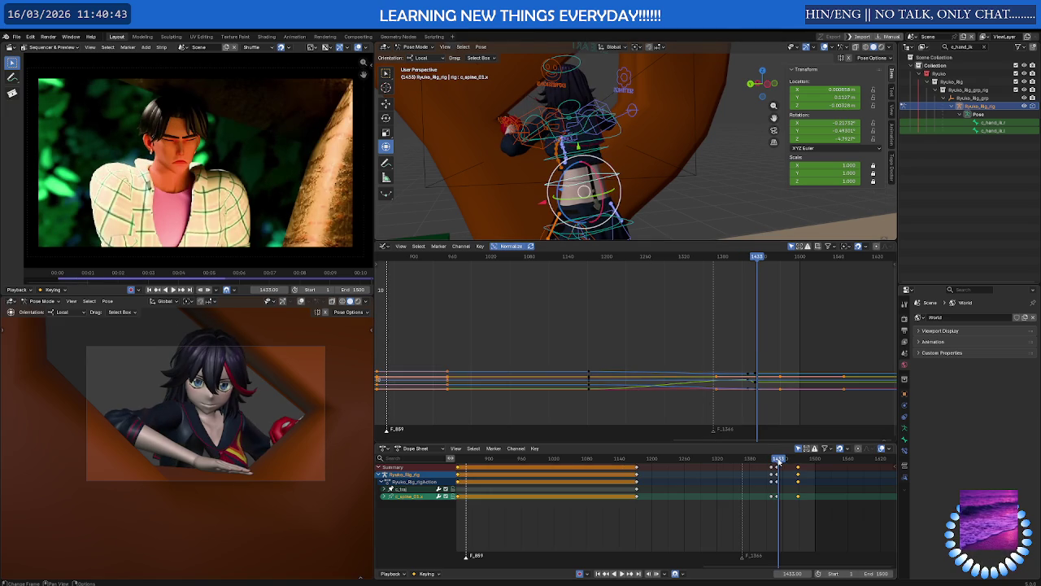
pyautogui.moveTo(779, 461); pyautogui.dragTo(663, 460)
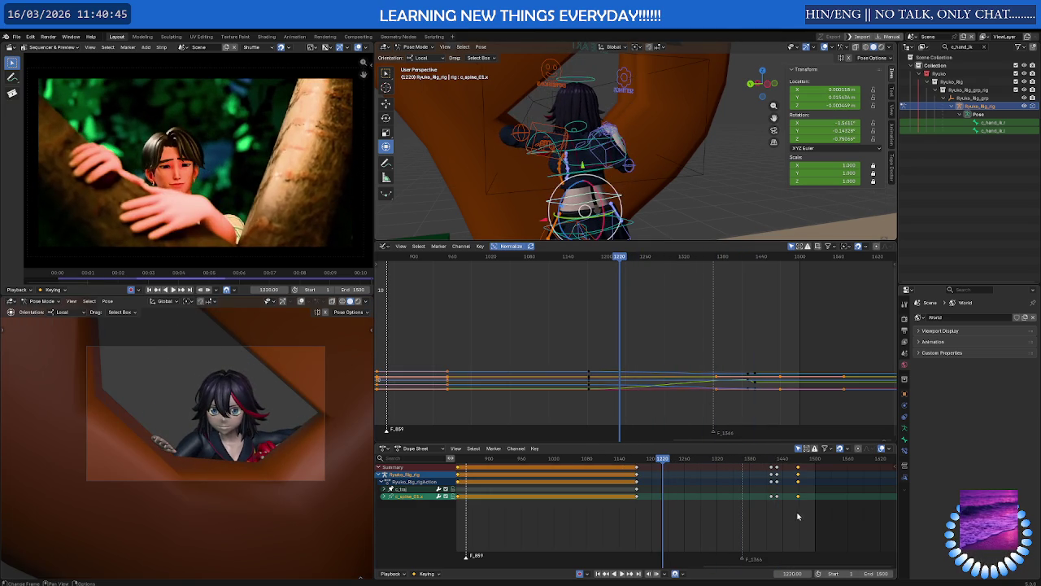
pyautogui.moveTo(785, 480); pyautogui.dragTo(755, 462)
pyautogui.press('Delete')
pyautogui.press('space')
pyautogui.moveTo(683, 461)
pyautogui.mouseDown()
pyautogui.moveTo(812, 460)
pyautogui.moveTo(784, 461)
pyautogui.mouseUp()
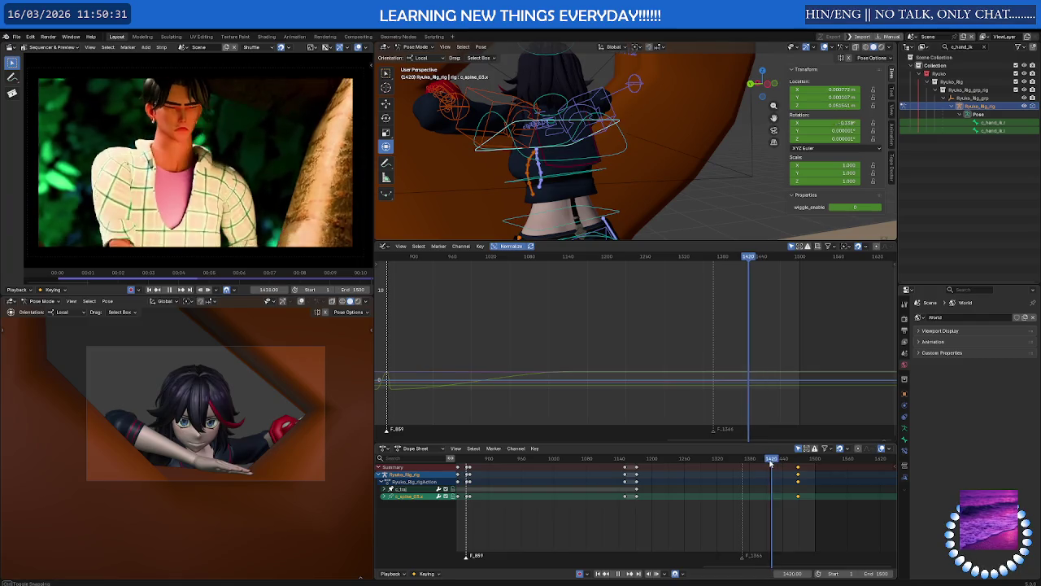
pyautogui.moveTo(772, 466)
pyautogui.mouseDown()
pyautogui.moveTo(734, 466)
pyautogui.moveTo(779, 469)
pyautogui.moveTo(740, 470)
pyautogui.moveTo(761, 472)
pyautogui.mouseUp()
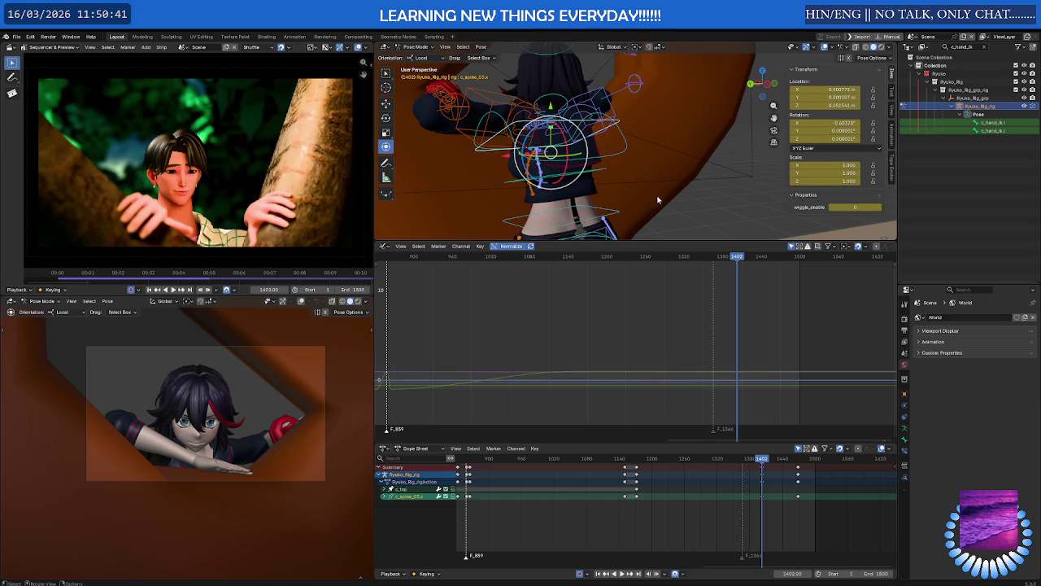
pyautogui.moveTo(761, 468)
pyautogui.mouseDown()
pyautogui.moveTo(795, 464)
pyautogui.moveTo(772, 469)
pyautogui.mouseUp()
pyautogui.press('g')
pyautogui.press('y')
pyautogui.press('y')
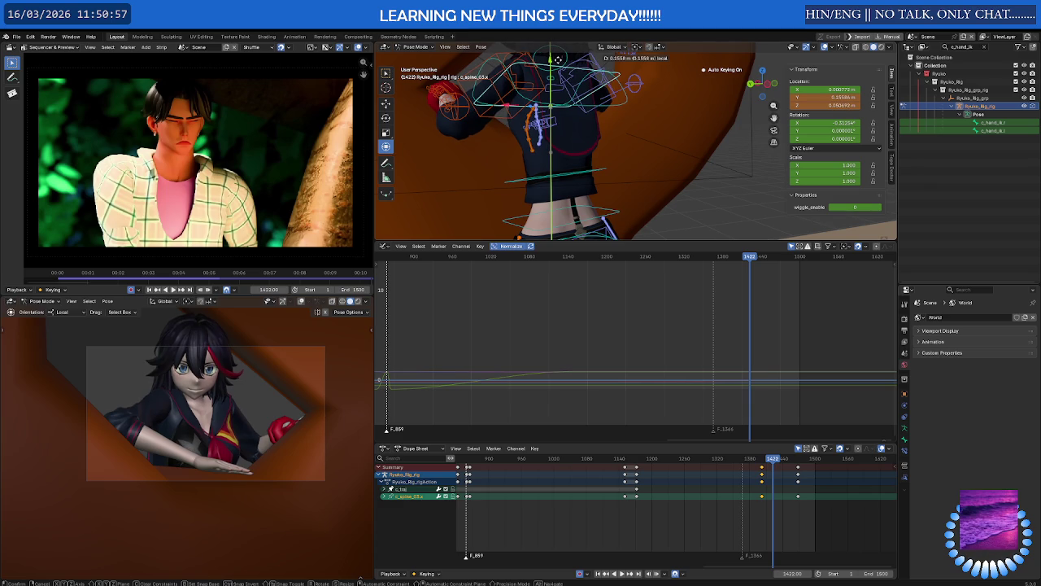
pyautogui.click(558, 60)
pyautogui.moveTo(558, 59)
pyautogui.mouseDown(button='middle')
pyautogui.moveTo(603, 167)
pyautogui.moveTo(601, 129)
pyautogui.mouseUp(button='middle')
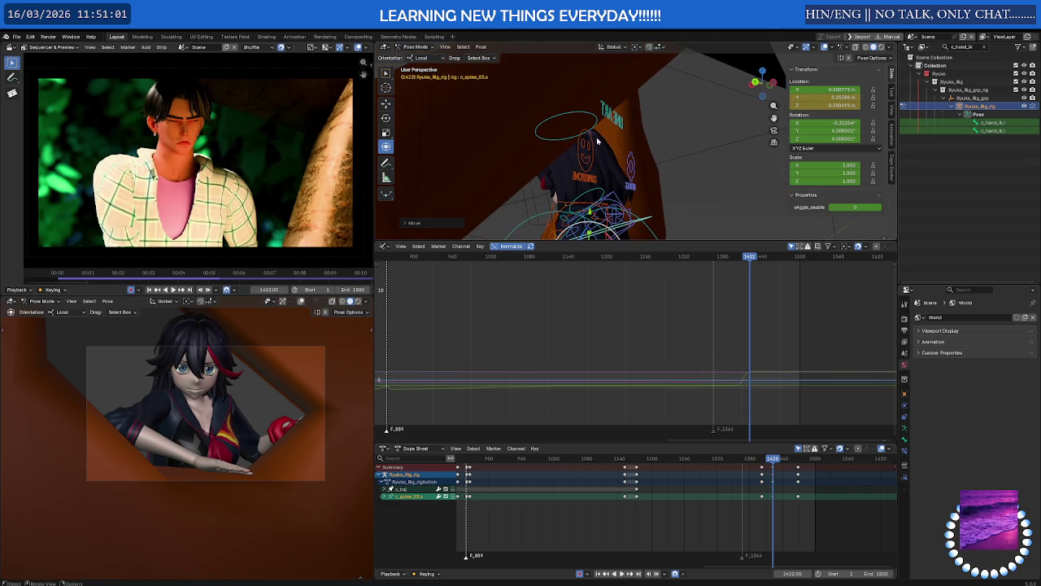
pyautogui.moveTo(773, 460); pyautogui.dragTo(742, 462)
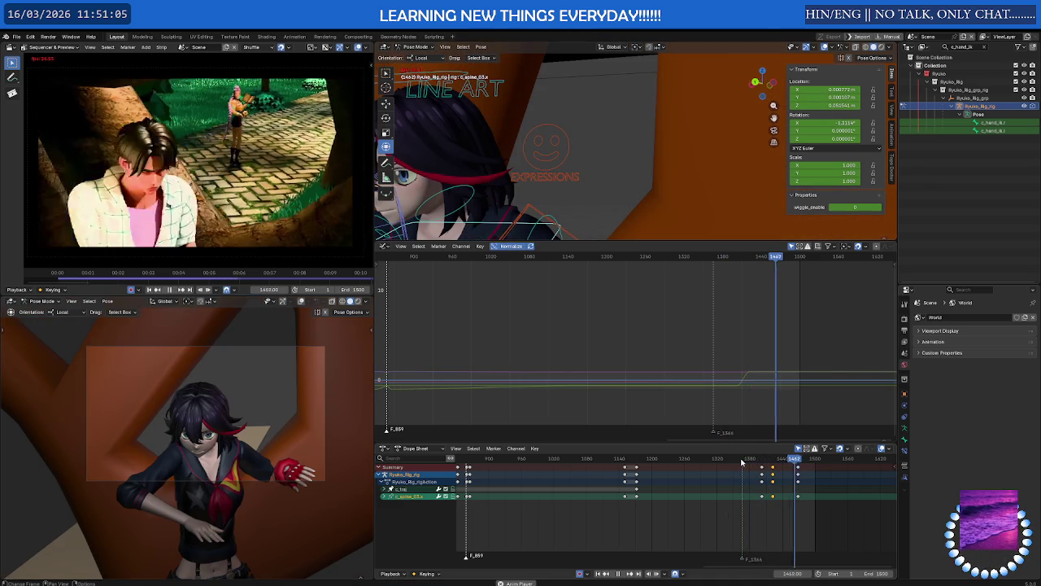
pyautogui.press('space')
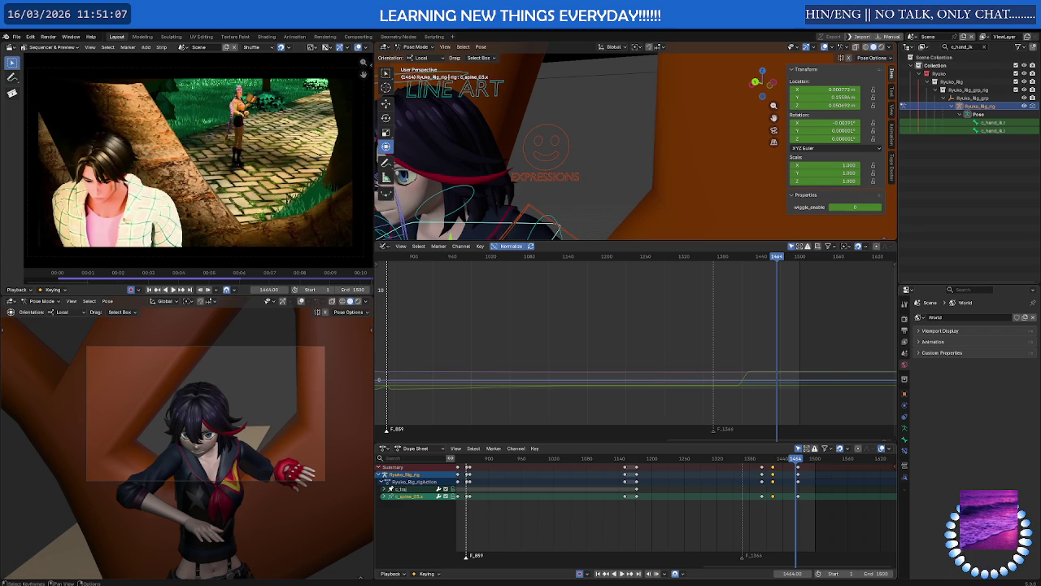
pyautogui.moveTo(642, 460)
pyautogui.mouseDown()
pyautogui.moveTo(630, 460)
pyautogui.moveTo(705, 462)
pyautogui.moveTo(655, 466)
pyautogui.mouseUp()
pyautogui.press('space')
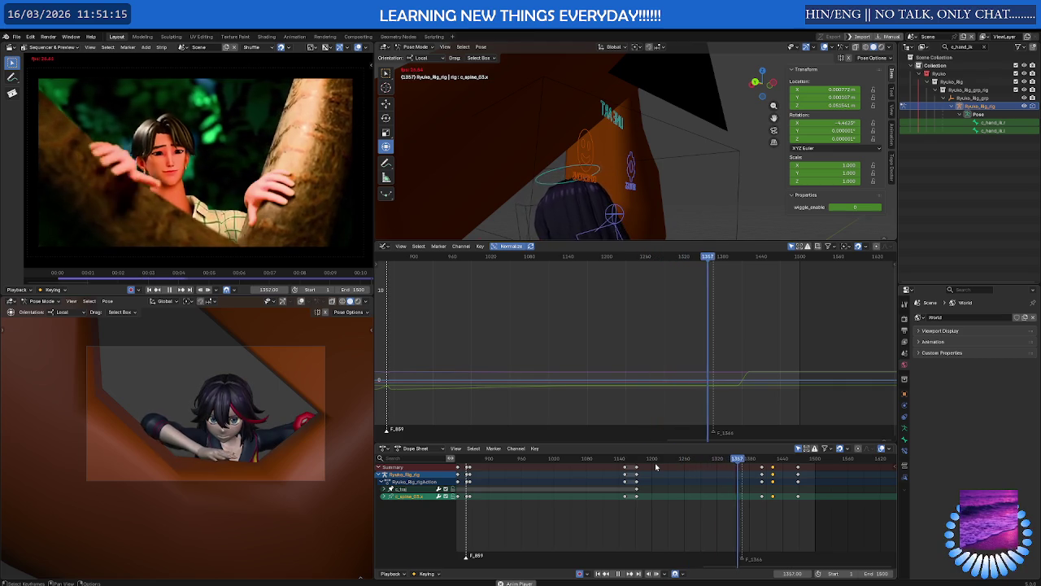
pyautogui.click(676, 461)
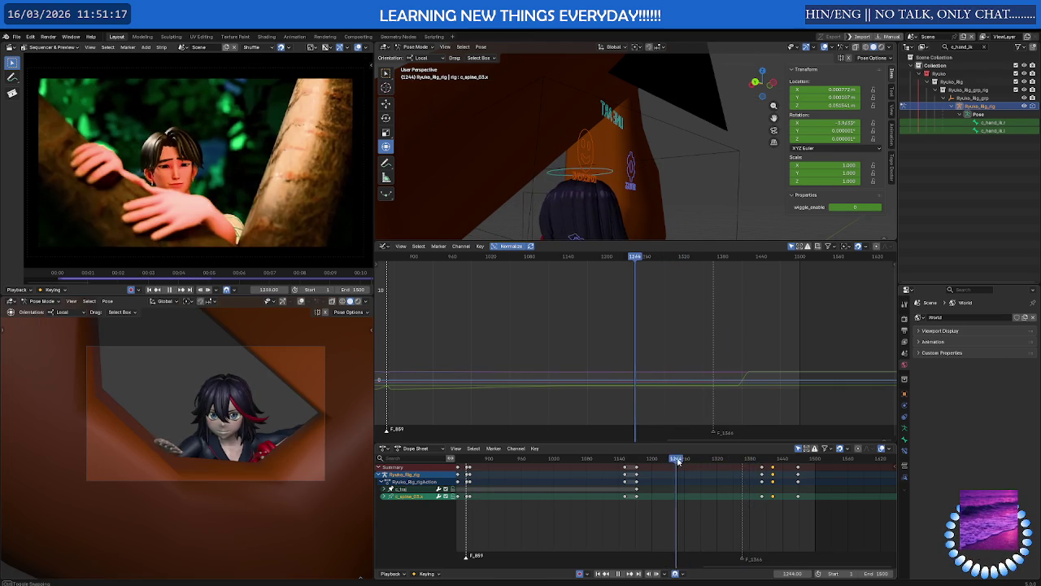
pyautogui.moveTo(678, 461); pyautogui.dragTo(718, 461)
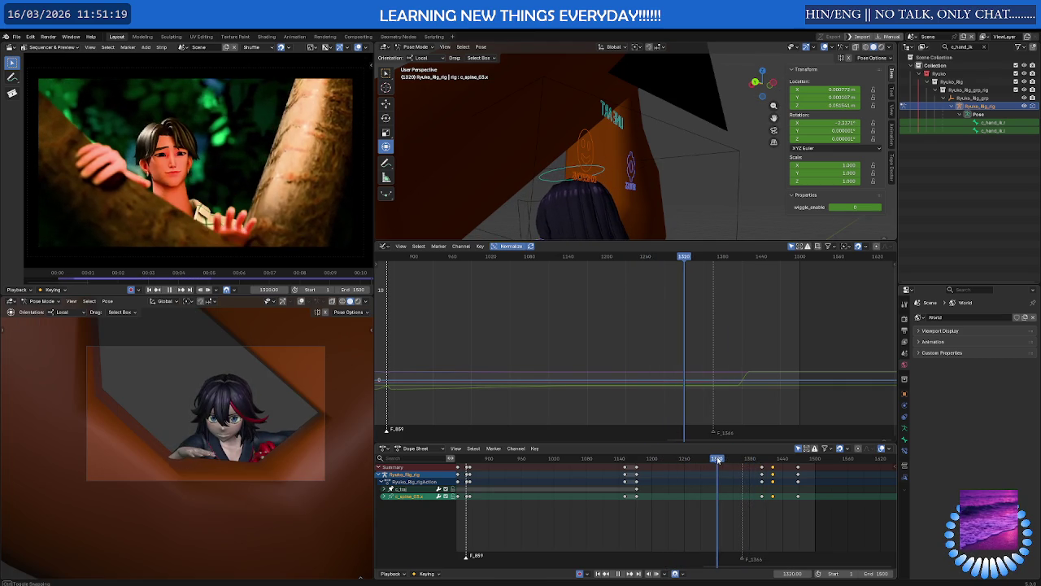
pyautogui.moveTo(719, 460)
pyautogui.mouseDown()
pyautogui.moveTo(616, 461)
pyautogui.moveTo(636, 460)
pyautogui.mouseUp()
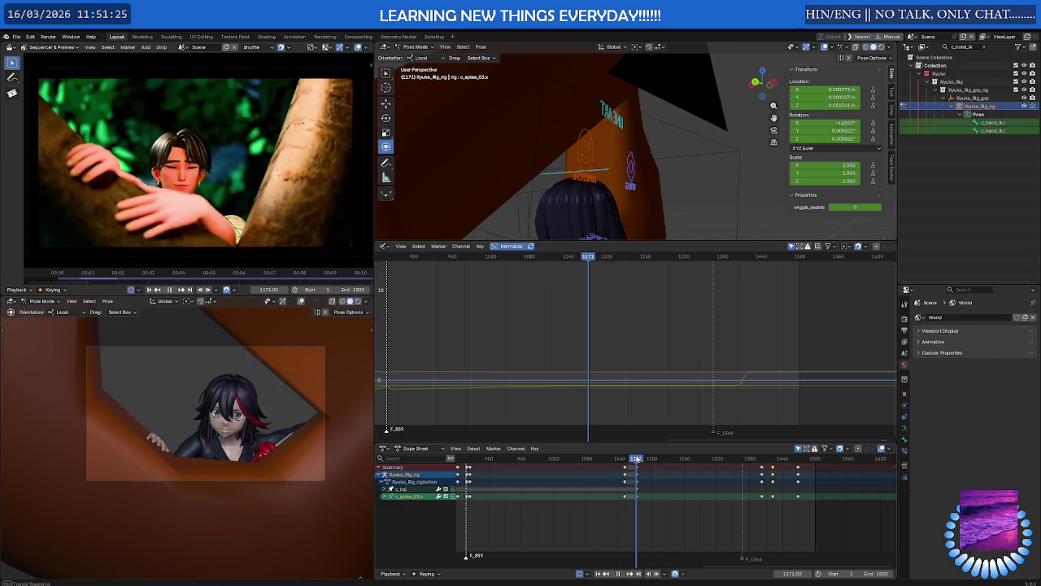
pyautogui.scroll(-3, 643, 187)
pyautogui.scroll(-3, 644, 187)
pyautogui.scroll(-2, 643, 187)
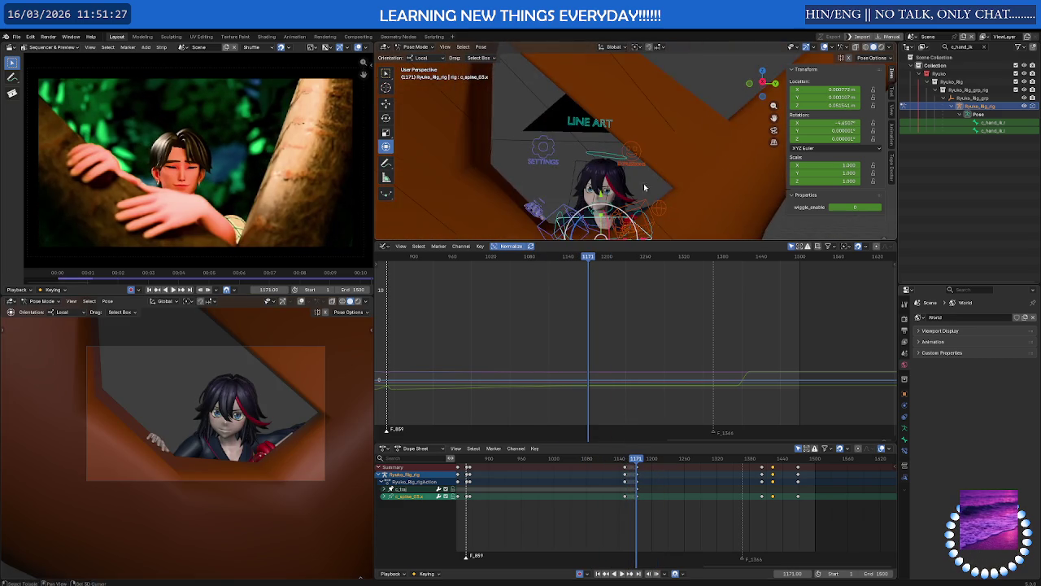
pyautogui.scroll(2, 644, 187)
pyautogui.scroll(3, 639, 171)
pyautogui.scroll(3, 633, 150)
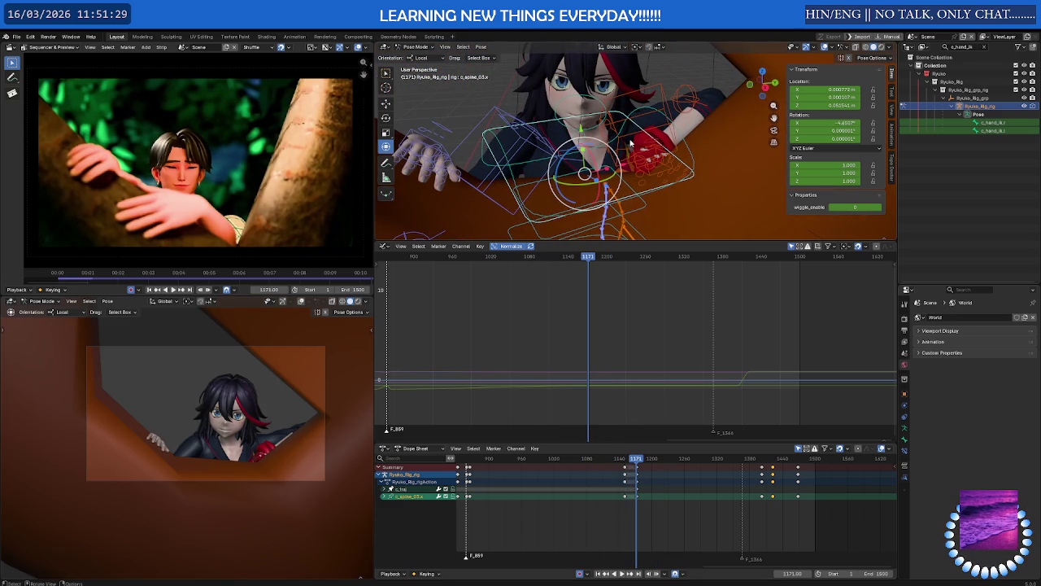
pyautogui.moveTo(631, 142); pyautogui.dragTo(454, 146, button='middle')
# Select c_hand_ik.r and the c_traj channel, then play to about frame 1176.
pyautogui.click(454, 147)
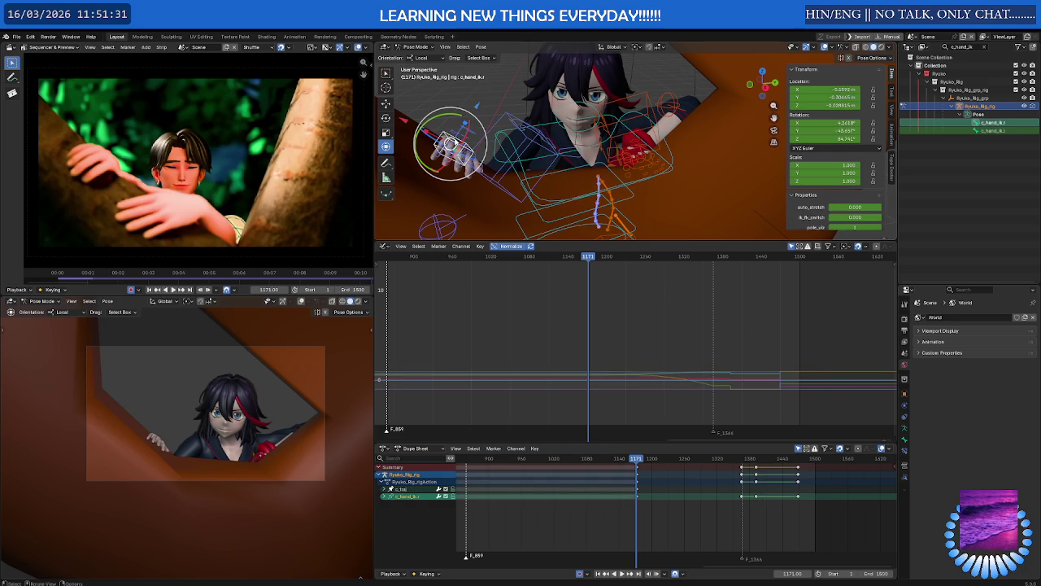
pyautogui.scroll(3, 643, 484)
pyautogui.scroll(3, 636, 489)
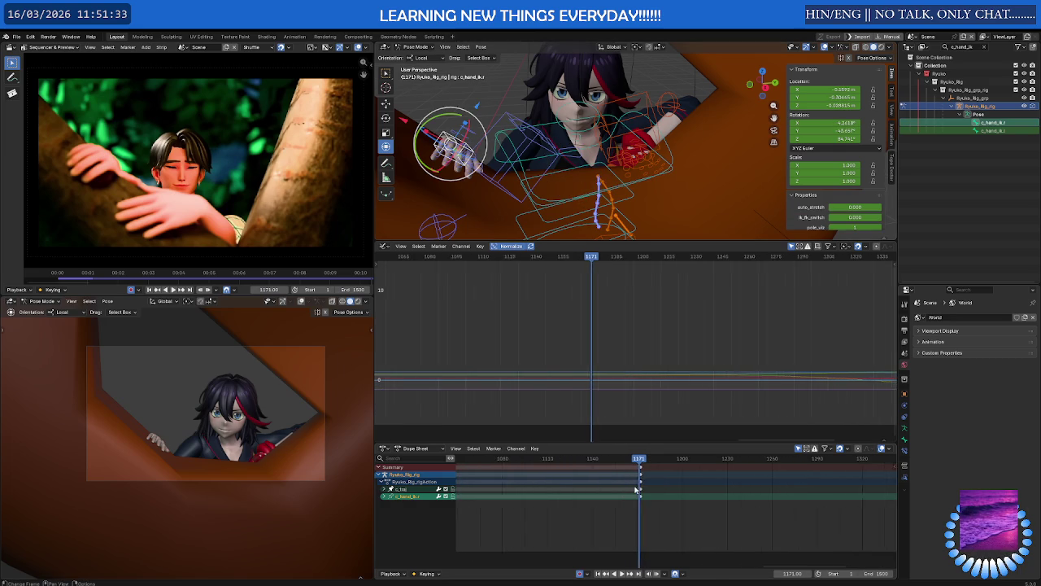
pyautogui.scroll(3, 636, 489)
pyautogui.scroll(4, 657, 491)
pyautogui.scroll(4, 657, 490)
pyautogui.scroll(4, 634, 493)
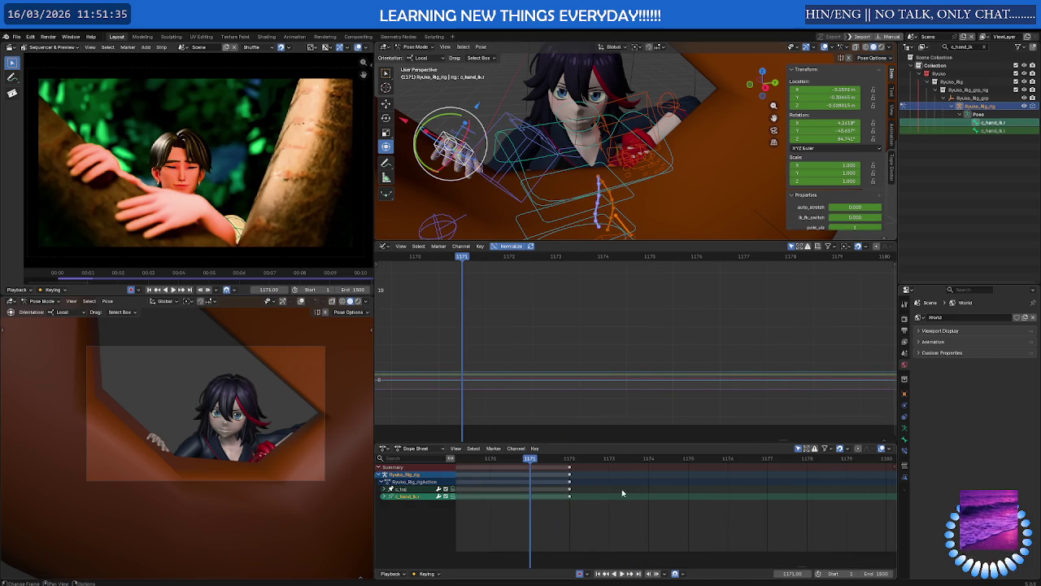
pyautogui.click(623, 489)
pyautogui.press('space')
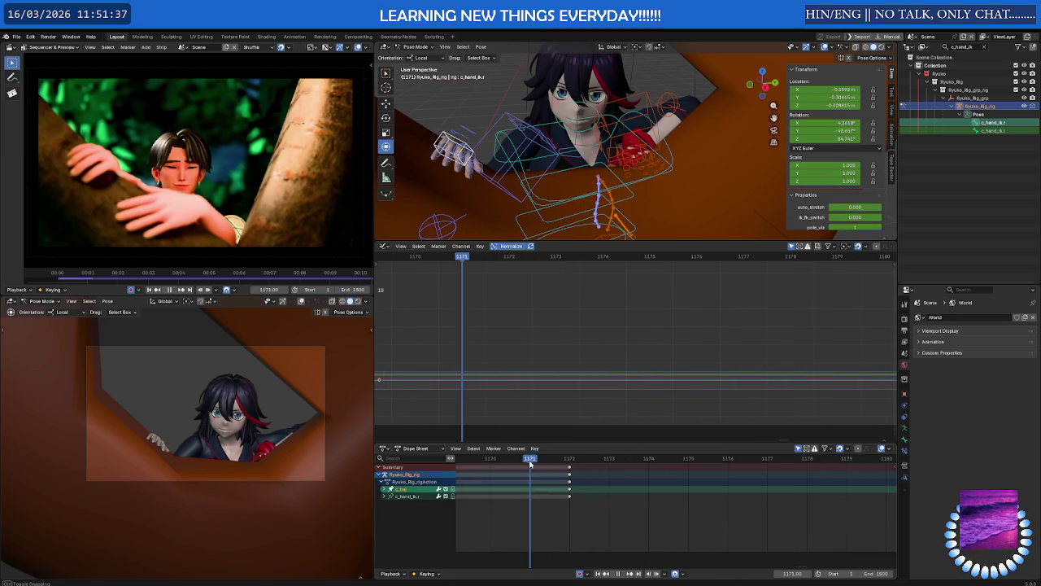
pyautogui.moveTo(530, 463); pyautogui.dragTo(573, 463)
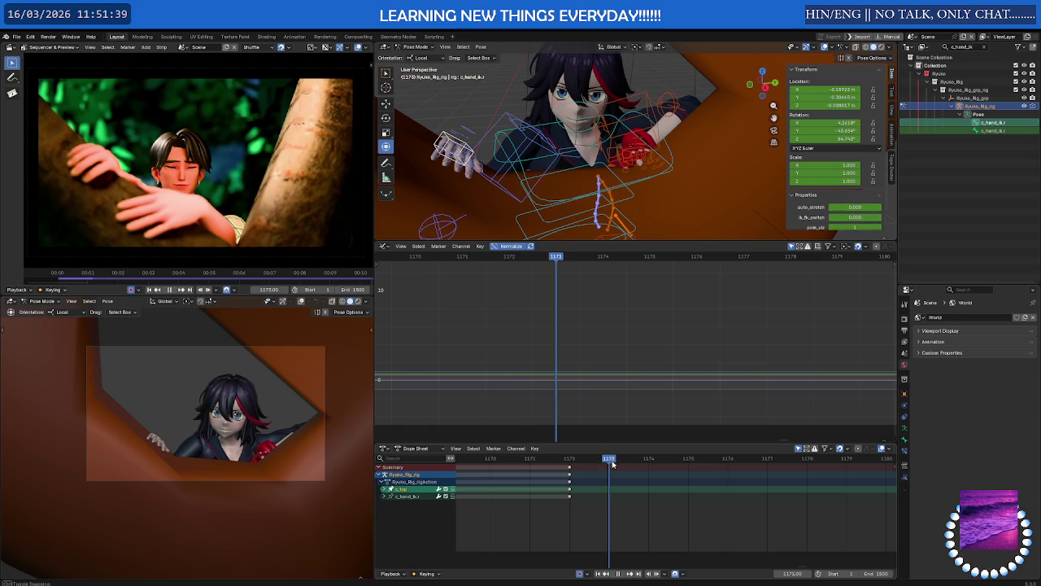
pyautogui.press('space')
# Play and scrub through the peek motion toward frame 1293.
pyautogui.scroll(-4, 750, 483)
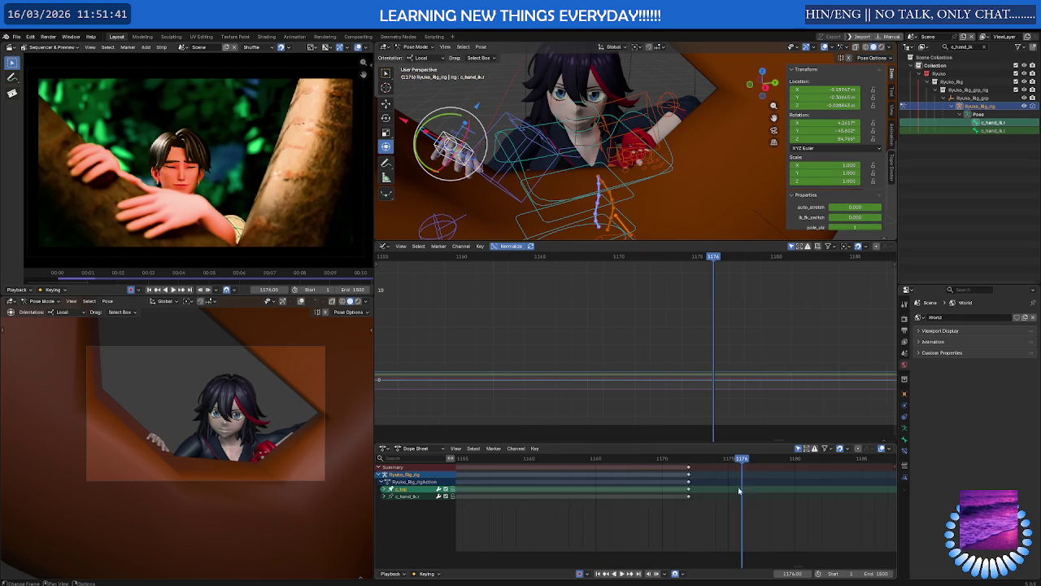
pyautogui.scroll(-4, 750, 483)
pyautogui.scroll(-2, 622, 509)
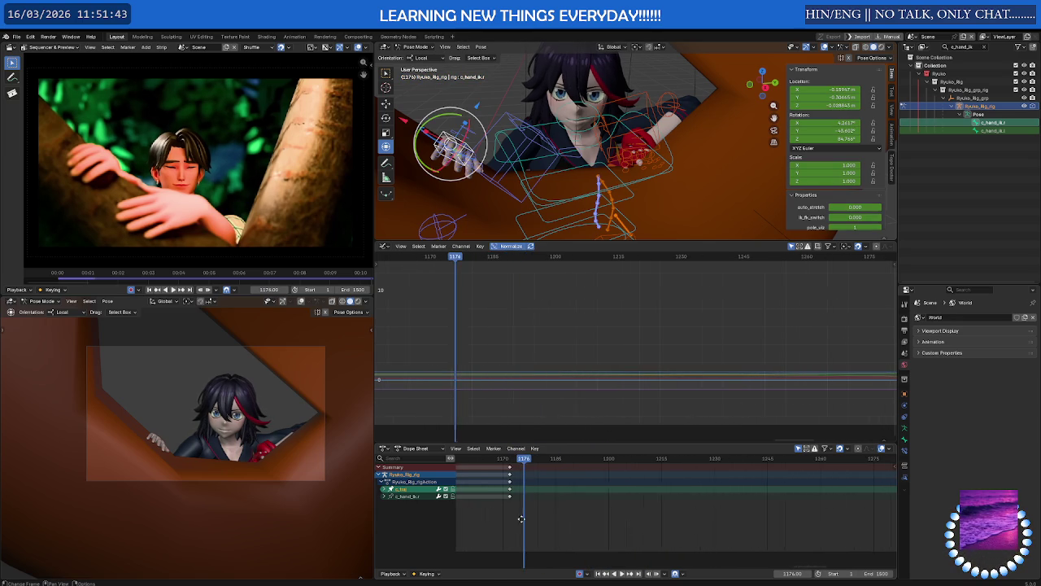
pyautogui.press('space')
pyautogui.moveTo(570, 461); pyautogui.dragTo(698, 461)
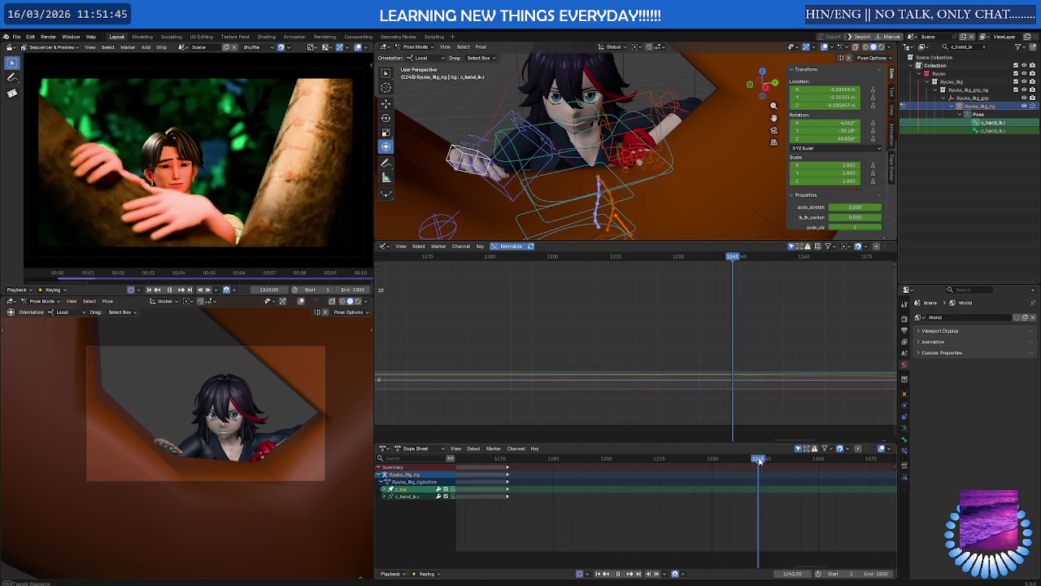
pyautogui.scroll(-3, 666, 521)
pyautogui.press('Escape')
pyautogui.press('space')
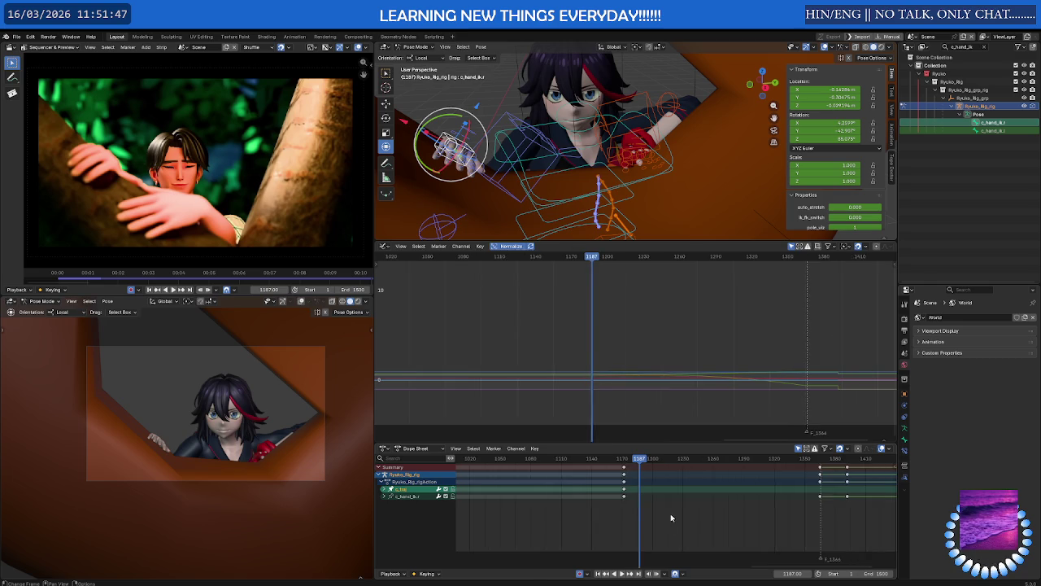
pyautogui.scroll(-3, 651, 520)
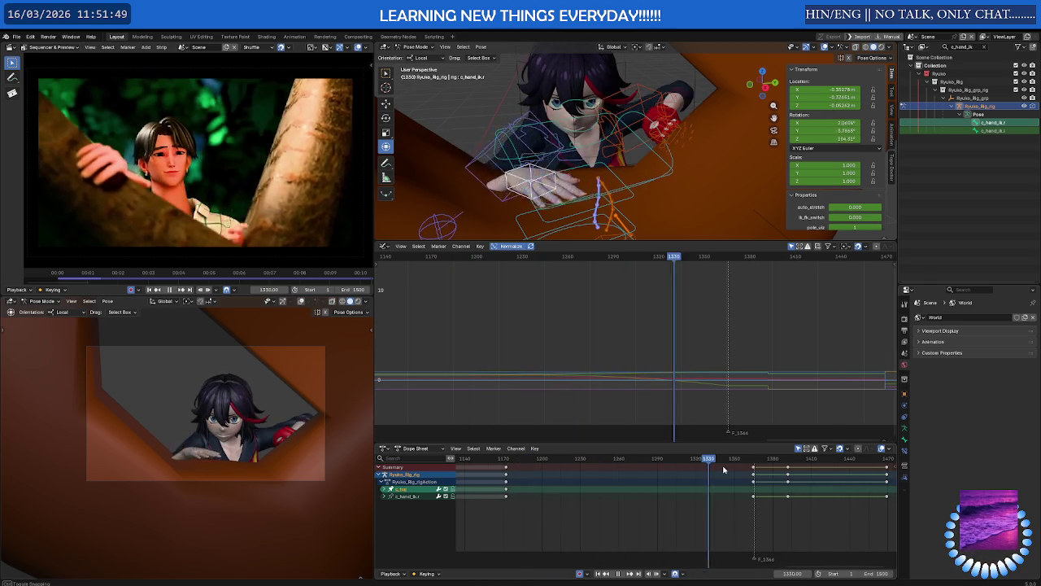
pyautogui.moveTo(539, 472); pyautogui.dragTo(750, 479)
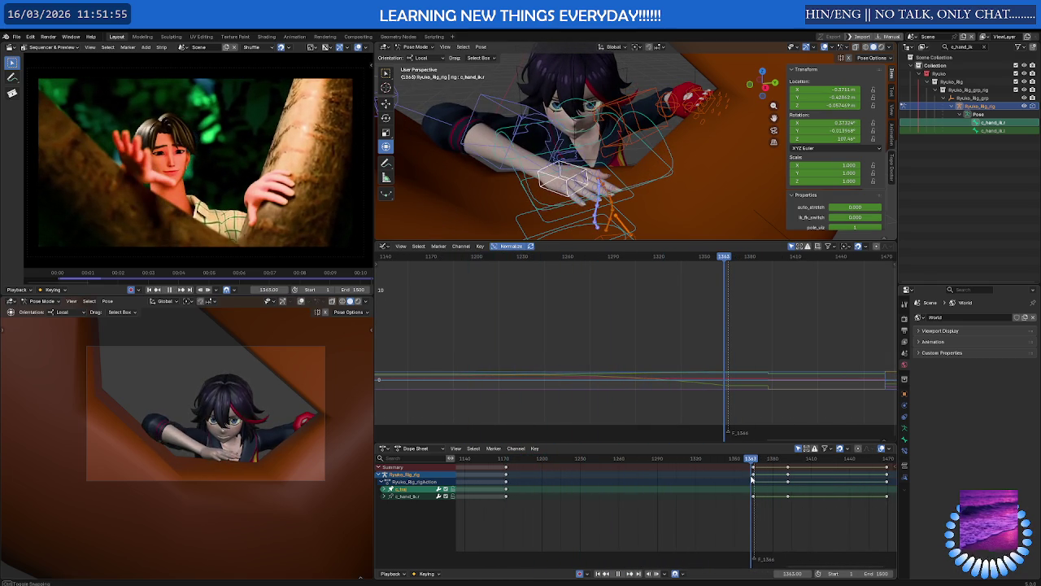
# Copy the early right-hand and trajectory keys to frame 1366 and play back.
pyautogui.moveTo(514, 463); pyautogui.dragTo(499, 502)
pyautogui.press('g')
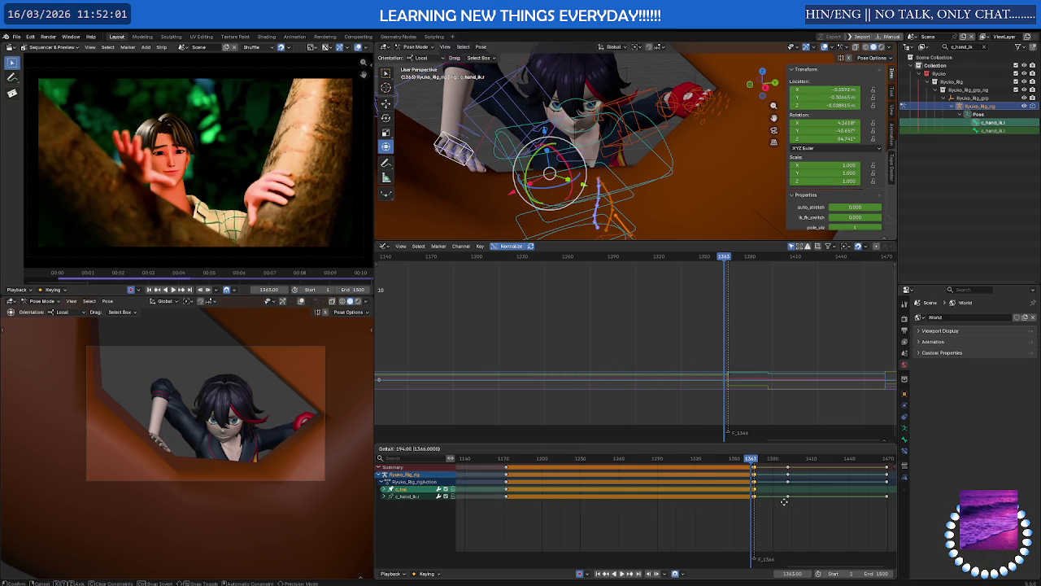
pyautogui.click(784, 501)
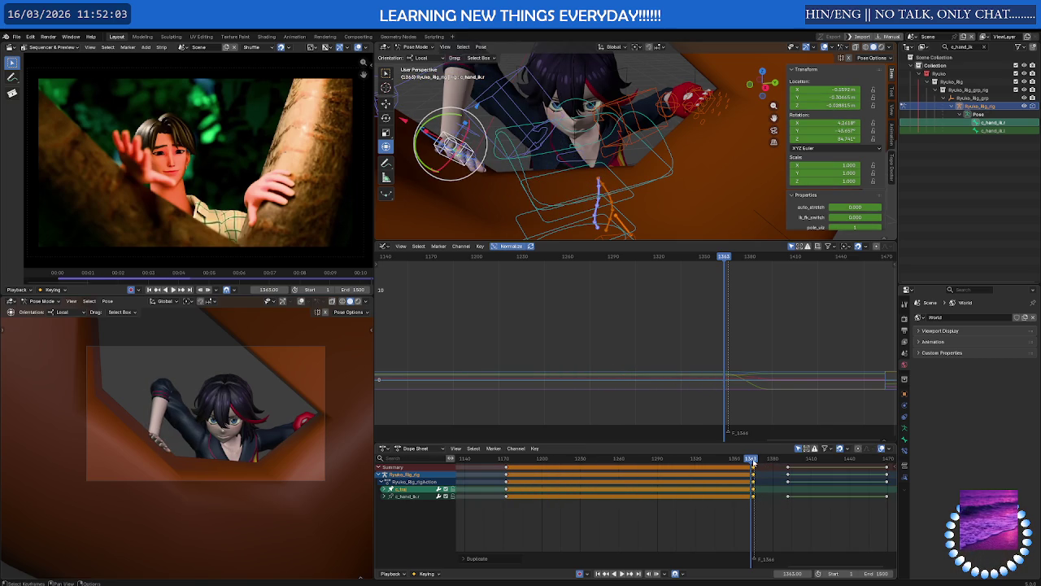
pyautogui.moveTo(752, 460); pyautogui.dragTo(486, 460)
pyautogui.press('space')
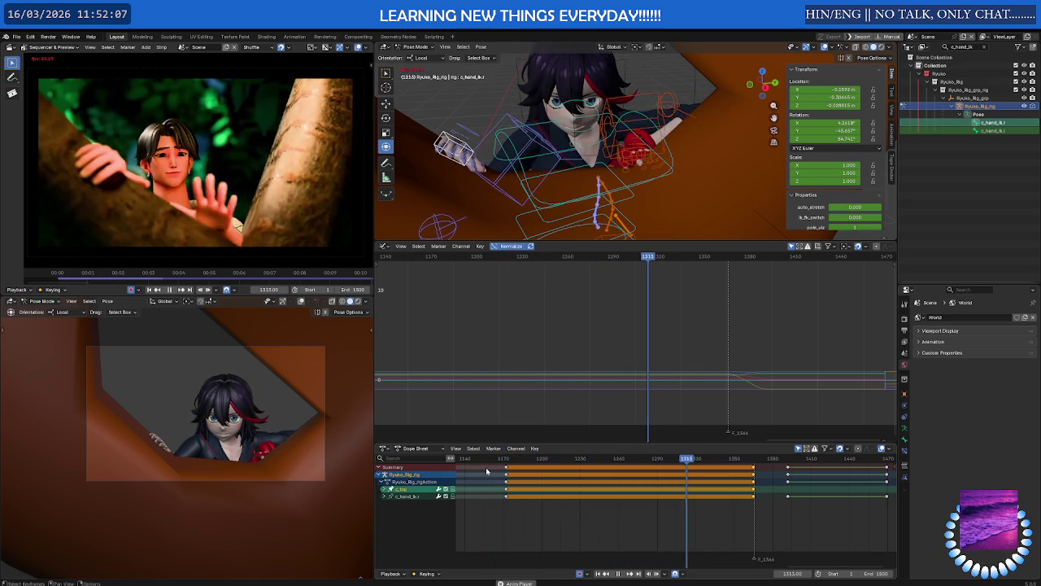
pyautogui.click(406, 496)
pyautogui.press('space')
pyautogui.scroll(1, 464, 145)
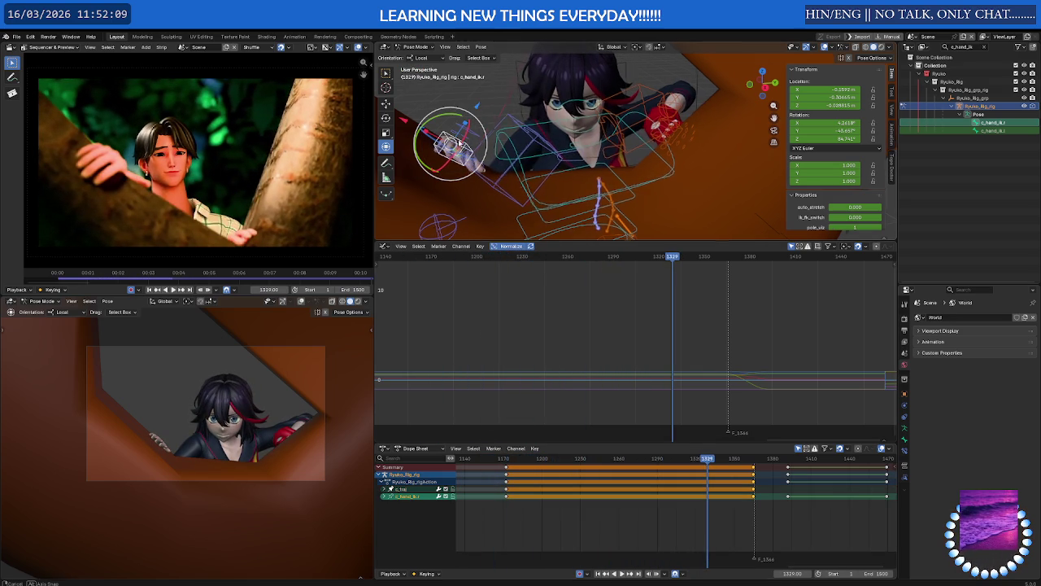
pyautogui.scroll(2, 467, 143)
pyautogui.scroll(2, 469, 139)
pyautogui.scroll(2, 472, 135)
# Keyframe c_fist.r at 0.452 scale, copy that key to frame 1345, and review playback.
pyautogui.click(472, 132)
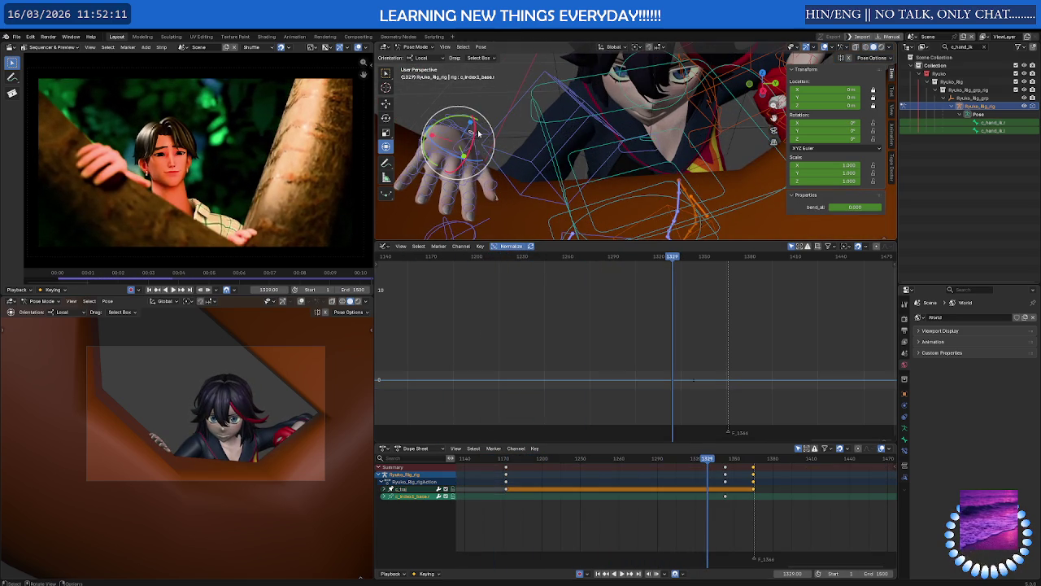
pyautogui.moveTo(502, 459)
pyautogui.mouseDown()
pyautogui.moveTo(524, 459)
pyautogui.moveTo(507, 463)
pyautogui.mouseUp()
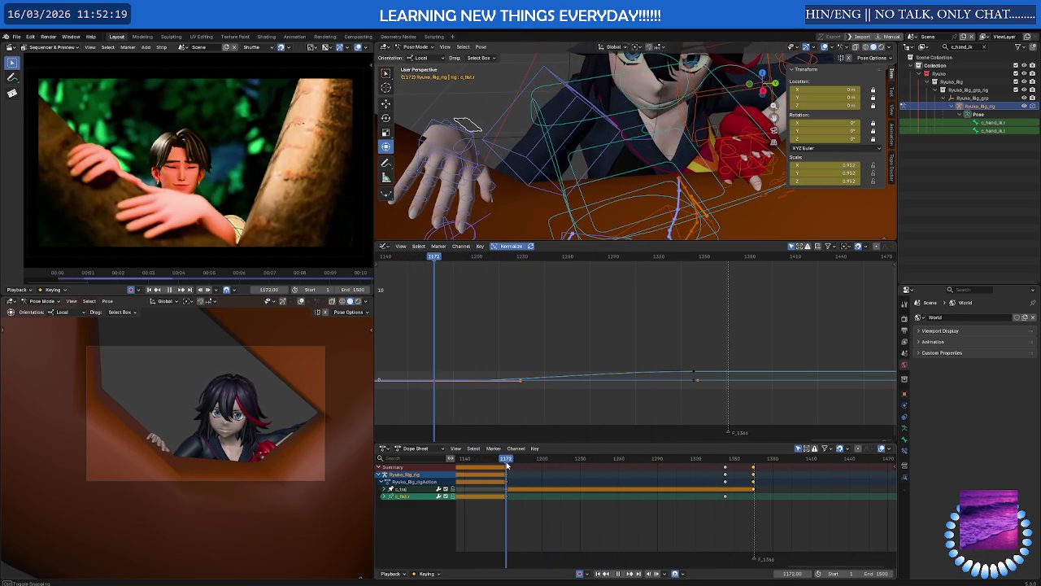
pyautogui.press('i')
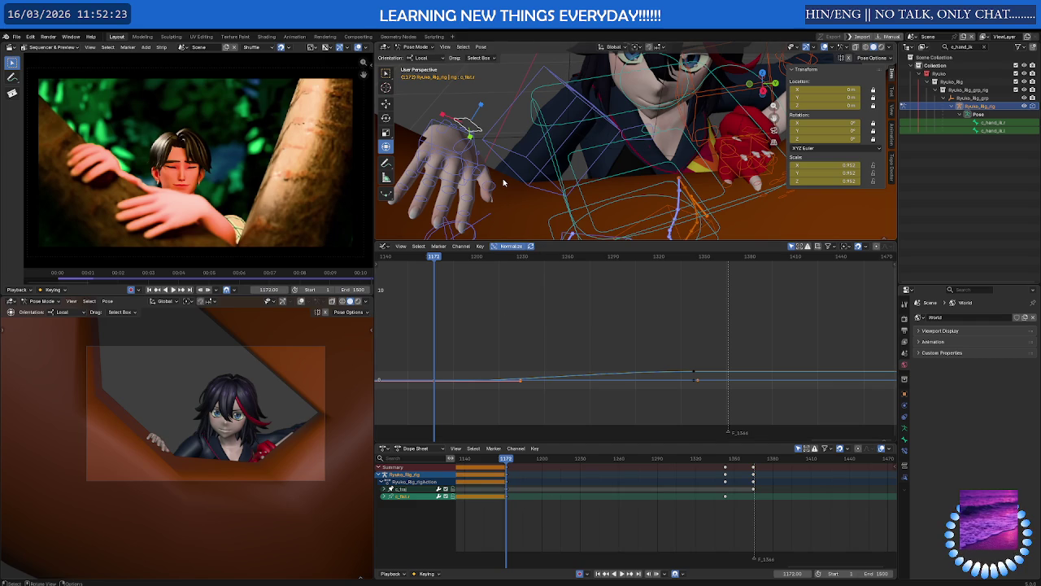
pyautogui.hotkey('shift', 'd')
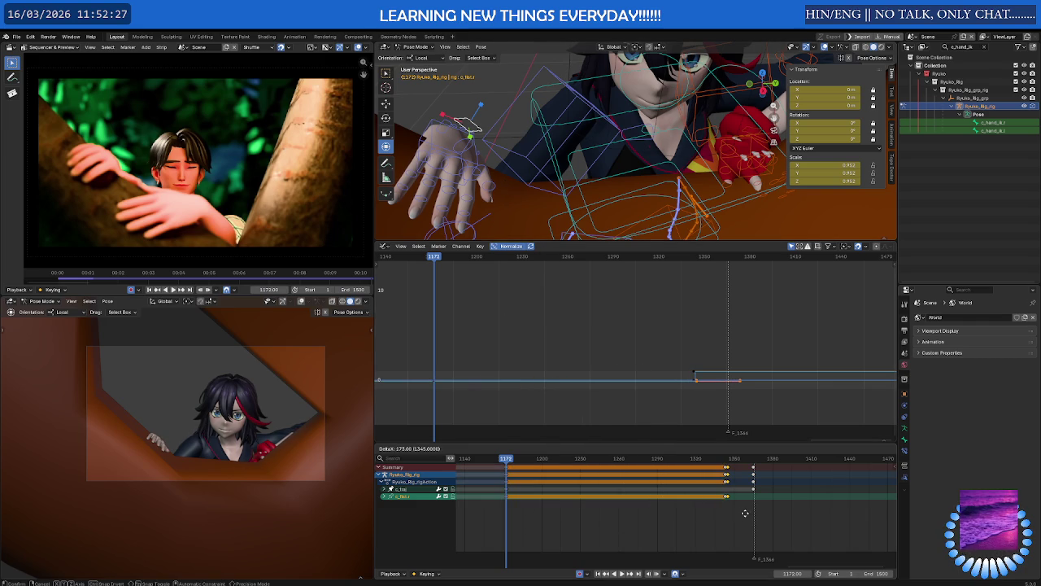
pyautogui.click(745, 513)
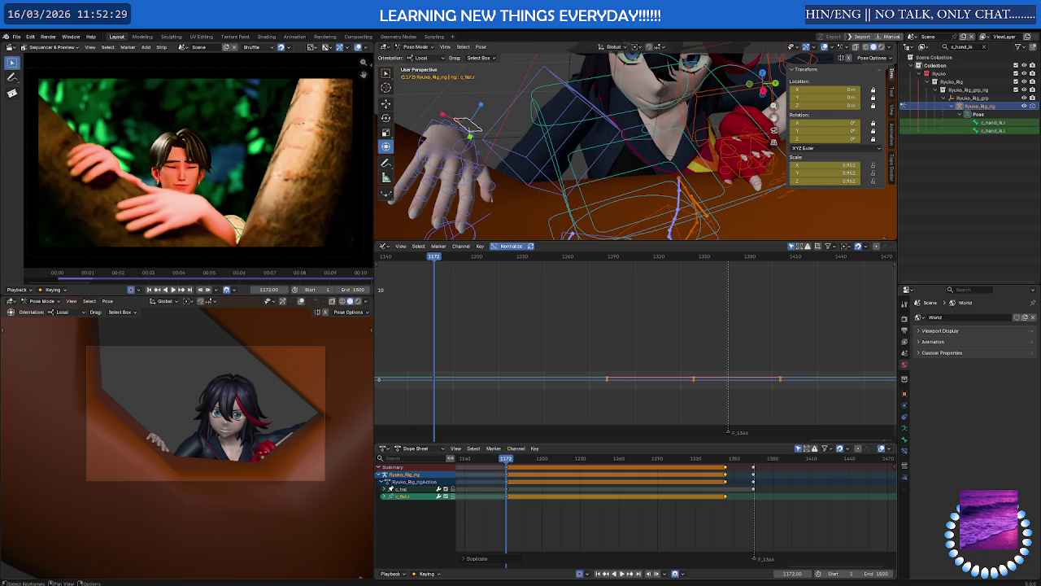
pyautogui.press('space')
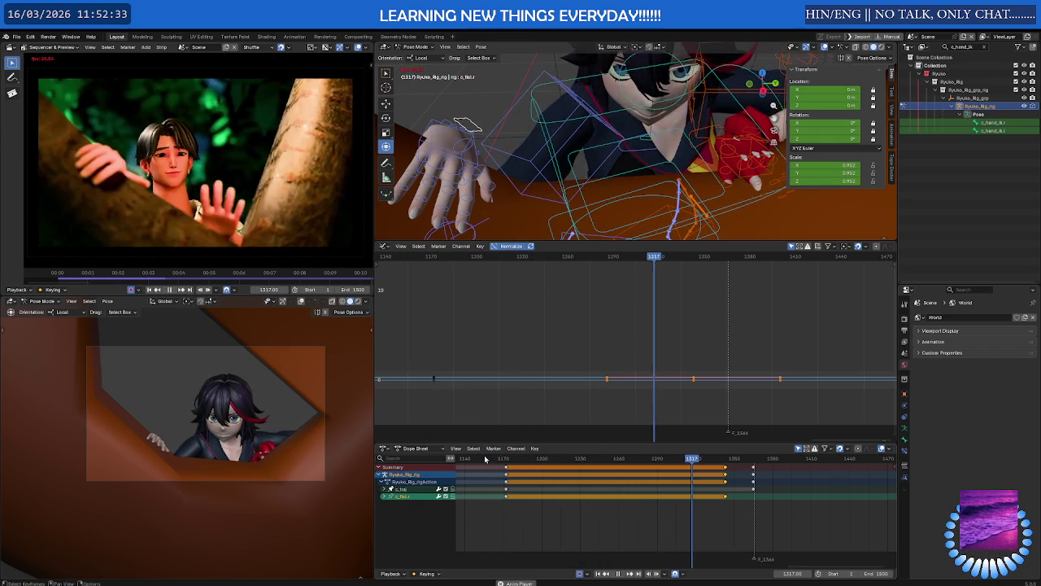
pyautogui.press('space')
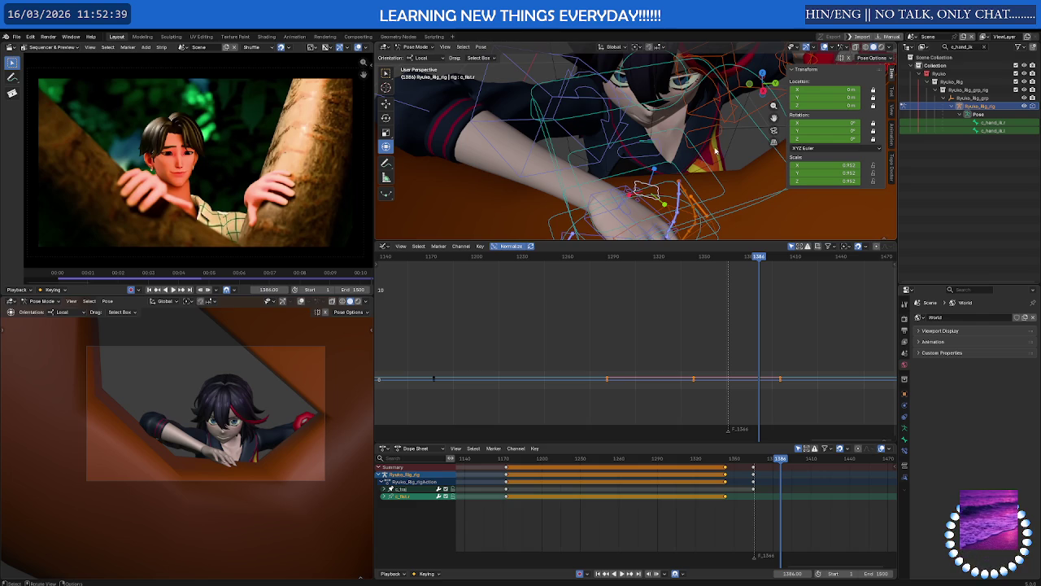
pyautogui.moveTo(716, 150); pyautogui.dragTo(713, 150, button='middle')
# Select both arm pole controls, box-select their keyframes and mirror them.
pyautogui.click(517, 114)
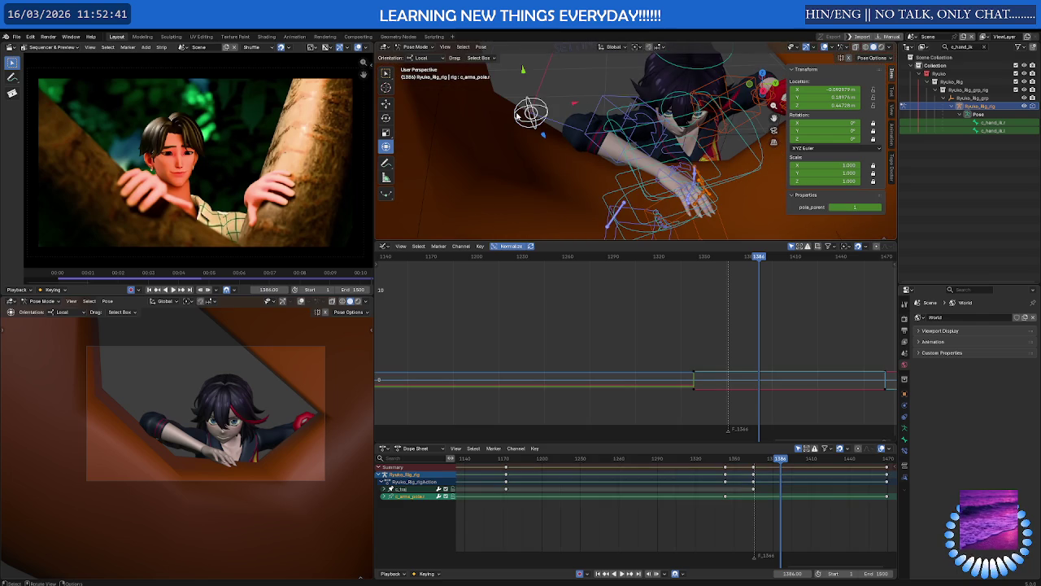
pyautogui.moveTo(517, 114)
pyautogui.mouseDown(button='middle')
pyautogui.moveTo(586, 108)
pyautogui.moveTo(662, 149)
pyautogui.mouseUp(button='middle')
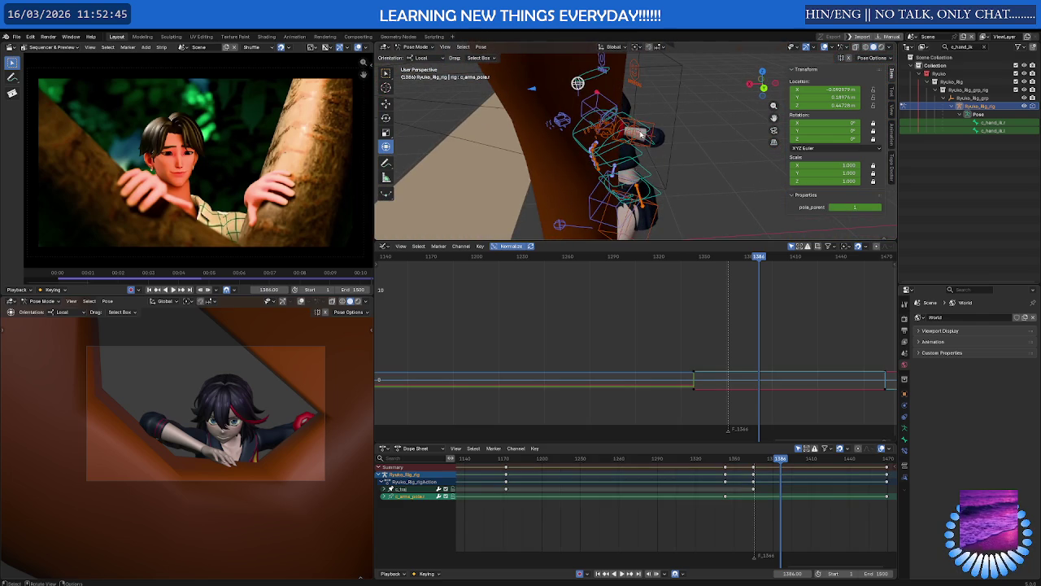
pyautogui.keyDown('shift'); pyautogui.click(641, 134); pyautogui.keyUp('shift')
pyautogui.scroll(-4, 740, 372)
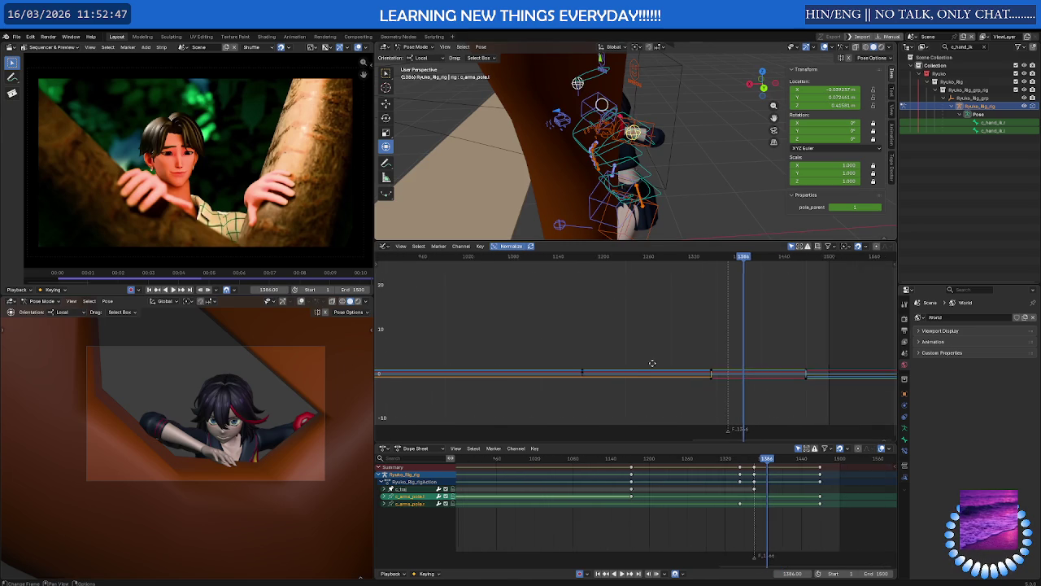
pyautogui.moveTo(512, 327); pyautogui.dragTo(835, 414)
pyautogui.rightClick(740, 359)
pyautogui.moveTo(710, 359)
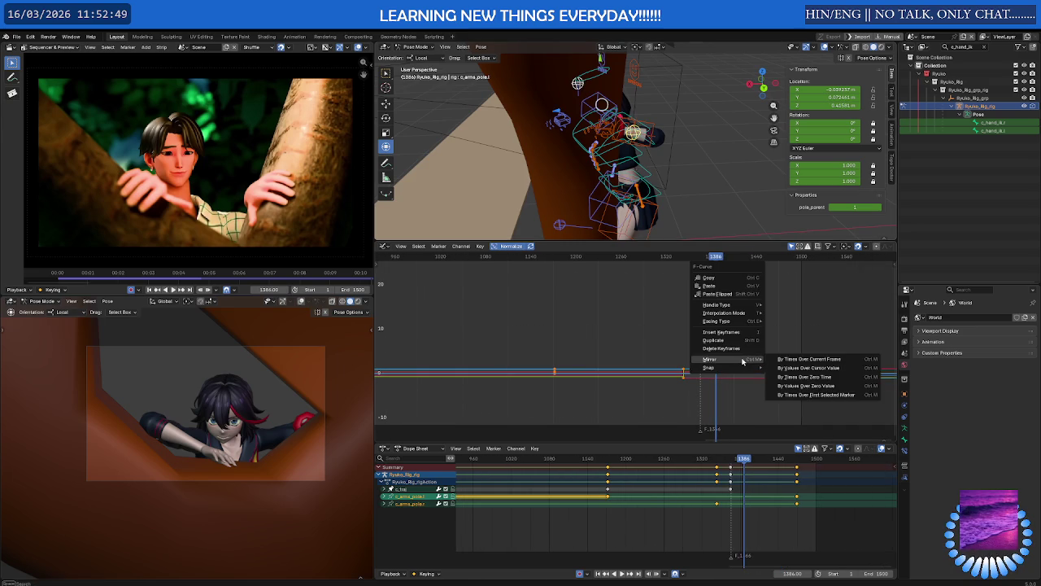
pyautogui.click(808, 359)
# Set the reselected pole keyframes to Bezier interpolation and scrub through the motion.
pyautogui.click(643, 357)
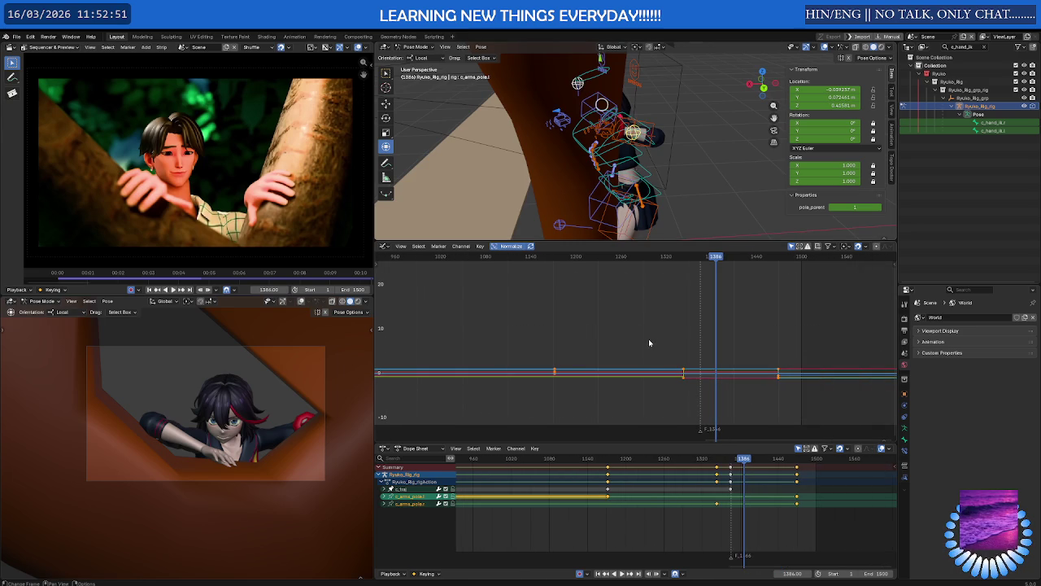
pyautogui.moveTo(648, 339); pyautogui.dragTo(895, 441)
pyautogui.rightClick(714, 373)
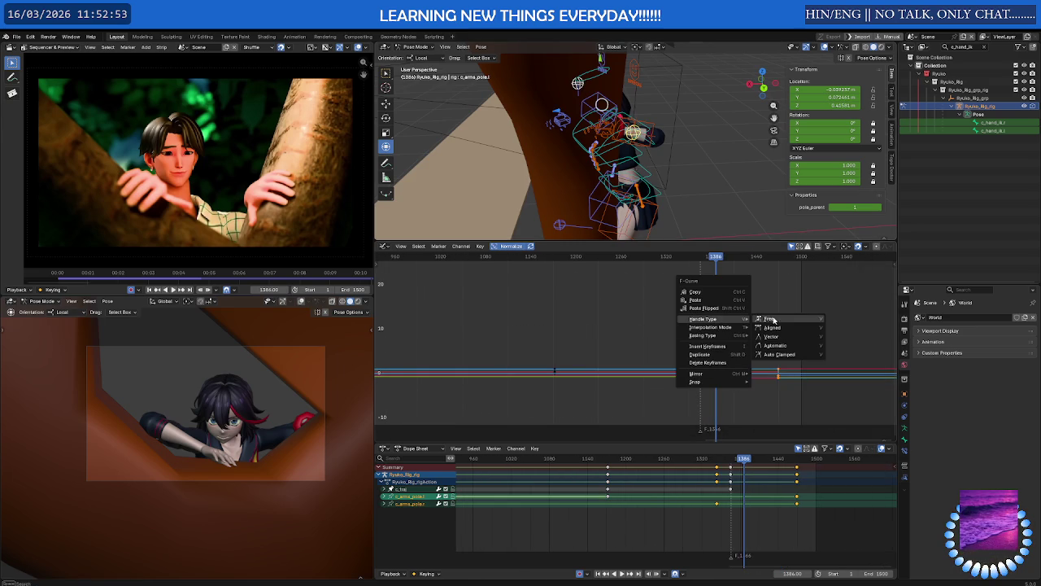
pyautogui.moveTo(710, 327)
pyautogui.click(780, 356)
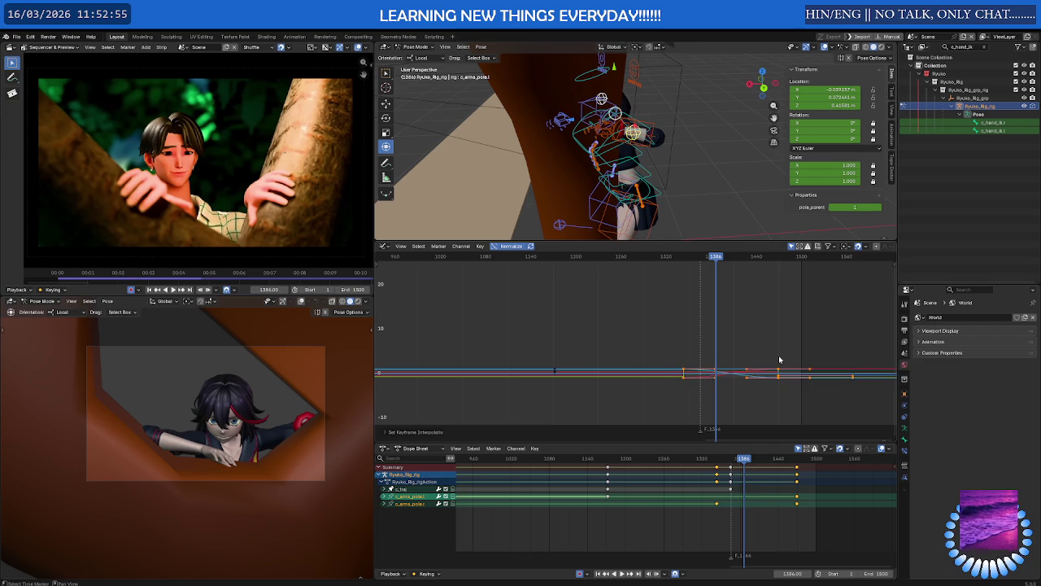
pyautogui.click(574, 258)
pyautogui.moveTo(574, 259)
pyautogui.mouseDown()
pyautogui.moveTo(675, 258)
pyautogui.moveTo(633, 258)
pyautogui.moveTo(657, 259)
pyautogui.mouseUp()
pyautogui.scroll(3, 688, 376)
# Switch the keys around the pole transition to Bezier interpolation.
pyautogui.moveTo(747, 345); pyautogui.dragTo(664, 387)
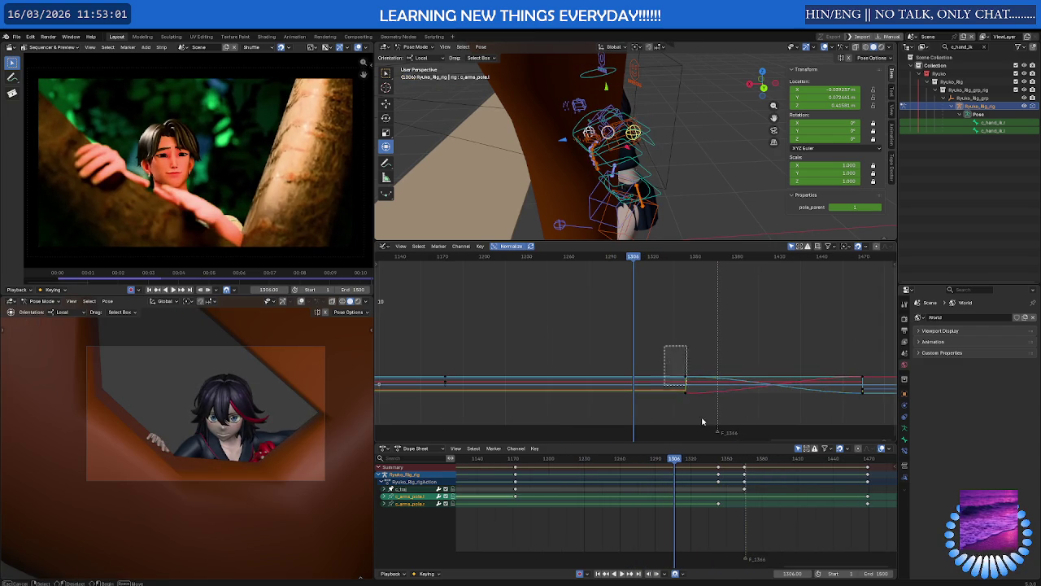
pyautogui.scroll(-2, 641, 382)
pyautogui.scroll(-2, 625, 371)
pyautogui.rightClick(625, 372)
pyautogui.moveTo(599, 367)
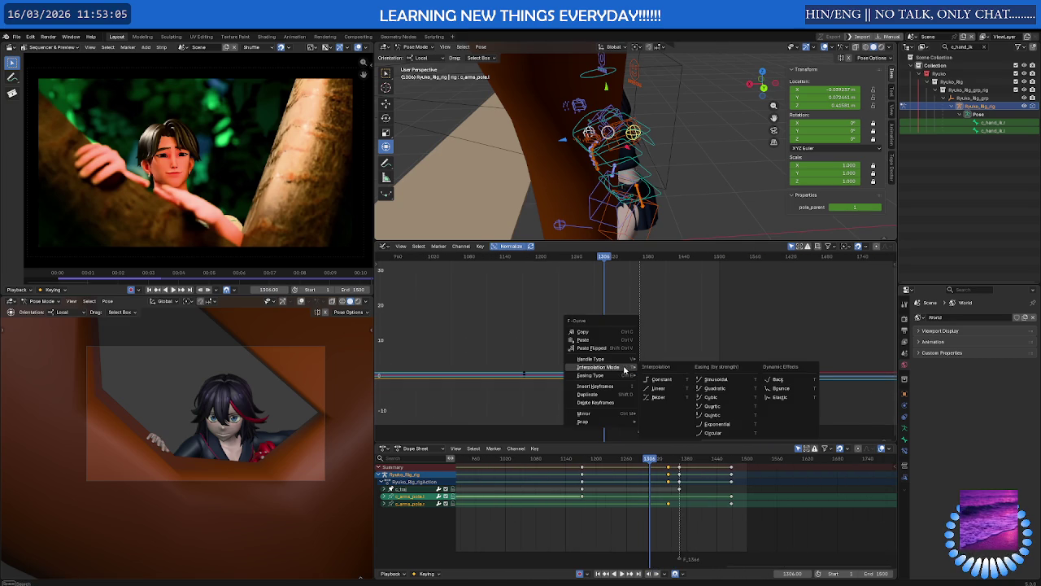
pyautogui.click(669, 398)
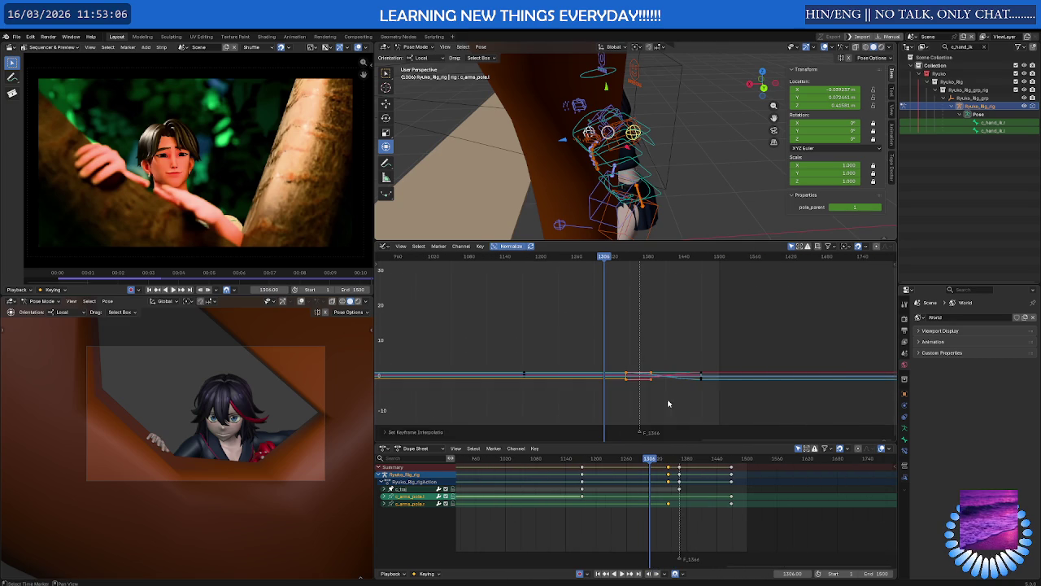
# Make the c_traj keyframes Bezier, then play from frame 1284 and check frame 1343.
pyautogui.moveTo(755, 531); pyautogui.dragTo(582, 460)
pyautogui.rightClick(620, 455)
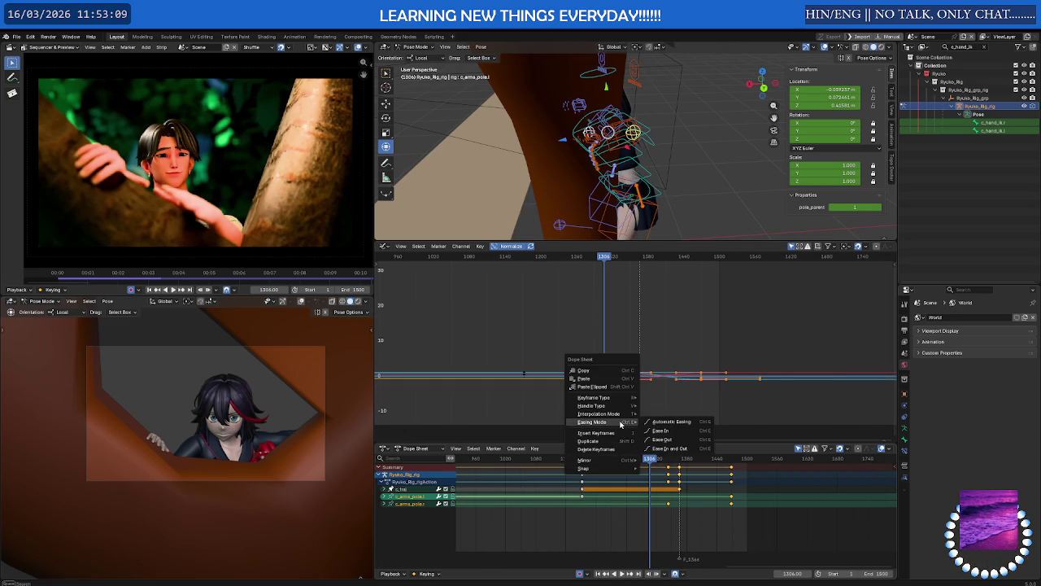
pyautogui.moveTo(598, 413)
pyautogui.click(670, 448)
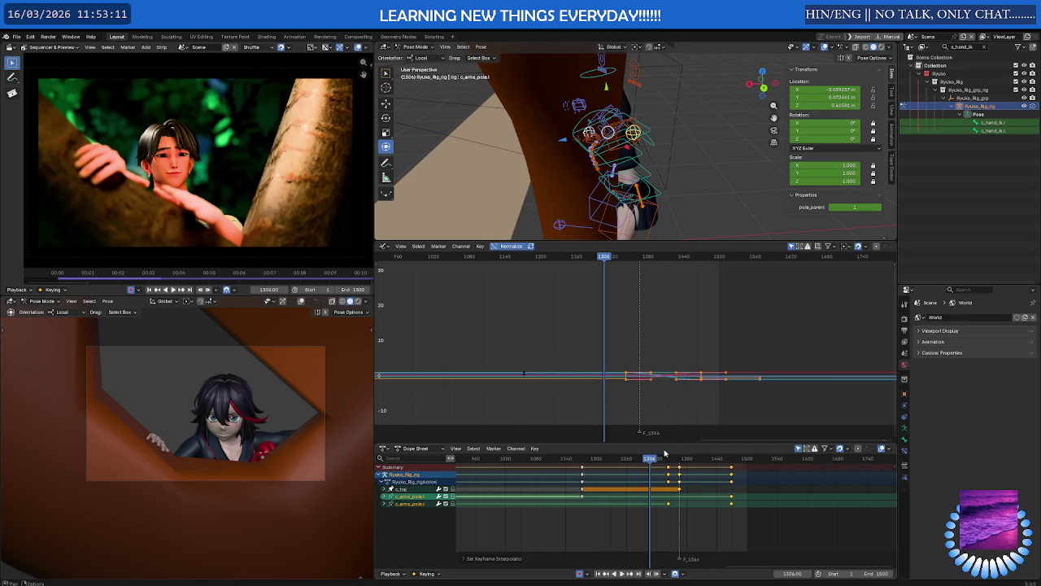
pyautogui.hotkey('alt', 'a')
pyautogui.click(638, 460)
pyautogui.press('space')
pyautogui.moveTo(640, 460); pyautogui.dragTo(670, 462)
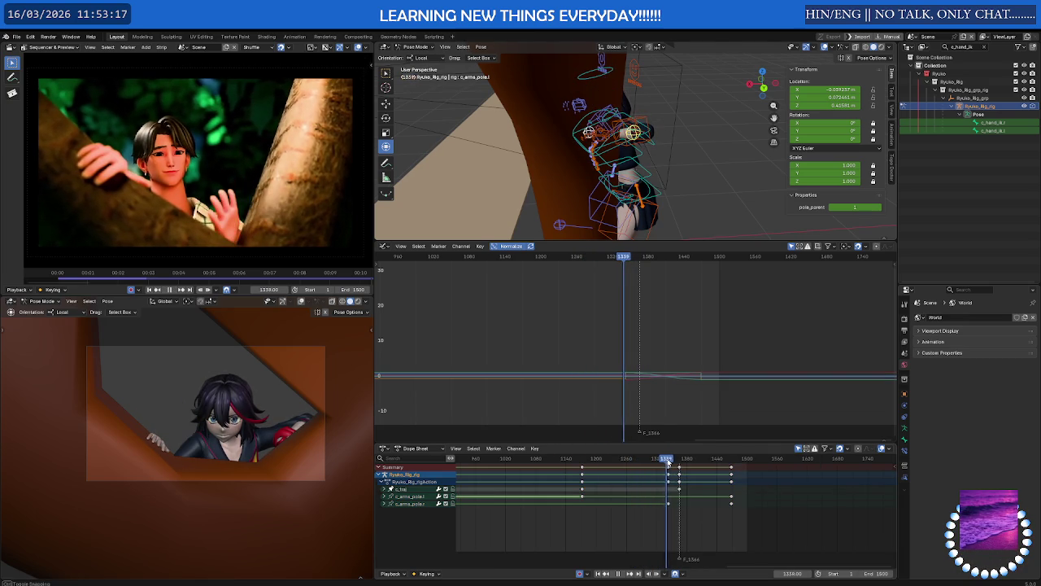
pyautogui.moveTo(603, 105)
pyautogui.mouseDown(button='middle')
pyautogui.moveTo(605, 73)
pyautogui.moveTo(508, 143)
pyautogui.moveTo(453, 147)
pyautogui.mouseUp(button='middle')
pyautogui.press('g')
pyautogui.click(724, 130)
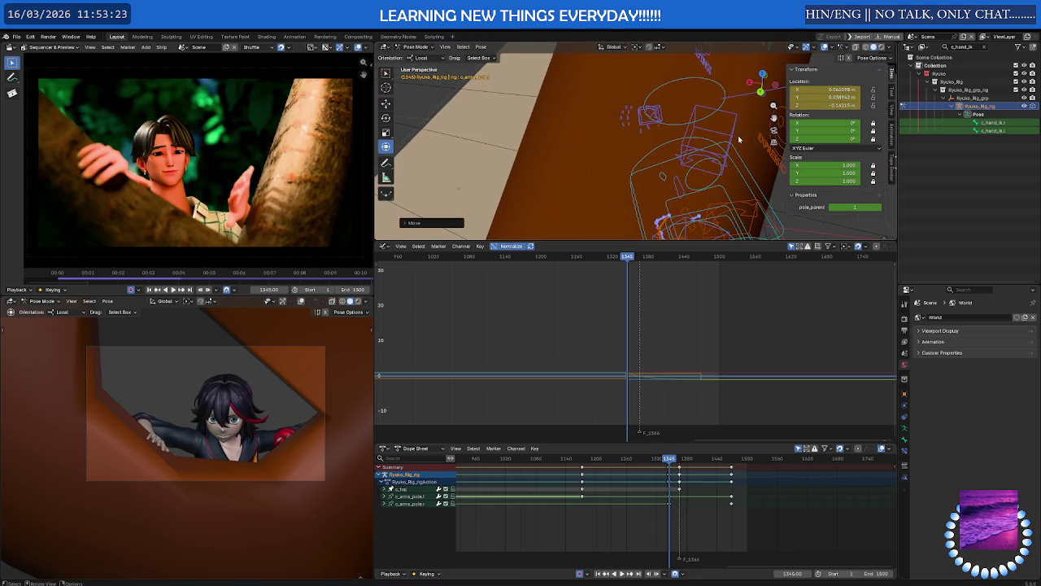
pyautogui.moveTo(725, 131); pyautogui.dragTo(594, 147, button='middle')
pyautogui.press('g')
pyautogui.click(594, 147)
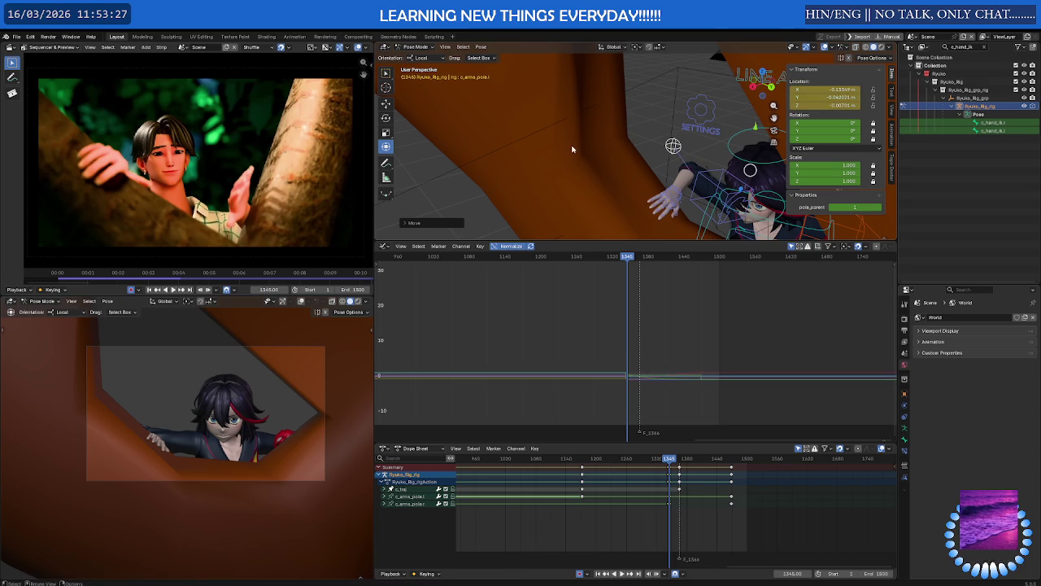
pyautogui.scroll(5, 674, 502)
pyautogui.scroll(3, 659, 498)
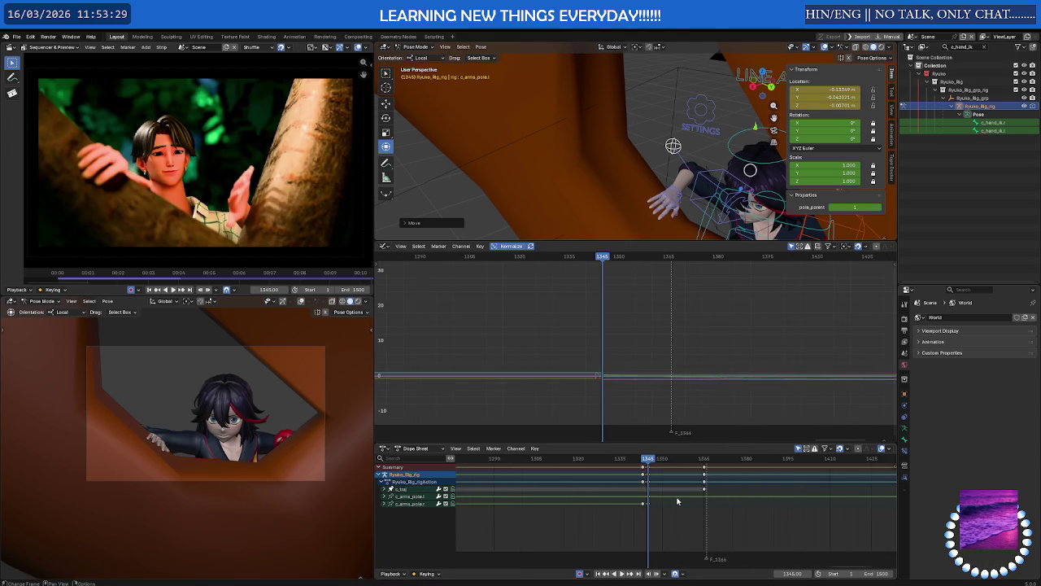
pyautogui.scroll(3, 610, 490)
pyautogui.scroll(3, 566, 483)
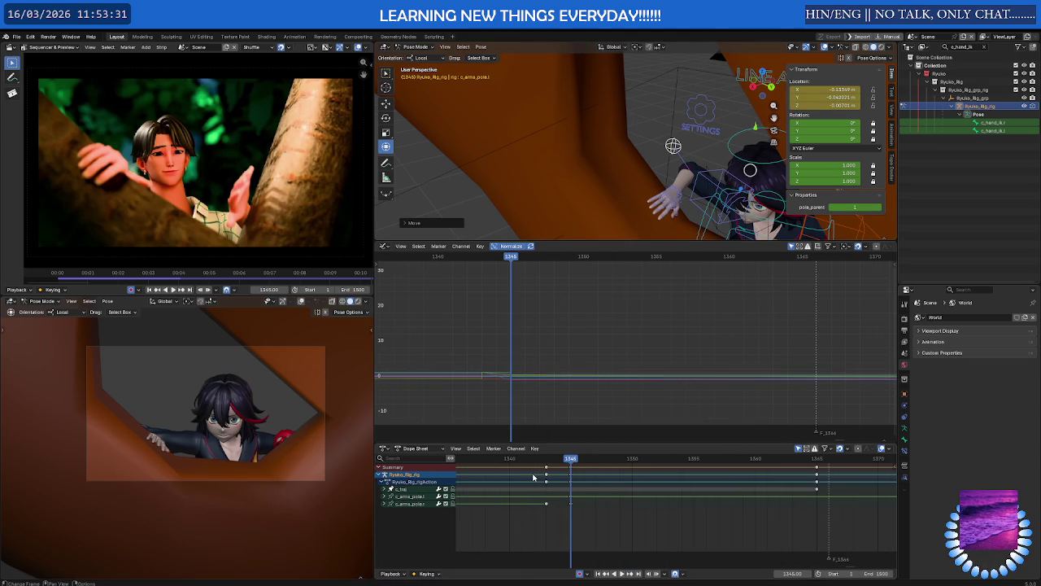
pyautogui.moveTo(494, 460); pyautogui.dragTo(965, 463)
pyautogui.scroll(-3, 639, 513)
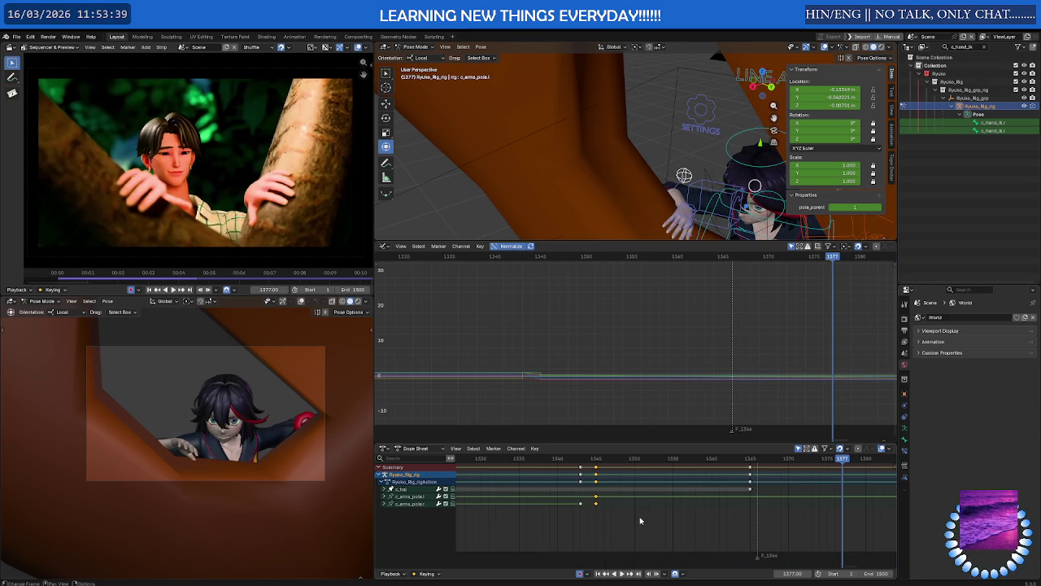
pyautogui.moveTo(641, 521); pyautogui.dragTo(589, 469)
pyautogui.press('x')
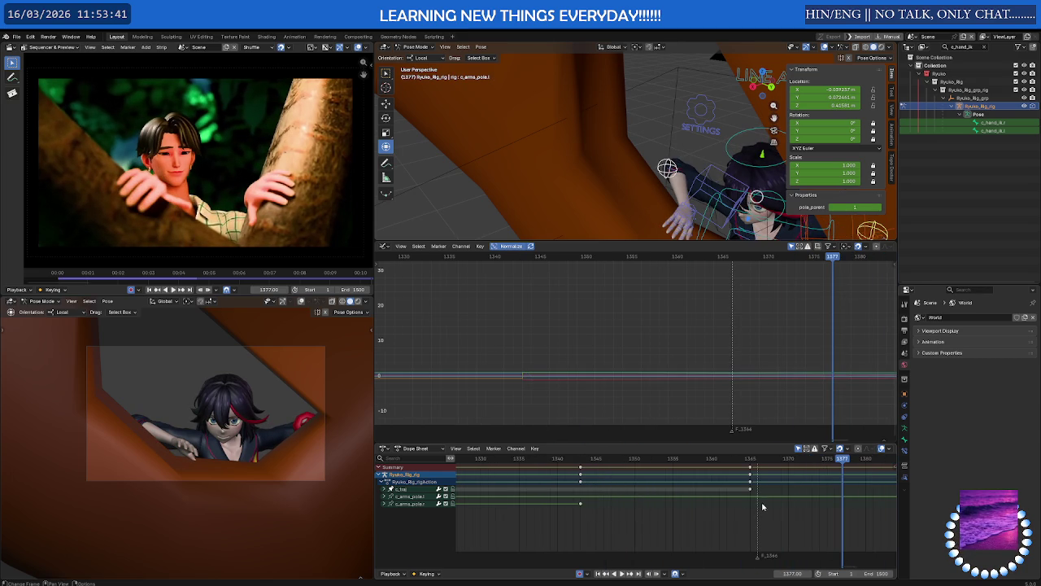
pyautogui.click(743, 461)
pyautogui.moveTo(746, 464); pyautogui.dragTo(765, 464)
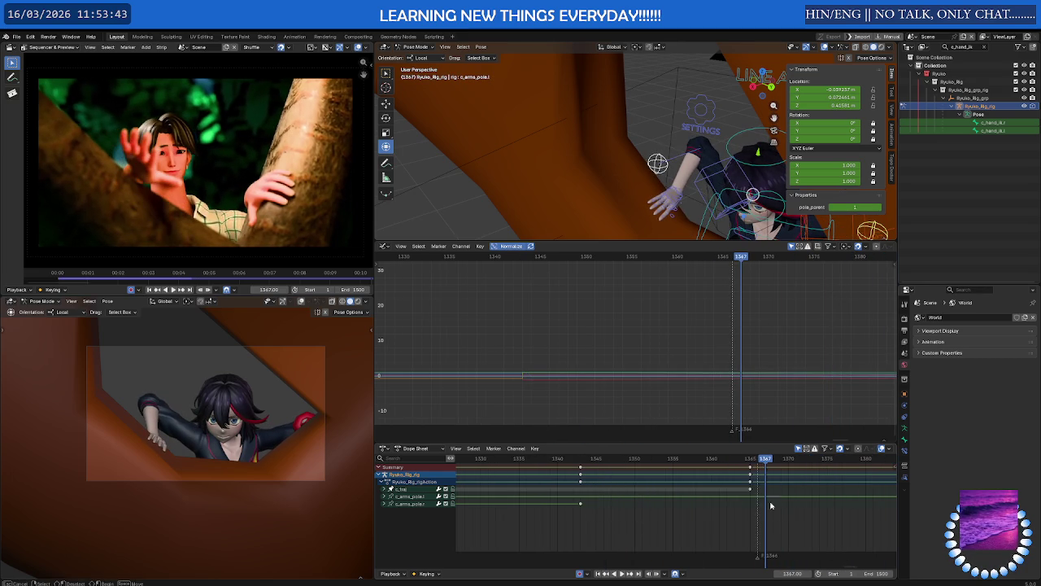
pyautogui.scroll(-2, 758, 482)
pyautogui.hscroll(3, 757, 481)
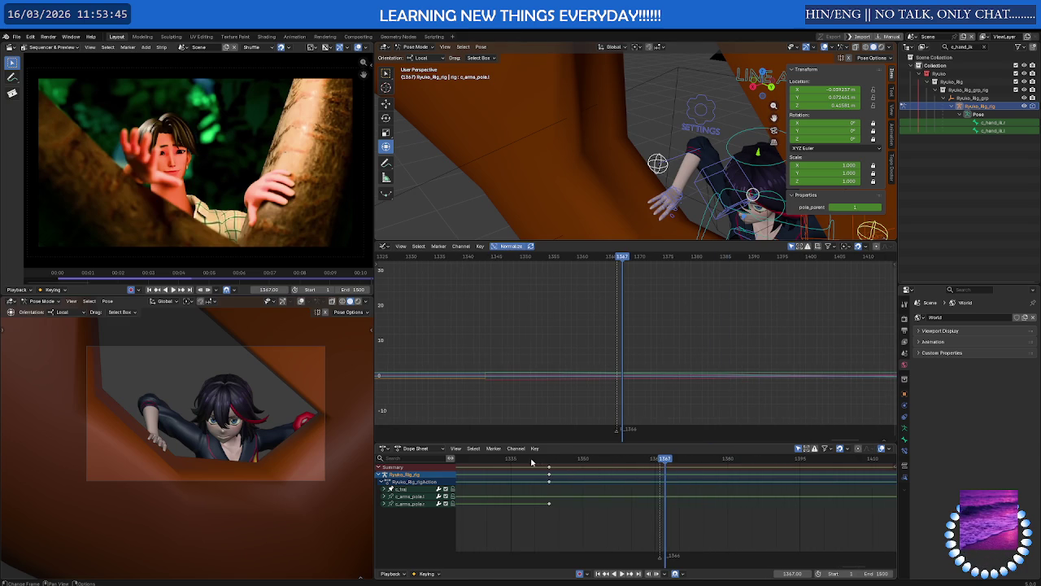
pyautogui.moveTo(553, 460); pyautogui.dragTo(550, 469)
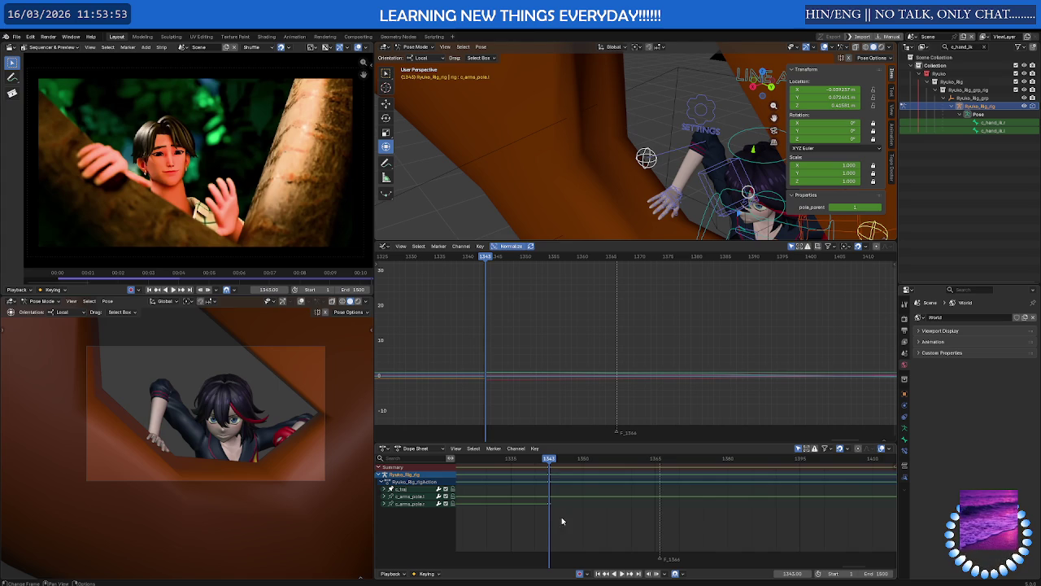
pyautogui.moveTo(566, 520); pyautogui.dragTo(534, 471)
pyautogui.scroll(-2, 558, 483)
pyautogui.scroll(-3, 559, 485)
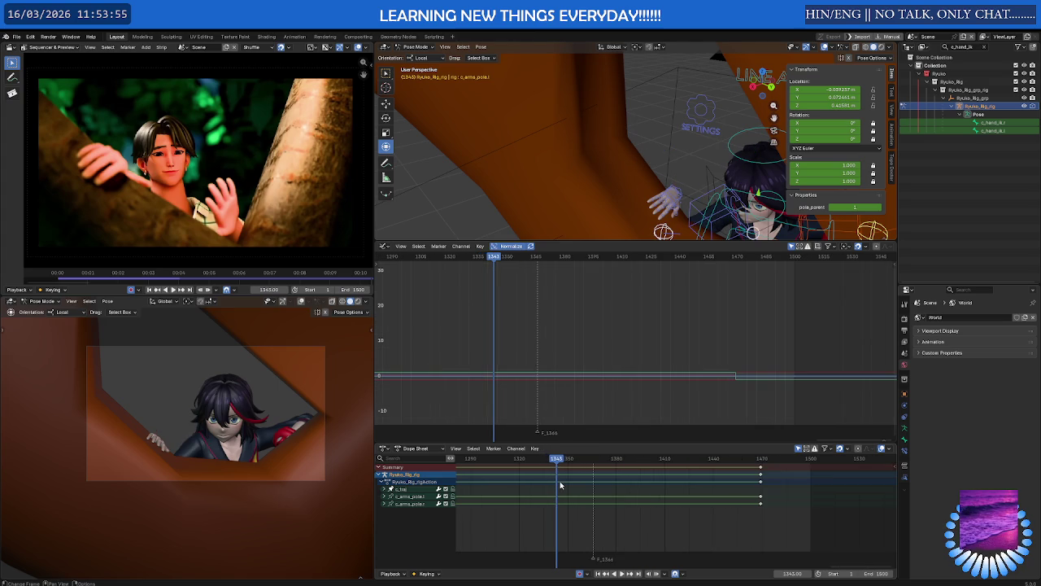
# Box-select the rig keyframes around frame 1470 in the Dope Sheet and delete them.
pyautogui.moveTo(773, 517); pyautogui.dragTo(742, 462)
pyautogui.press('Delete')
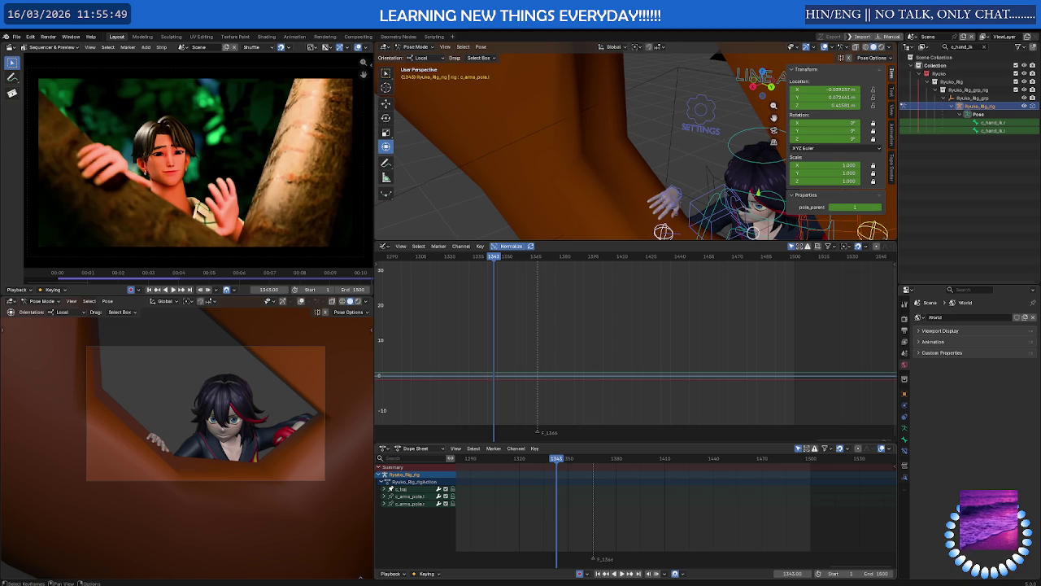
# Drag the editor border down to make the 3D viewport much taller, then scrub to frame 1176.
pyautogui.moveTo(674, 242); pyautogui.dragTo(674, 372)
pyautogui.moveTo(634, 244); pyautogui.dragTo(732, 254, button='middle')
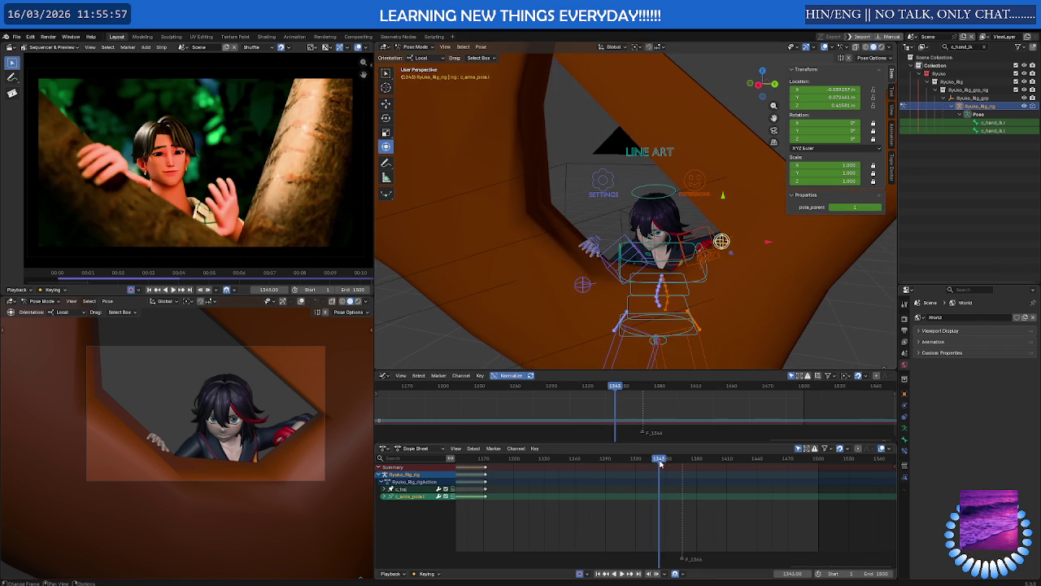
pyautogui.moveTo(657, 460)
pyautogui.mouseDown()
pyautogui.moveTo(491, 460)
pyautogui.moveTo(641, 462)
pyautogui.moveTo(539, 466)
pyautogui.moveTo(699, 468)
pyautogui.moveTo(715, 479)
pyautogui.moveTo(588, 475)
pyautogui.moveTo(681, 484)
pyautogui.moveTo(626, 484)
pyautogui.mouseUp()
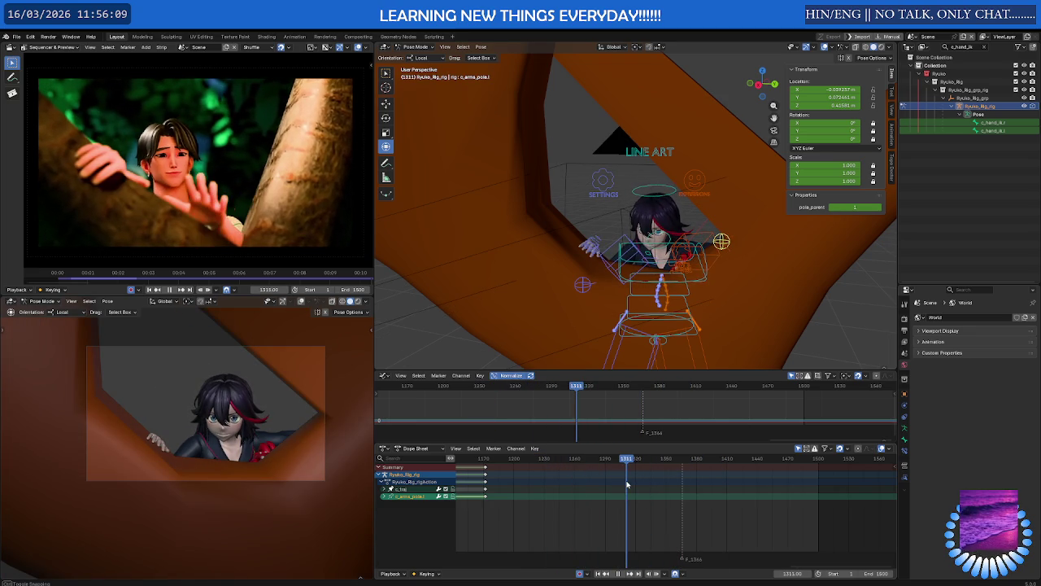
# Zoom in on Ryuko from a frontal angle and select the c_ring1 finger bone.
pyautogui.scroll(3, 710, 303)
pyautogui.scroll(2, 711, 303)
pyautogui.moveTo(710, 302); pyautogui.dragTo(690, 242, button='middle')
pyautogui.click(693, 244)
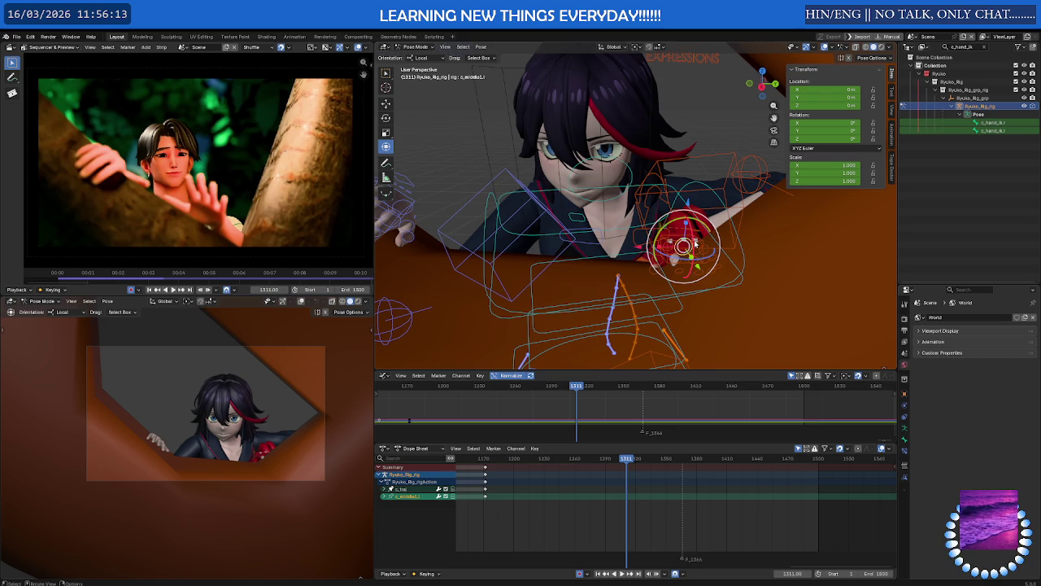
# Select c_hand_ik.l, change its keys' interpolation mode, and return to frame 1148 facing the hand.
pyautogui.click(687, 242)
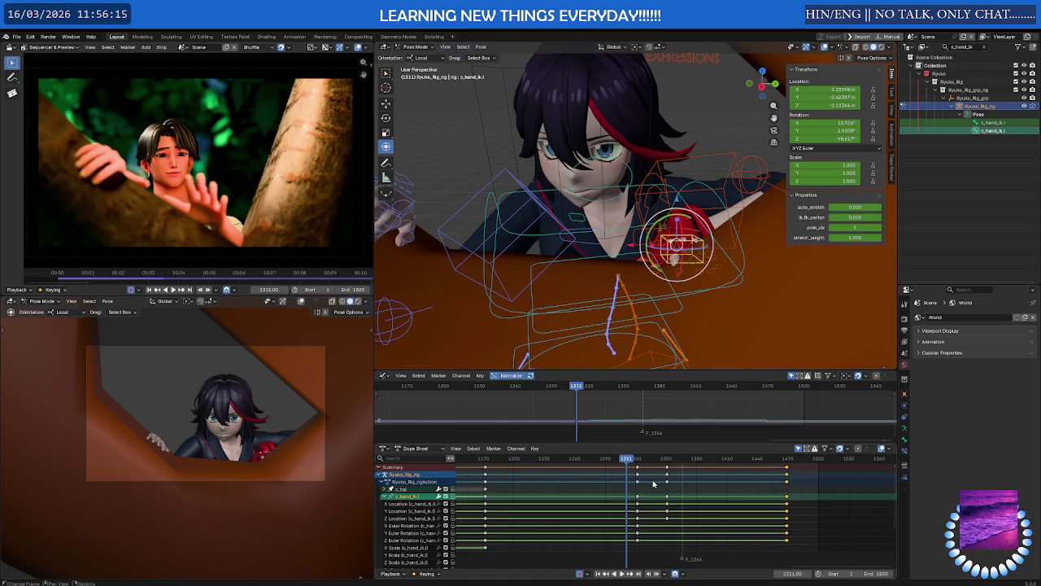
pyautogui.rightClick(594, 476)
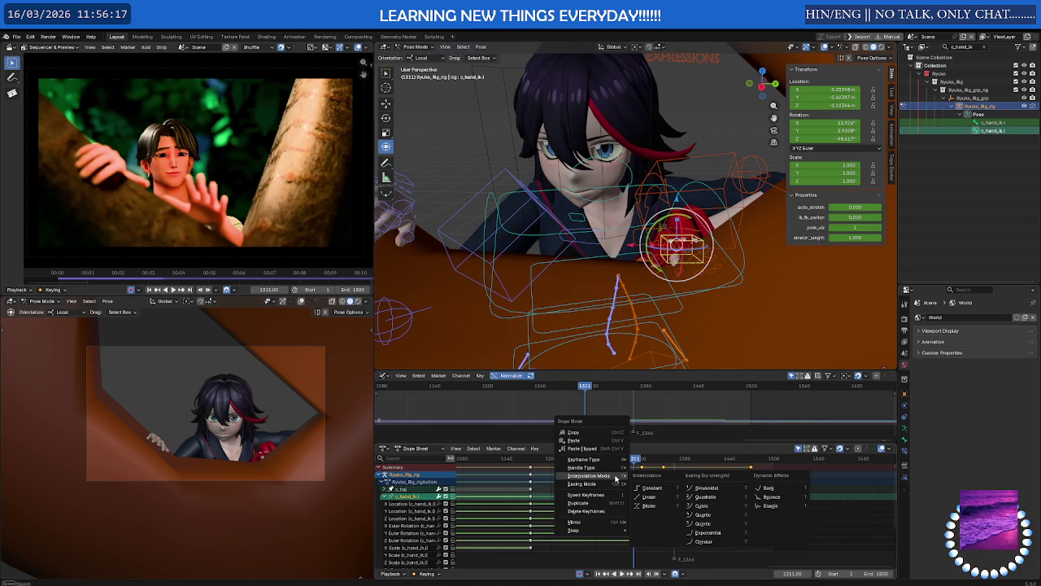
pyautogui.click(650, 506)
pyautogui.moveTo(636, 460); pyautogui.dragTo(500, 462)
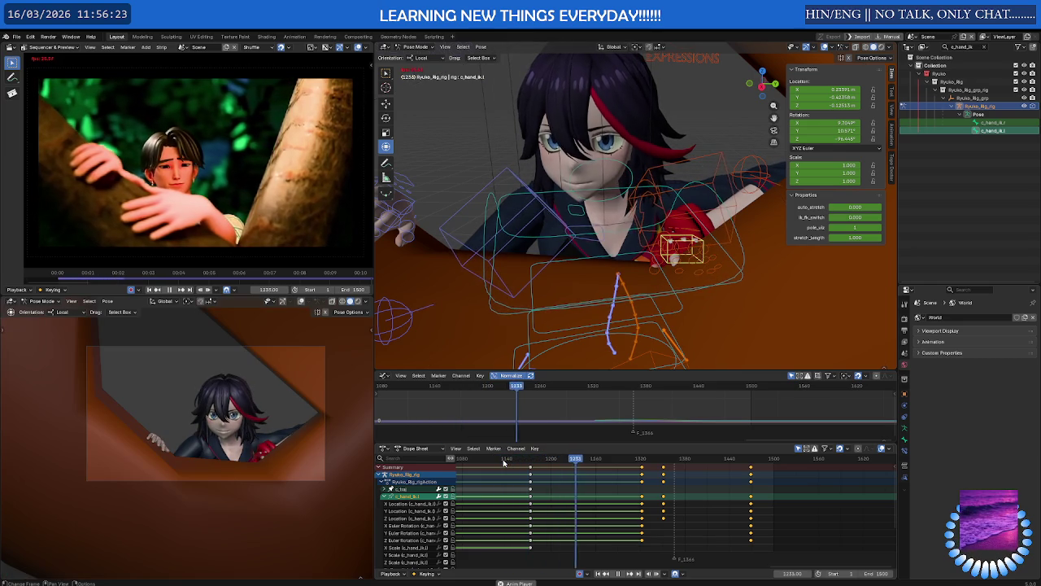
pyautogui.press('space')
pyautogui.moveTo(668, 252)
pyautogui.mouseDown(button='middle')
pyautogui.moveTo(659, 268)
pyautogui.moveTo(645, 262)
pyautogui.mouseUp(button='middle')
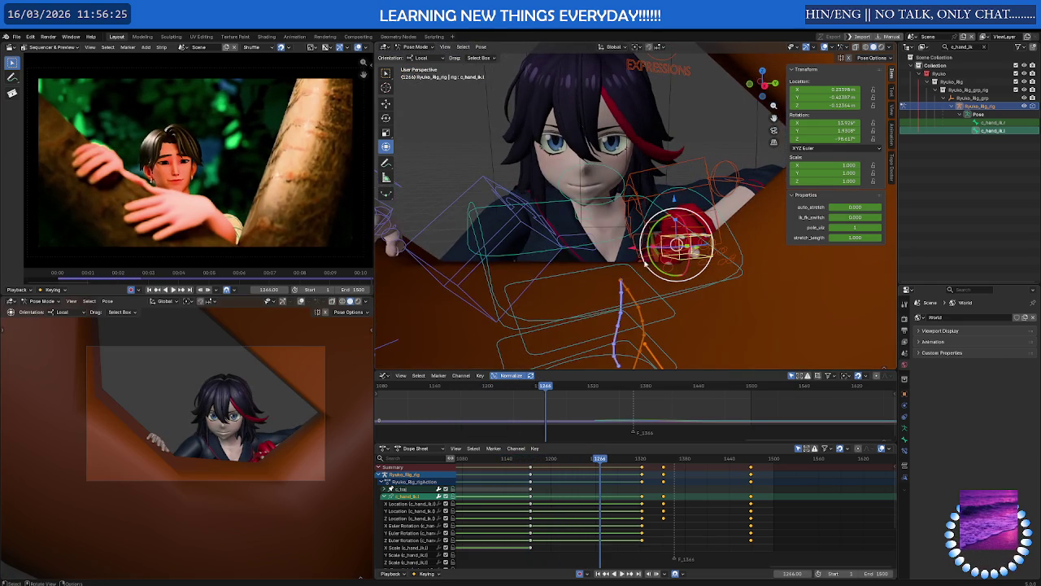
# Move the left hand IK control along X, rotate it, and shift it along local Z.
pyautogui.press('g')
pyautogui.press('x')
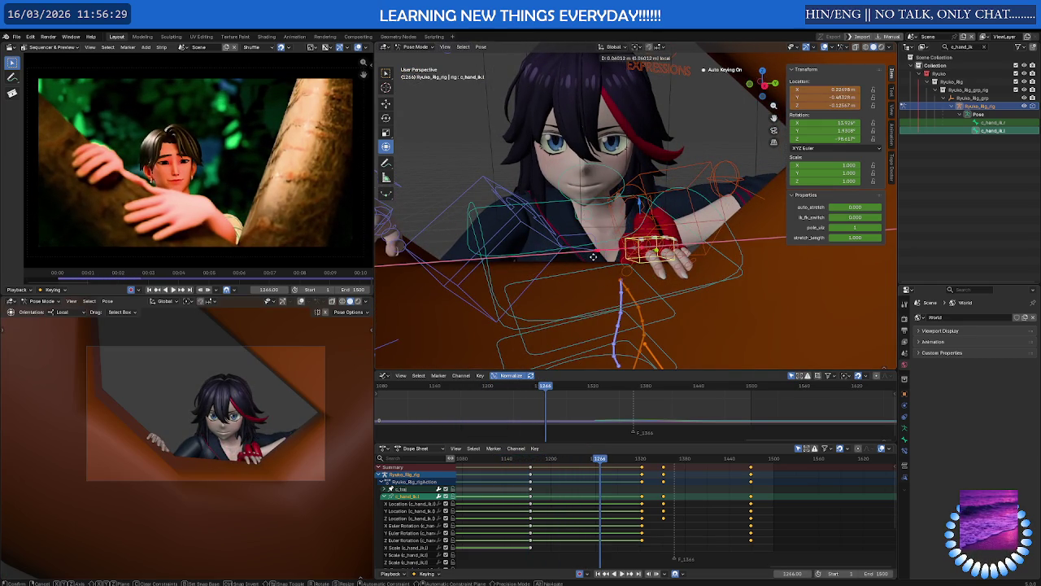
pyautogui.click(620, 254)
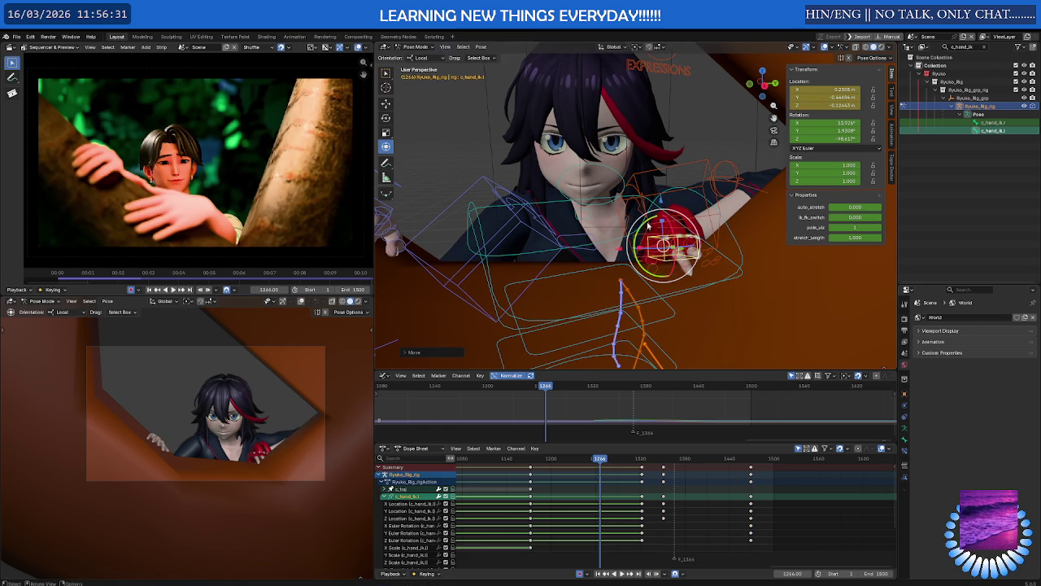
pyautogui.press('r')
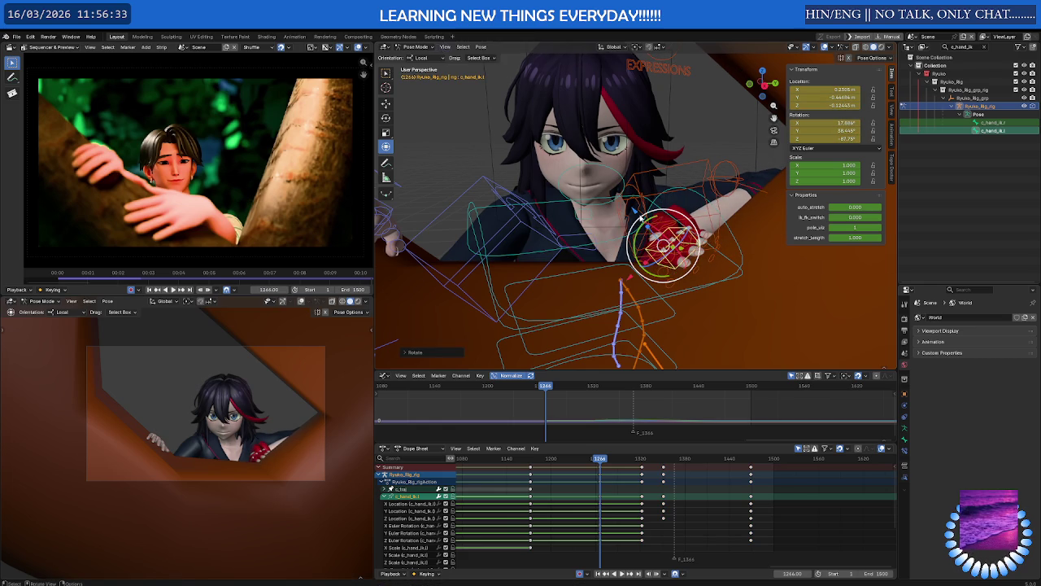
pyautogui.click(632, 235)
pyautogui.press('g')
pyautogui.press('z')
pyautogui.click(625, 194)
# Nudge the left hand IK control into place after undoing an accidental selection.
pyautogui.moveTo(625, 193); pyautogui.dragTo(868, 231, button='middle')
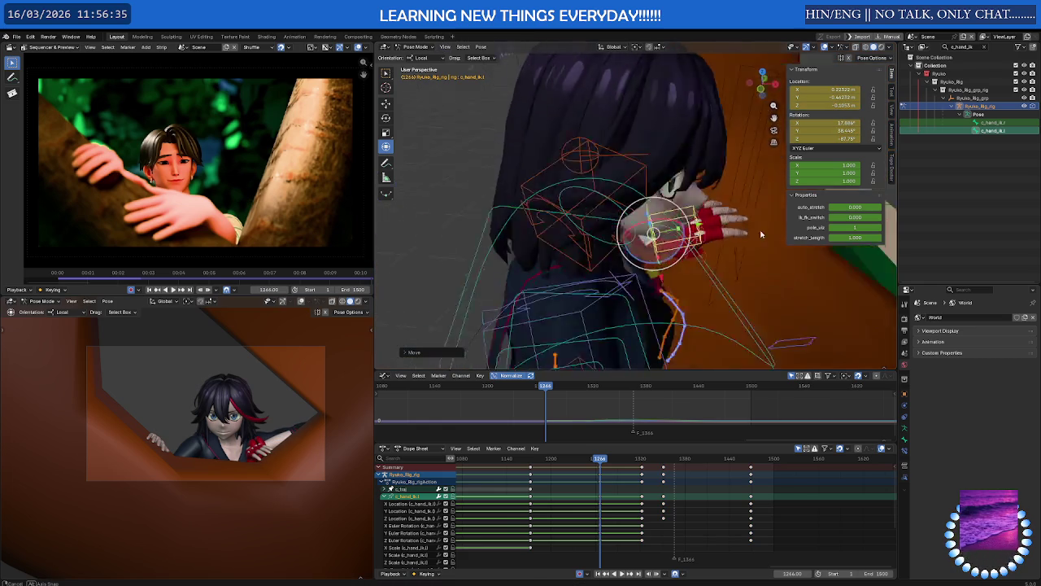
pyautogui.moveTo(732, 236)
pyautogui.mouseDown(button='middle')
pyautogui.moveTo(663, 235)
pyautogui.moveTo(636, 198)
pyautogui.mouseUp(button='middle')
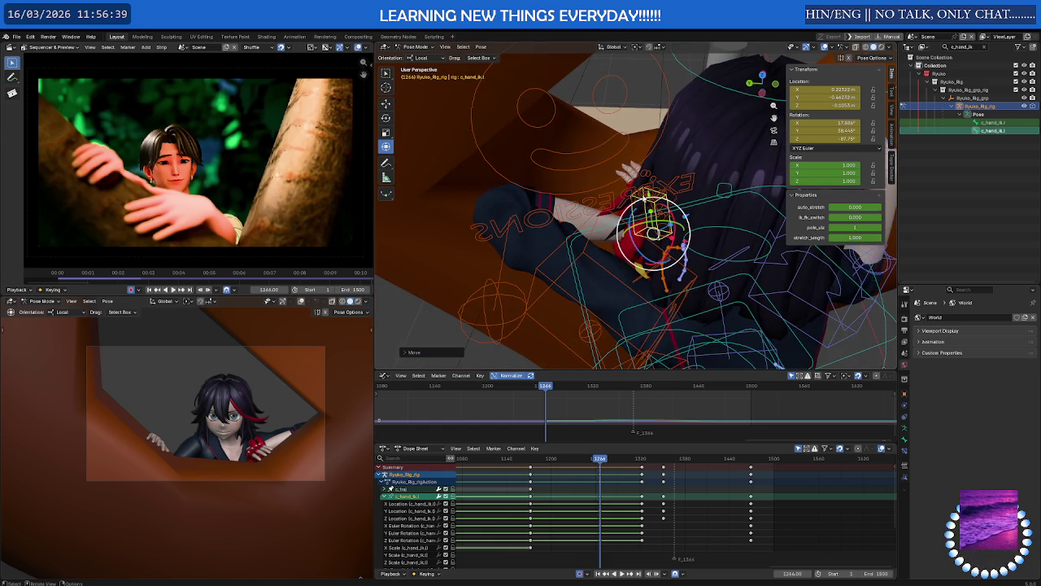
pyautogui.click(638, 195)
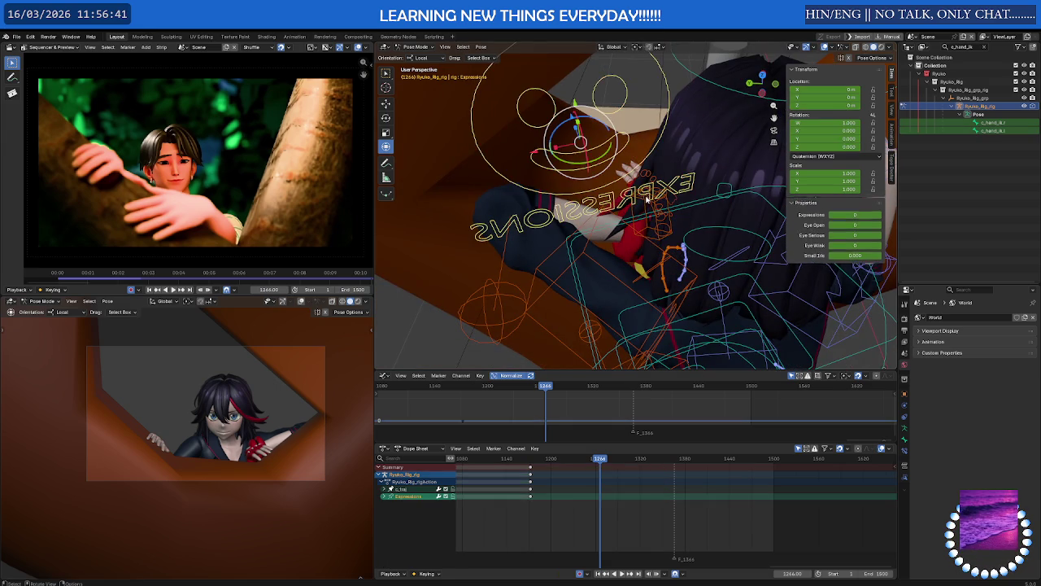
pyautogui.hotkey('ctrl', 'z')
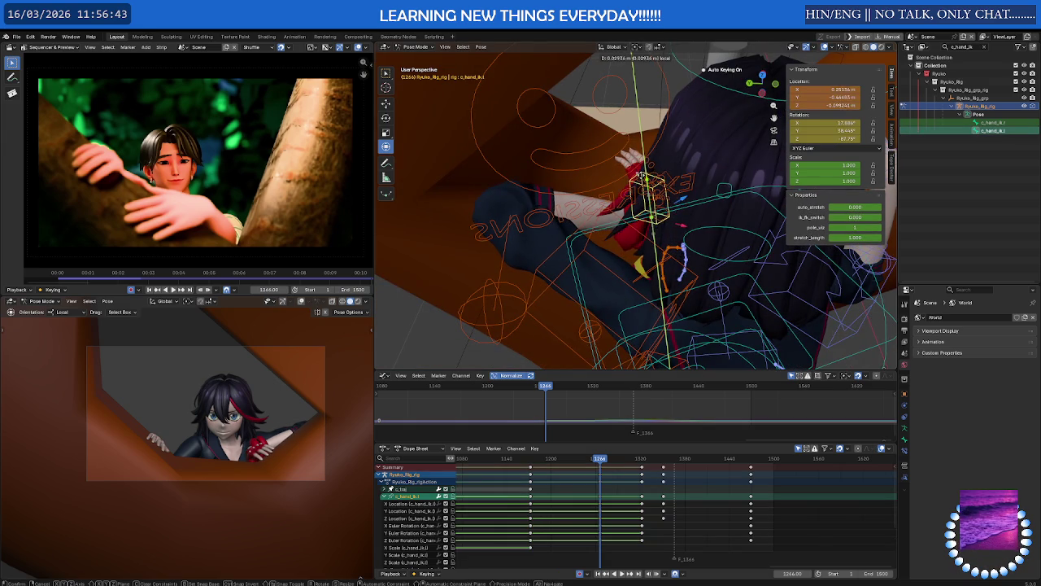
pyautogui.moveTo(649, 196); pyautogui.dragTo(642, 201)
pyautogui.moveTo(643, 200)
pyautogui.mouseDown(button='middle')
pyautogui.moveTo(505, 294)
pyautogui.moveTo(733, 251)
pyautogui.moveTo(668, 239)
pyautogui.moveTo(687, 251)
pyautogui.moveTo(527, 202)
pyautogui.mouseUp(button='middle')
pyautogui.scroll(3, 668, 238)
pyautogui.scroll(2, 676, 253)
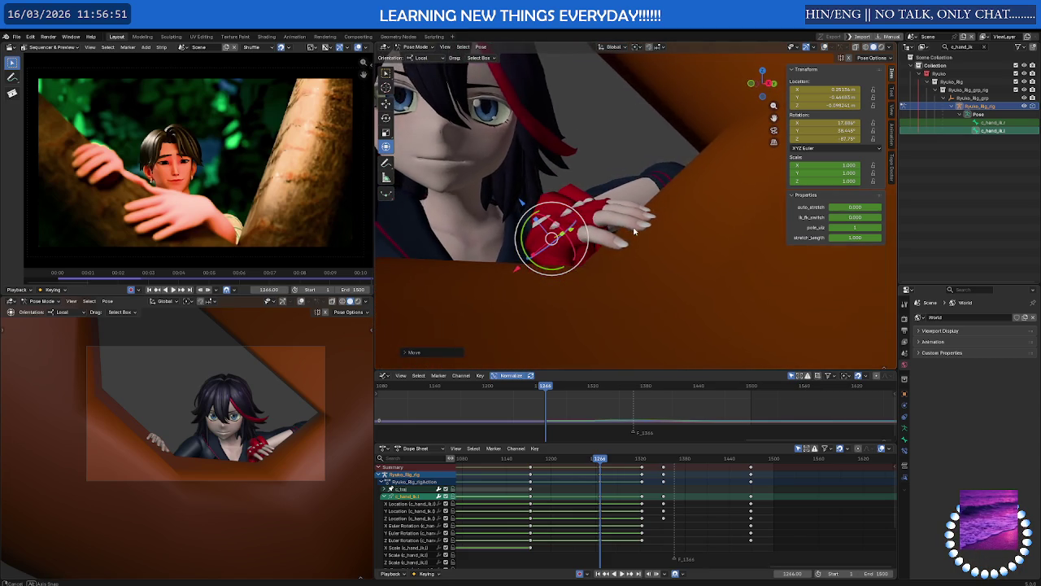
# Slide the left hand IK control along its local Z axis and fine-tune its position.
pyautogui.press('g')
pyautogui.press('z')
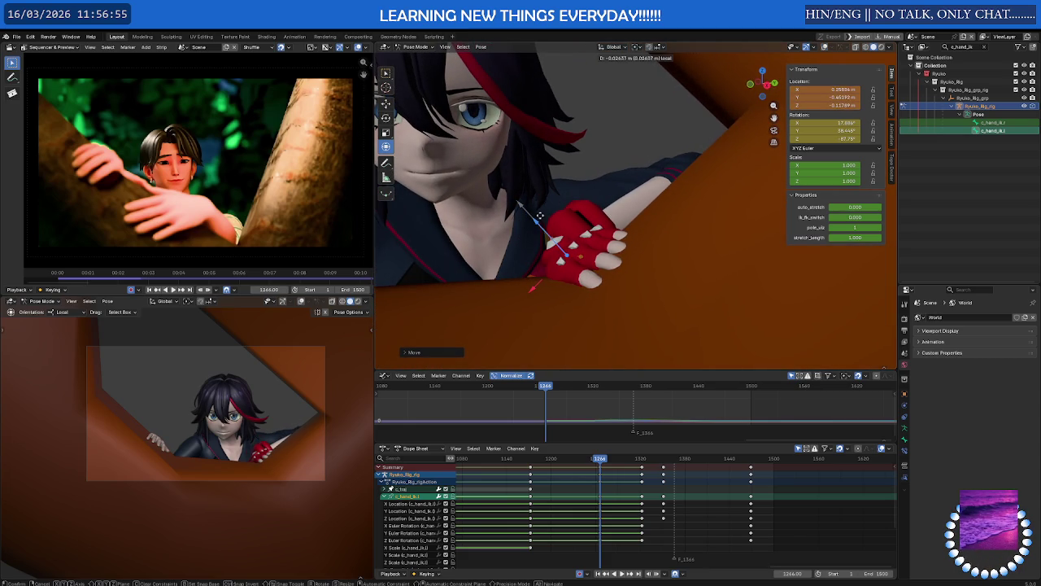
pyautogui.click(539, 214)
pyautogui.moveTo(540, 214); pyautogui.dragTo(548, 294, button='middle')
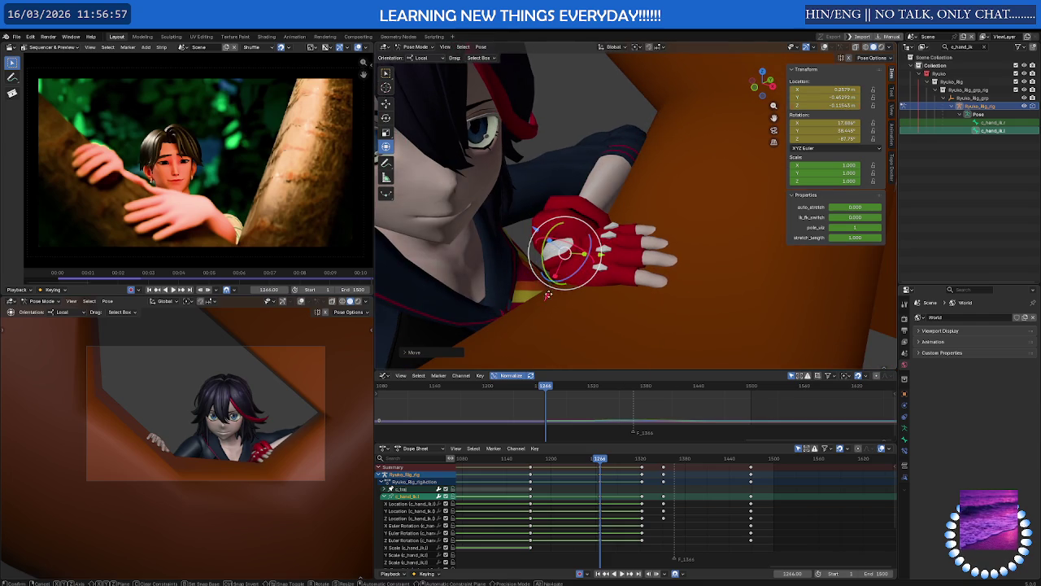
pyautogui.click(560, 275)
pyautogui.moveTo(560, 275); pyautogui.dragTo(528, 266, button='middle')
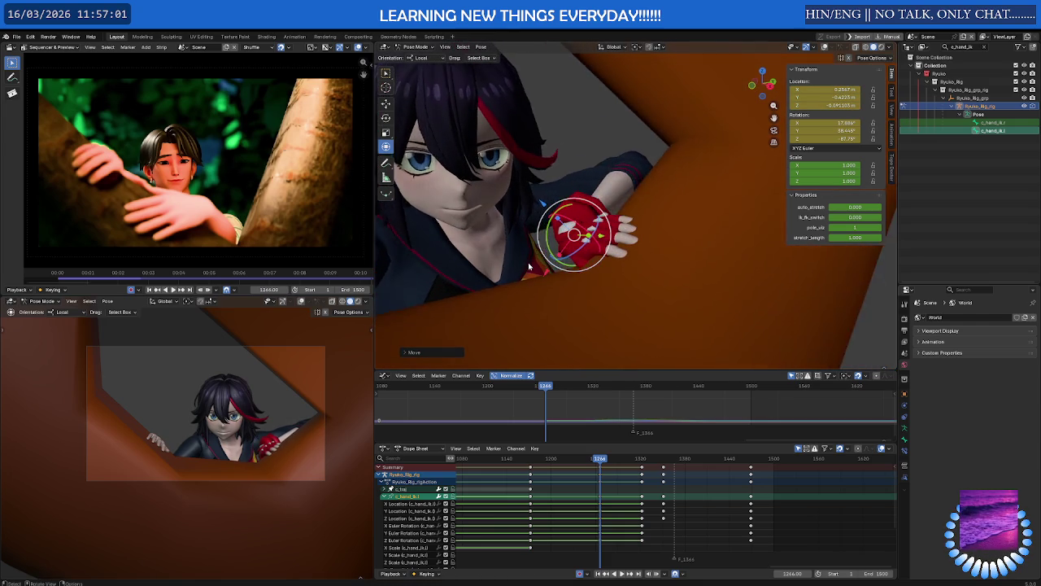
pyautogui.scroll(3, 528, 265)
pyautogui.moveTo(528, 265); pyautogui.dragTo(601, 239, button='middle')
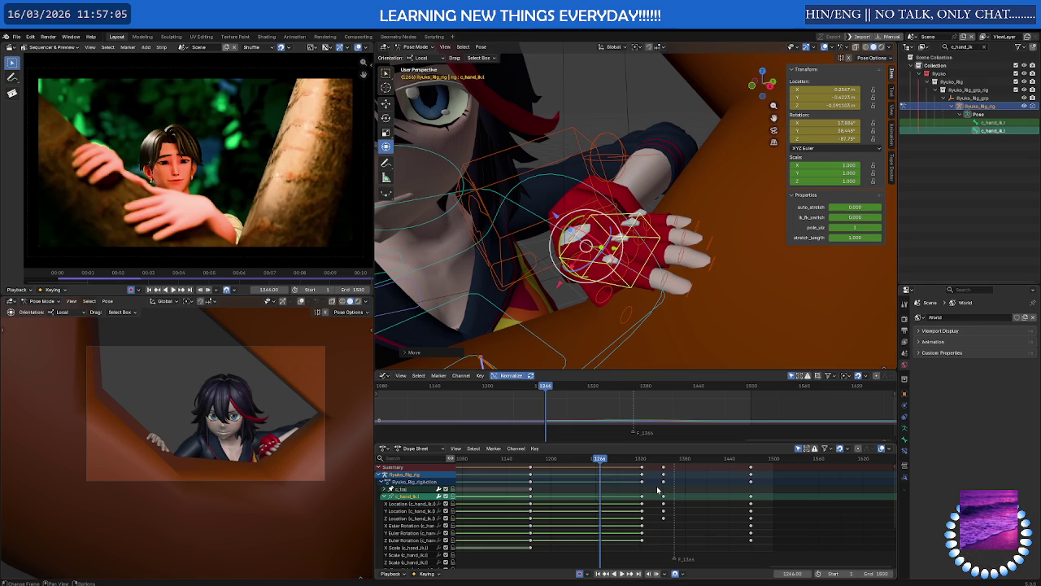
# Scale the c_fist.l control to 0.975 and set the current frame to 1266.
pyautogui.click(571, 231)
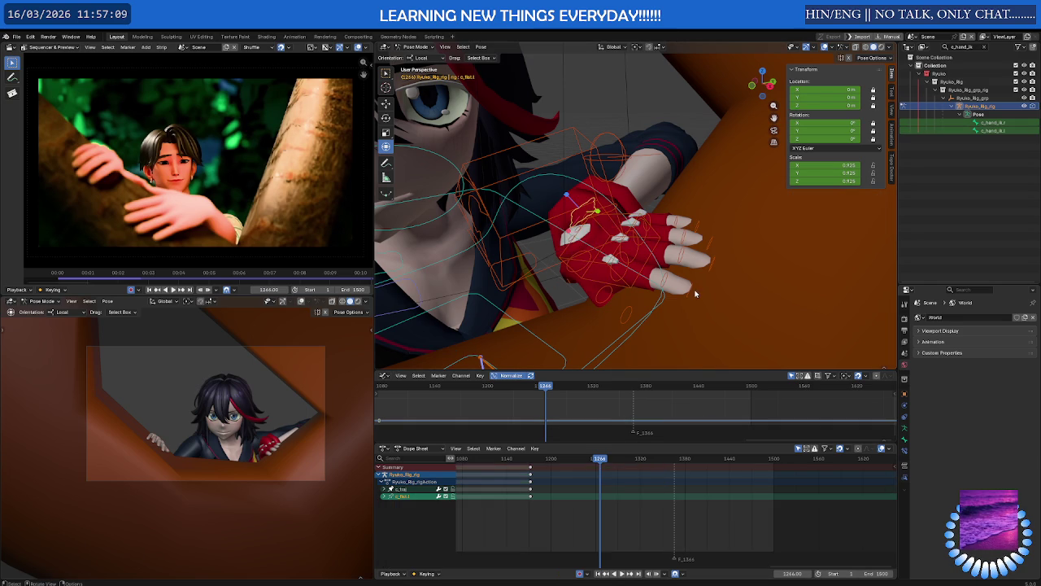
pyautogui.press('s')
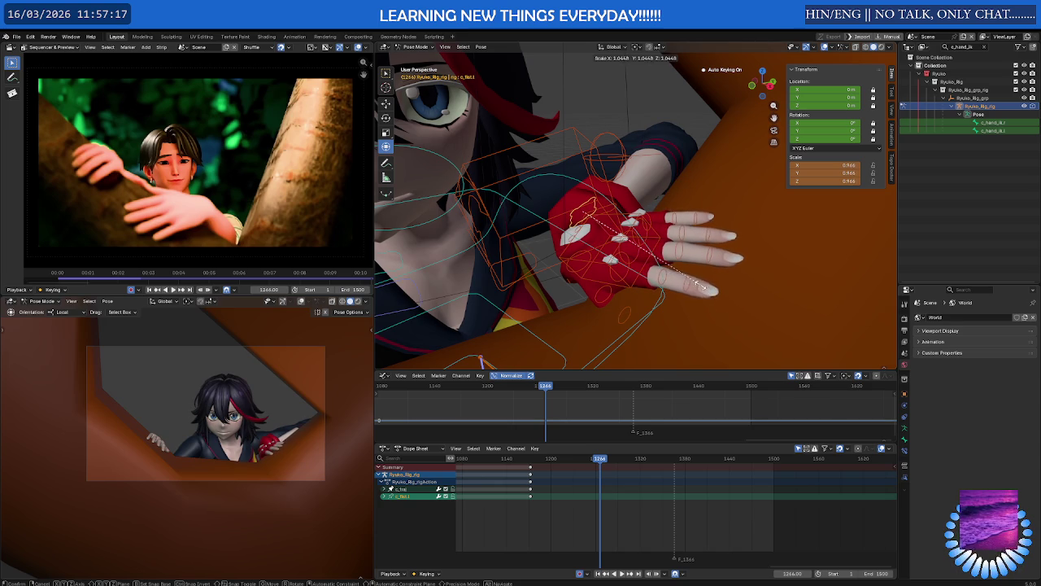
pyautogui.click(709, 292)
pyautogui.moveTo(709, 291)
pyautogui.mouseDown(button='middle')
pyautogui.moveTo(667, 272)
pyautogui.moveTo(675, 285)
pyautogui.mouseUp(button='middle')
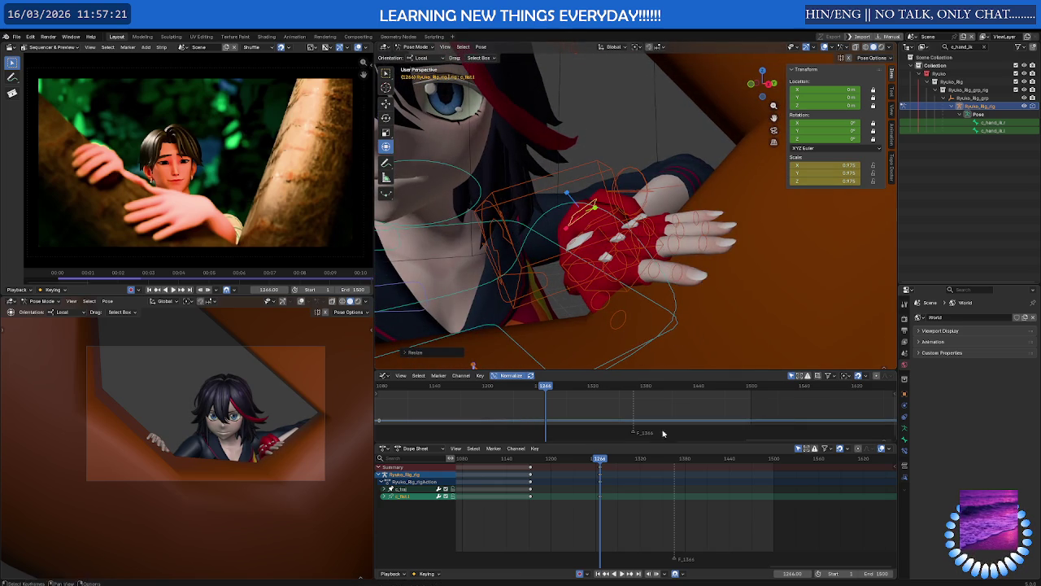
pyautogui.moveTo(600, 459)
pyautogui.mouseDown()
pyautogui.moveTo(511, 461)
pyautogui.moveTo(530, 461)
pyautogui.mouseUp()
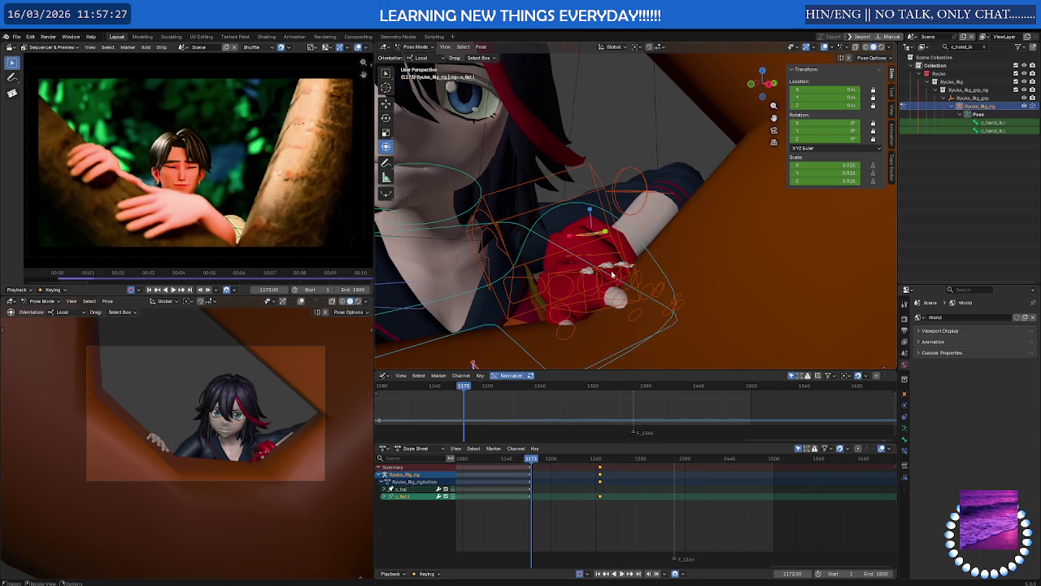
pyautogui.click(600, 461)
pyautogui.moveTo(599, 461); pyautogui.dragTo(601, 462)
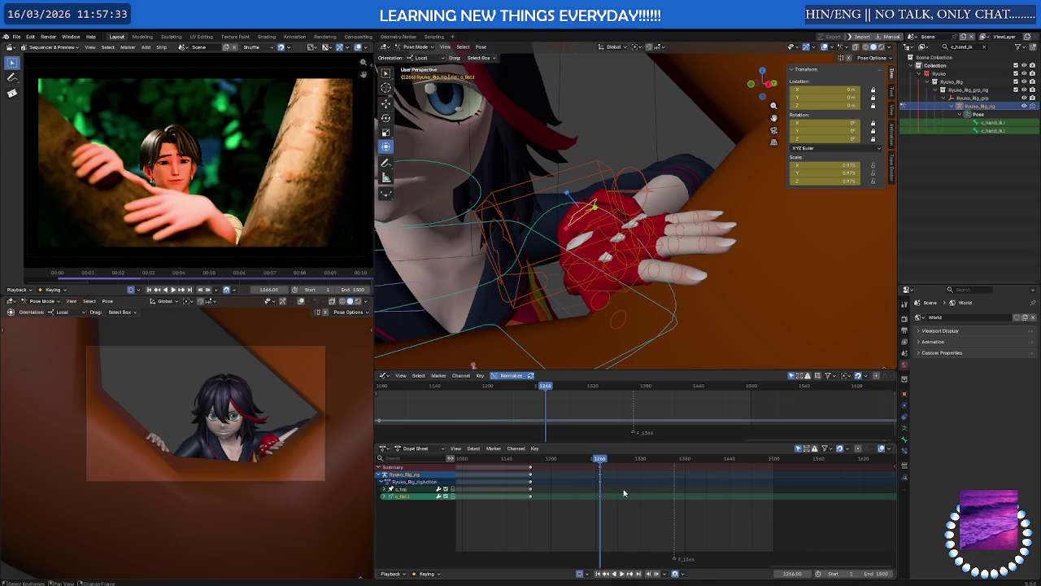
# Drop the duplicated fist scale keyframe back near frame 1170.
pyautogui.press('g')
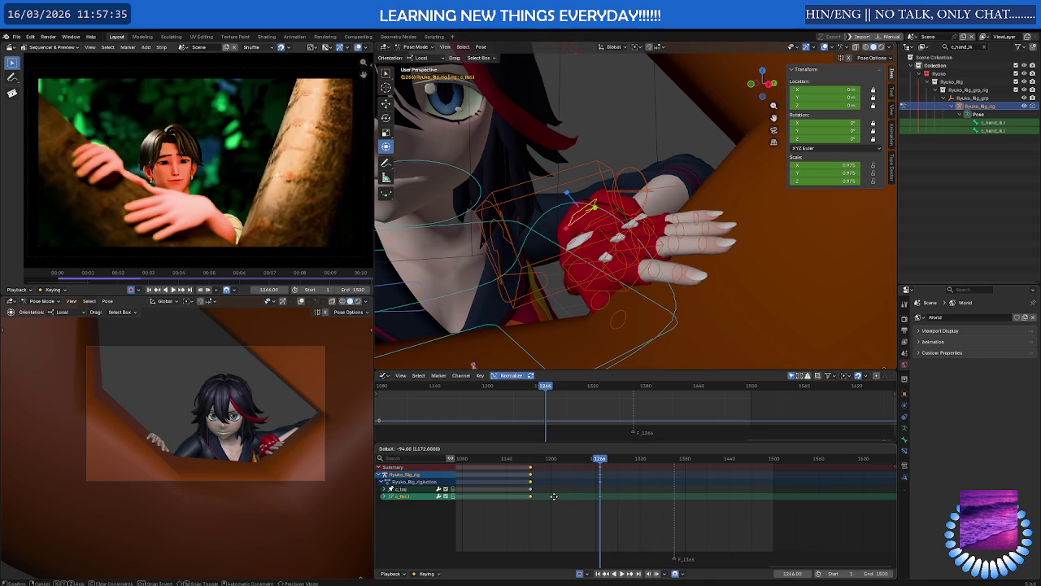
pyautogui.click(553, 497)
pyautogui.scroll(5, 561, 483)
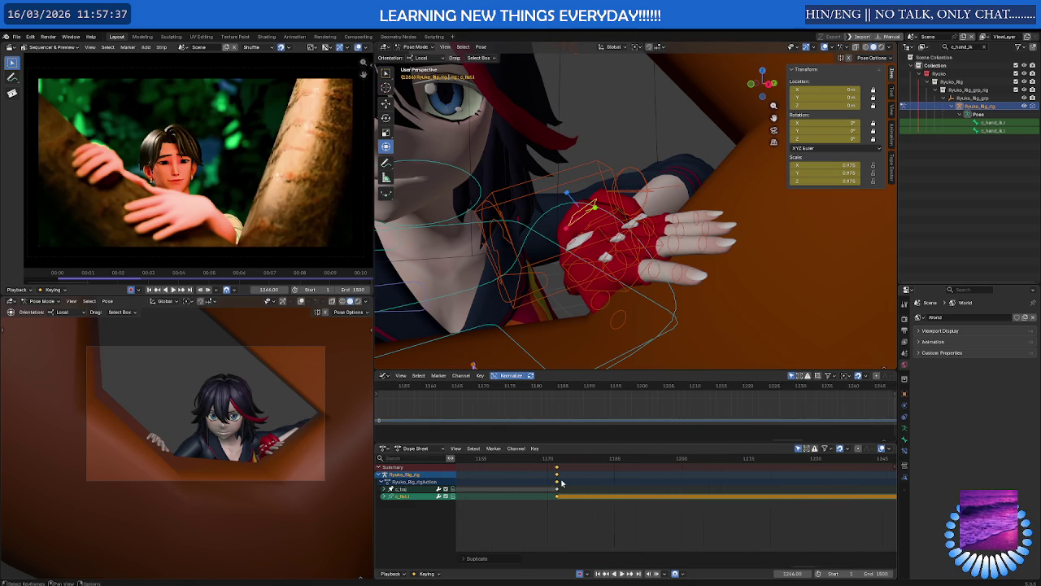
pyautogui.scroll(-2, 562, 483)
pyautogui.scroll(-2, 561, 483)
pyautogui.scroll(-4, 561, 483)
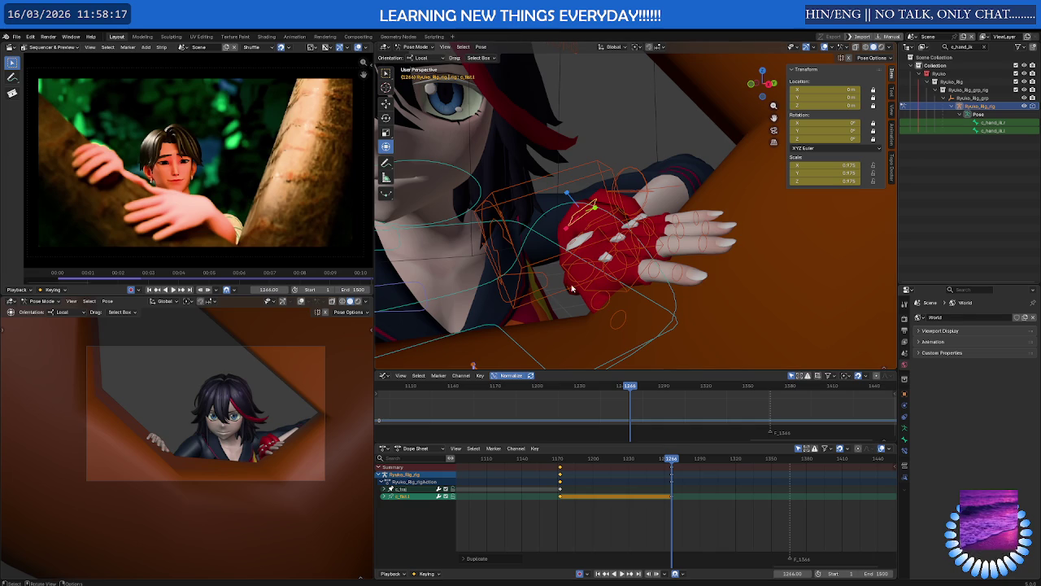
# Scrub frames 1172–1266 to confirm the red glove holds steady on the rim.
pyautogui.moveTo(609, 245); pyautogui.dragTo(569, 276, button='middle')
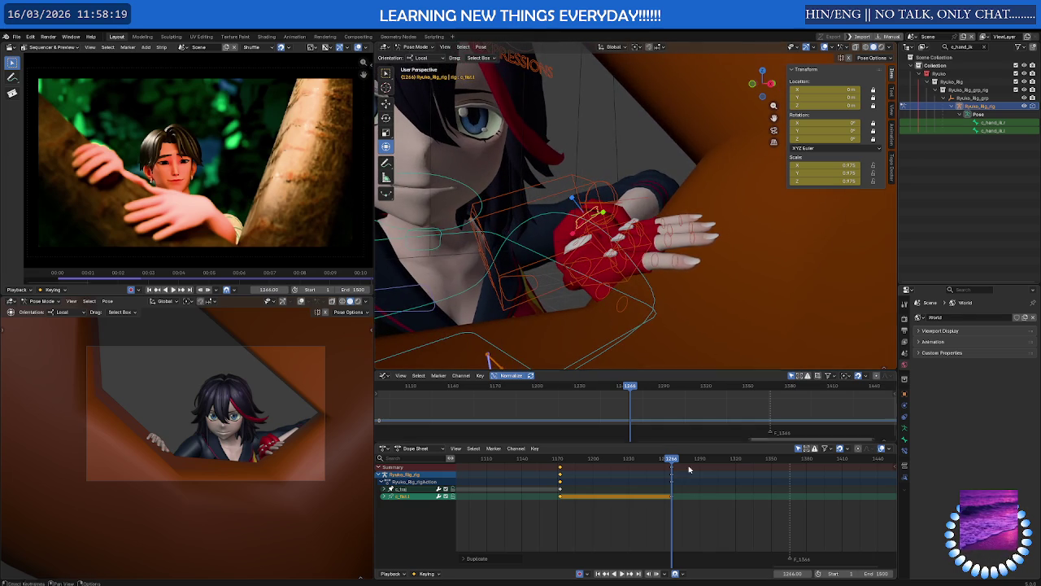
pyautogui.moveTo(676, 463)
pyautogui.mouseDown()
pyautogui.moveTo(773, 466)
pyautogui.moveTo(675, 470)
pyautogui.mouseUp()
pyautogui.scroll(-5, 762, 492)
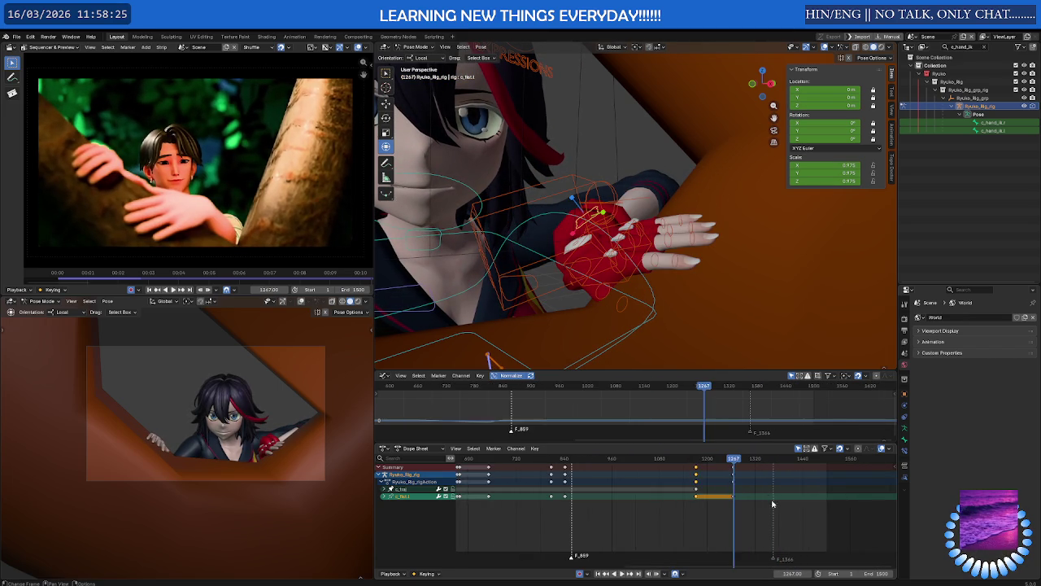
pyautogui.scroll(5, 617, 509)
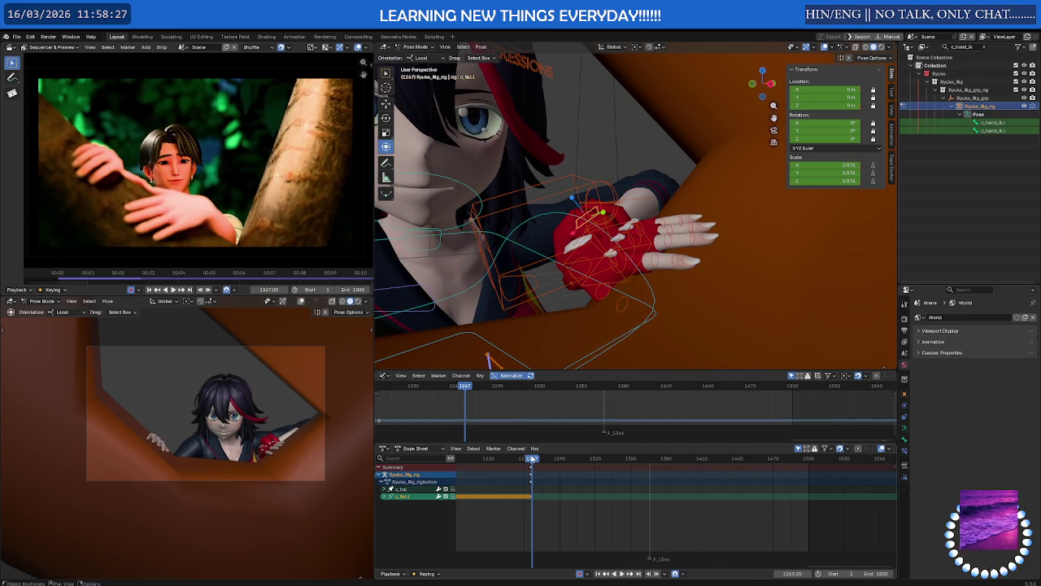
pyautogui.moveTo(532, 459)
pyautogui.mouseDown()
pyautogui.moveTo(661, 460)
pyautogui.moveTo(649, 461)
pyautogui.mouseUp()
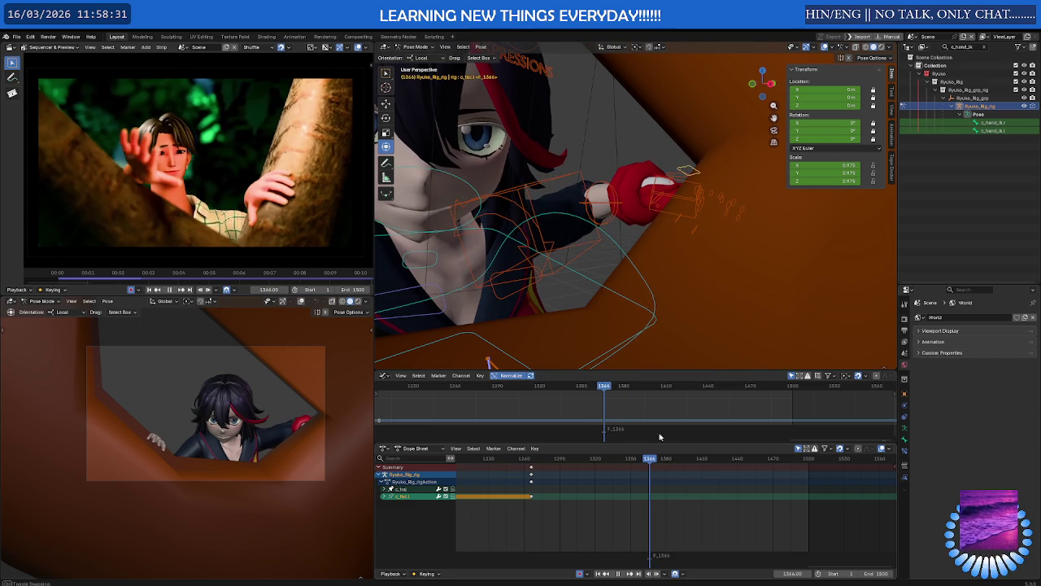
# Move the left hand IK control up and outward and rotate it around local Z.
pyautogui.click(671, 198)
pyautogui.moveTo(649, 461)
pyautogui.mouseDown()
pyautogui.moveTo(602, 462)
pyautogui.moveTo(632, 462)
pyautogui.mouseUp()
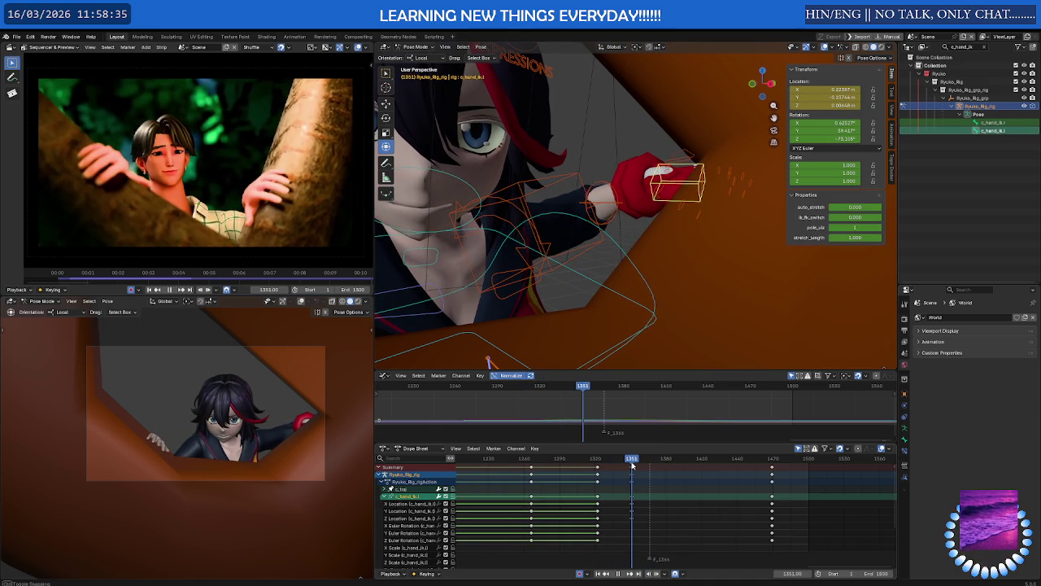
pyautogui.moveTo(651, 317); pyautogui.dragTo(602, 325, button='middle')
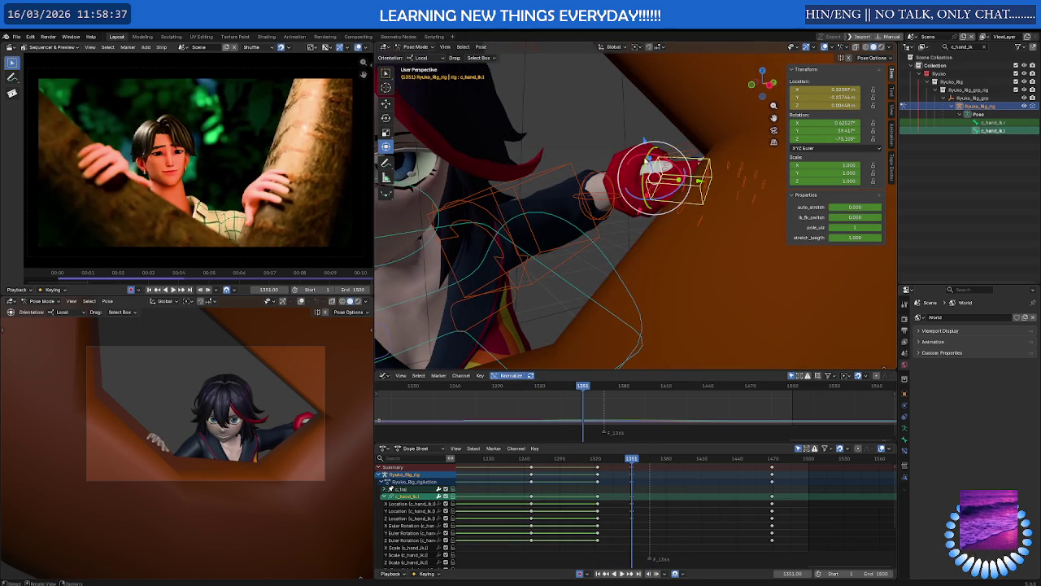
pyautogui.moveTo(645, 141)
pyautogui.mouseDown()
pyautogui.moveTo(622, 218)
pyautogui.moveTo(641, 172)
pyautogui.mouseUp()
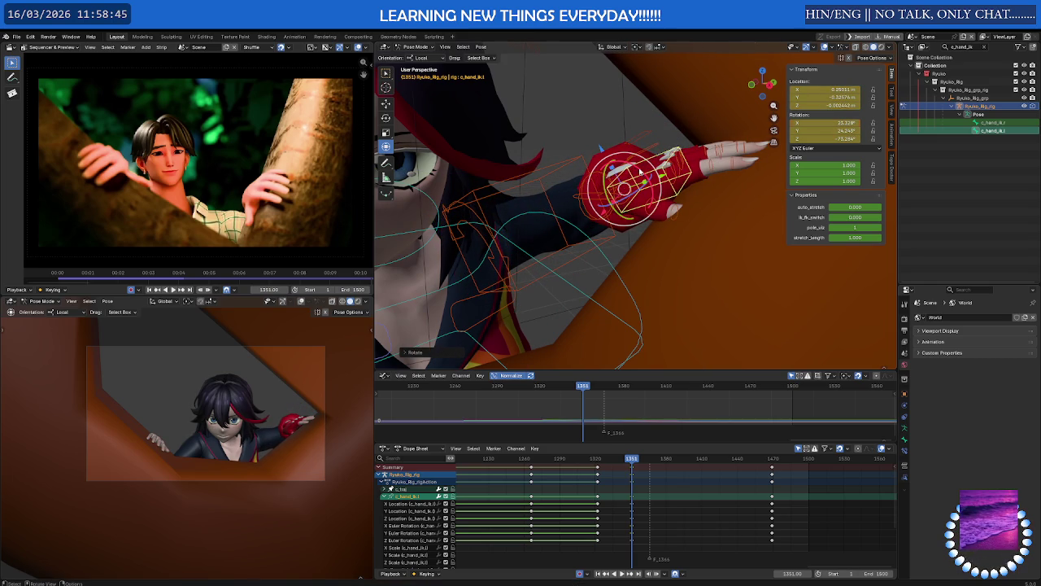
pyautogui.press('z')
pyautogui.press('z')
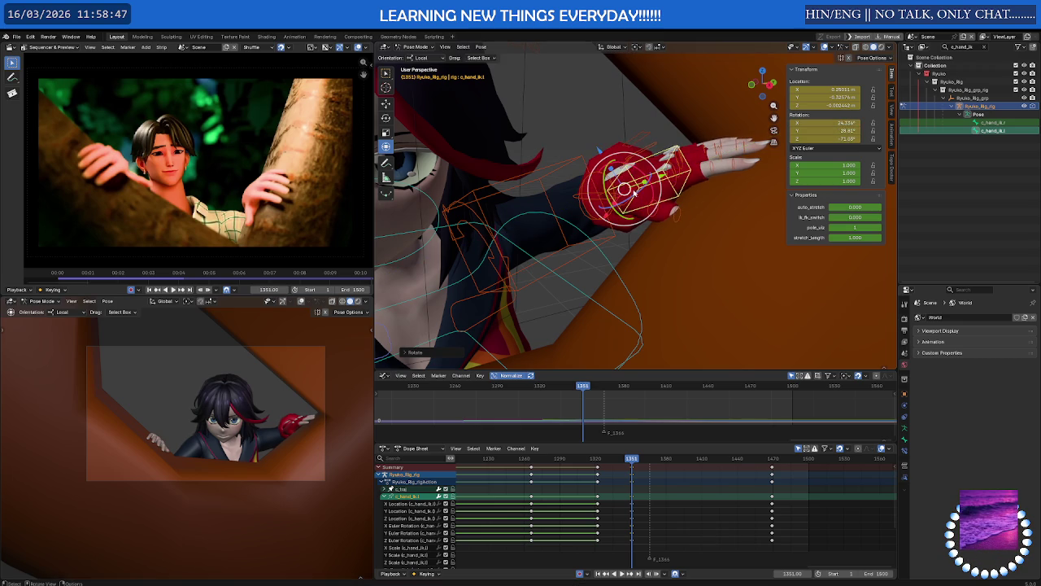
pyautogui.click(635, 194)
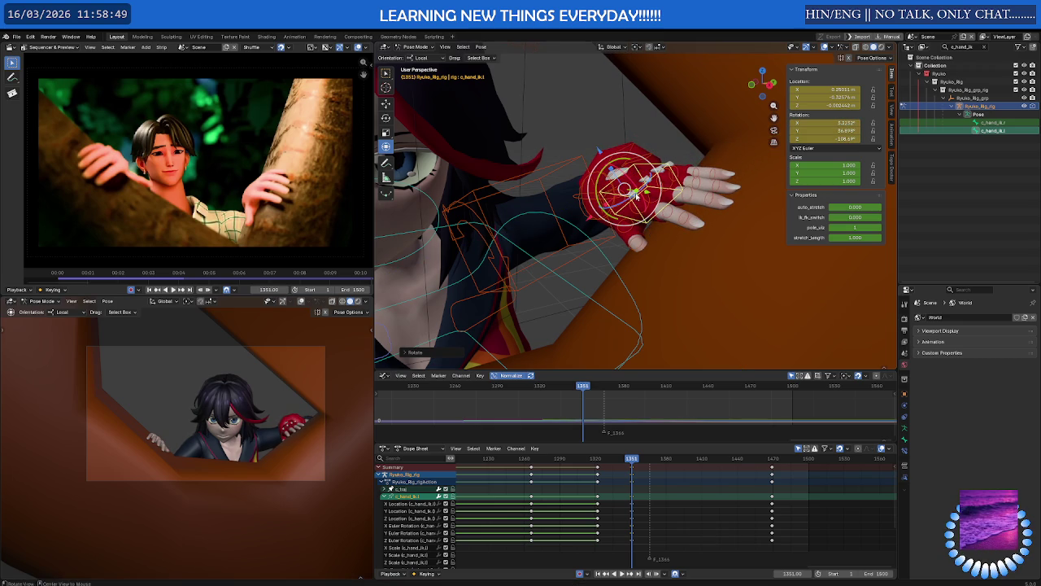
pyautogui.moveTo(633, 194)
pyautogui.mouseDown(button='middle')
pyautogui.moveTo(660, 185)
pyautogui.moveTo(645, 212)
pyautogui.mouseUp(button='middle')
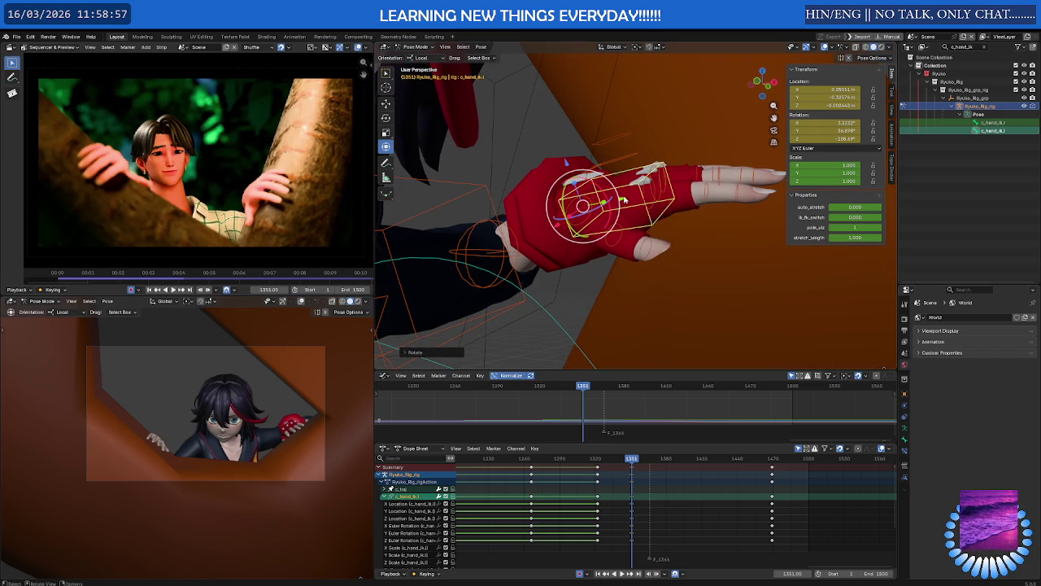
# Reposition c_hand_ik.l again and slide it along its own Z axis at frame 1351.
pyautogui.press('g')
pyautogui.click(647, 194)
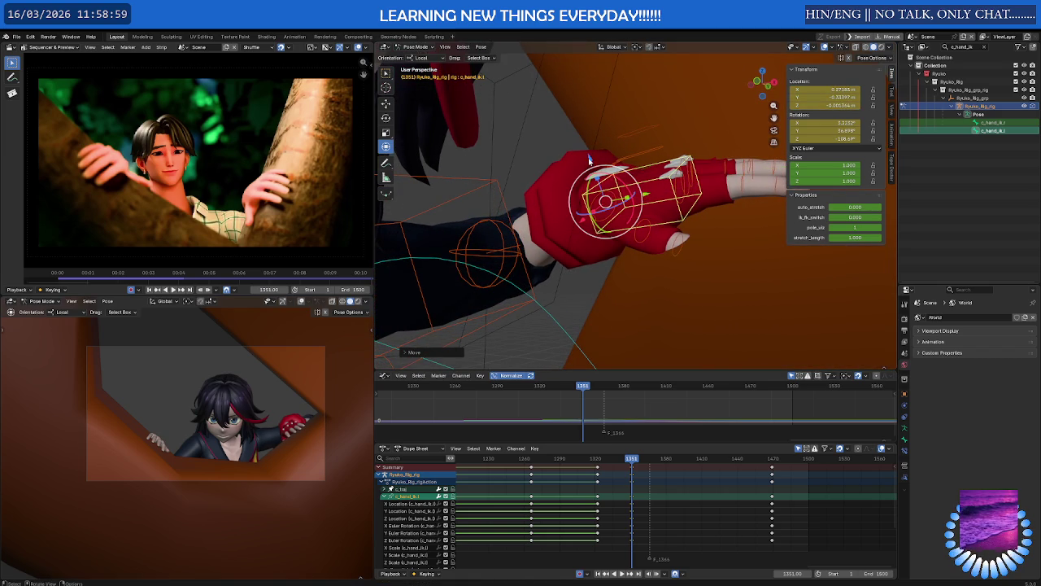
pyautogui.press('g')
pyautogui.press('z')
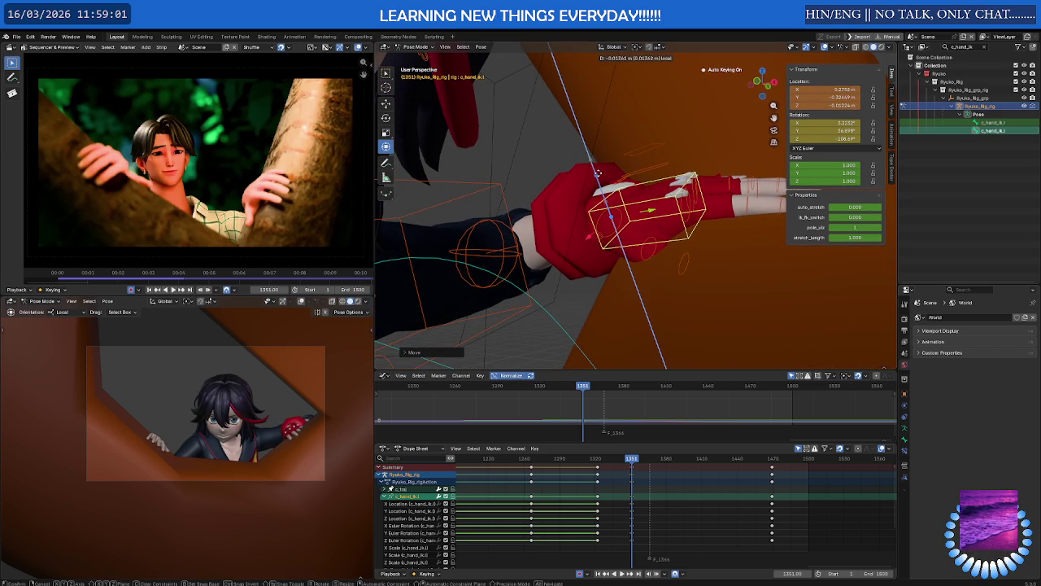
pyautogui.click(597, 174)
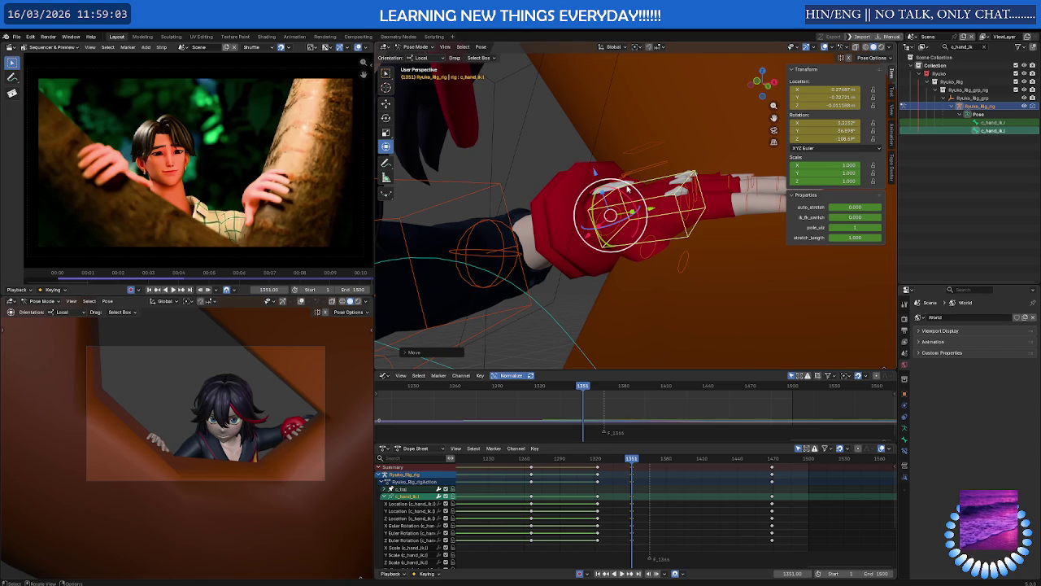
pyautogui.moveTo(617, 184); pyautogui.dragTo(720, 256, button='middle')
pyautogui.click(622, 159)
# Scale c_fist.l to about 0.959 at frame 1351 and scrub back to check the pose.
pyautogui.press('s')
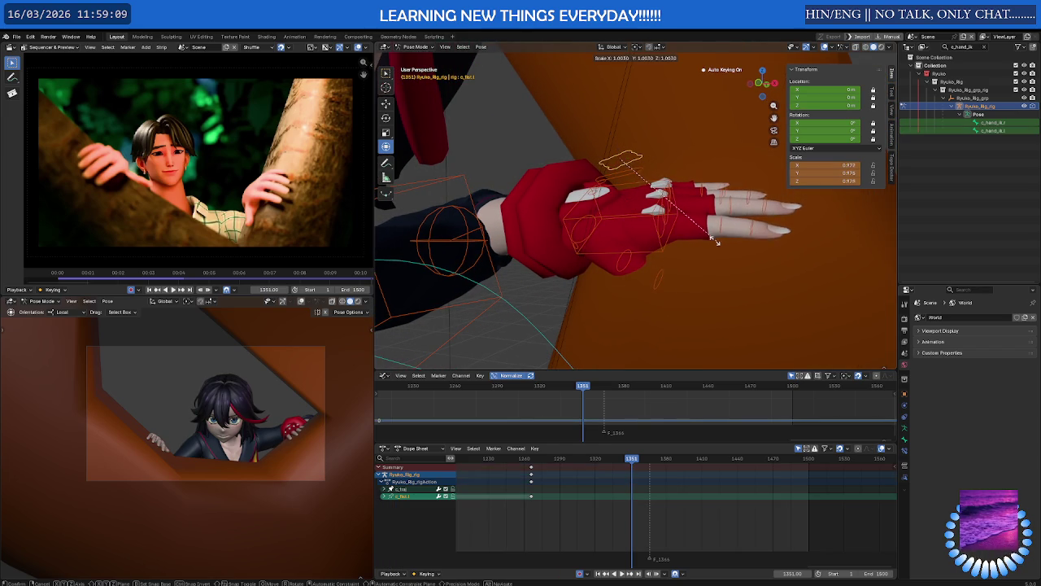
pyautogui.click(732, 248)
pyautogui.moveTo(732, 248)
pyautogui.mouseDown(button='middle')
pyautogui.moveTo(652, 254)
pyautogui.moveTo(707, 278)
pyautogui.mouseUp(button='middle')
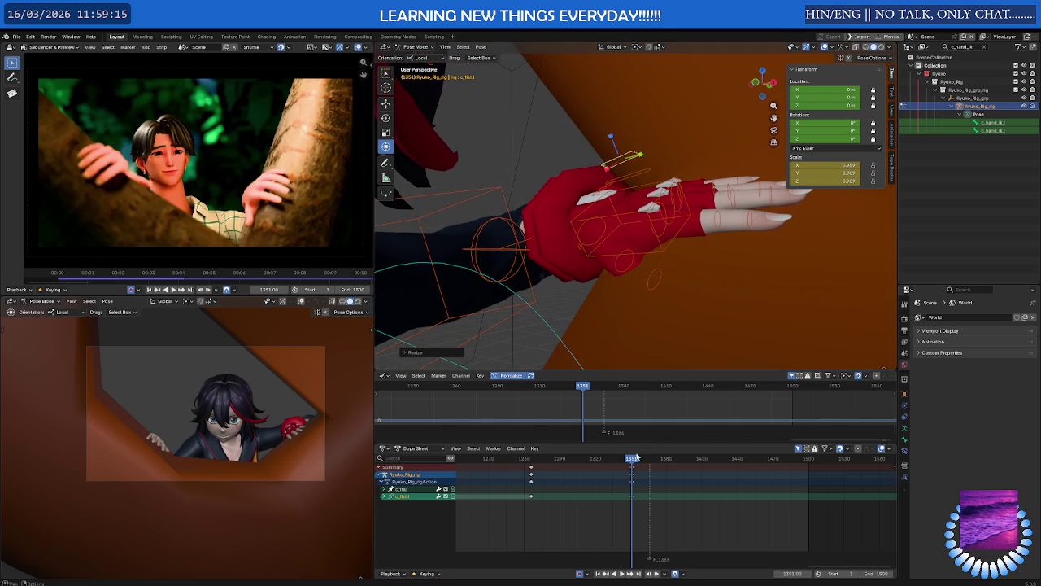
pyautogui.moveTo(637, 458); pyautogui.dragTo(534, 464)
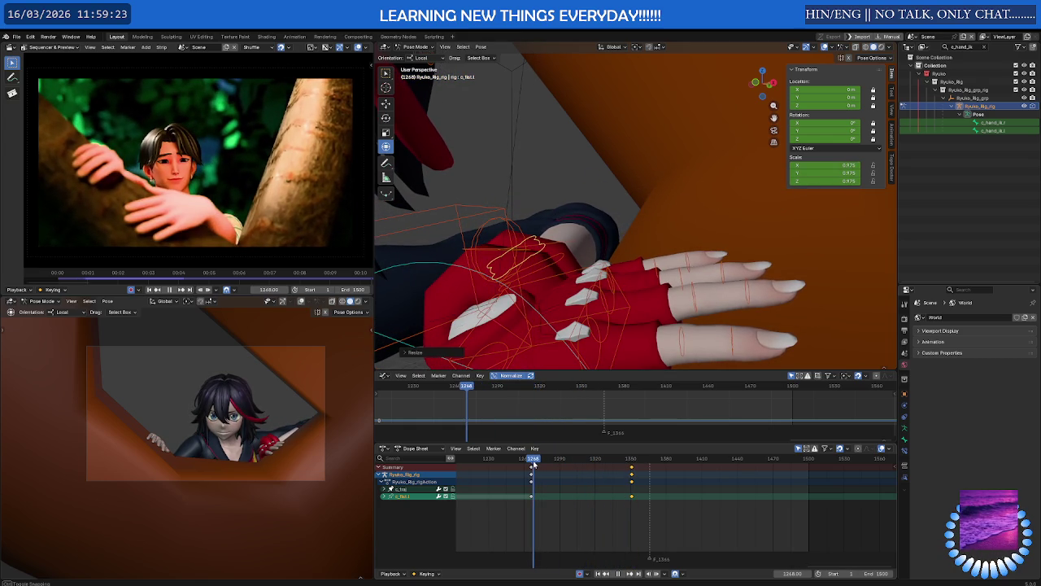
pyautogui.scroll(-2, 533, 300)
pyautogui.scroll(-2, 488, 287)
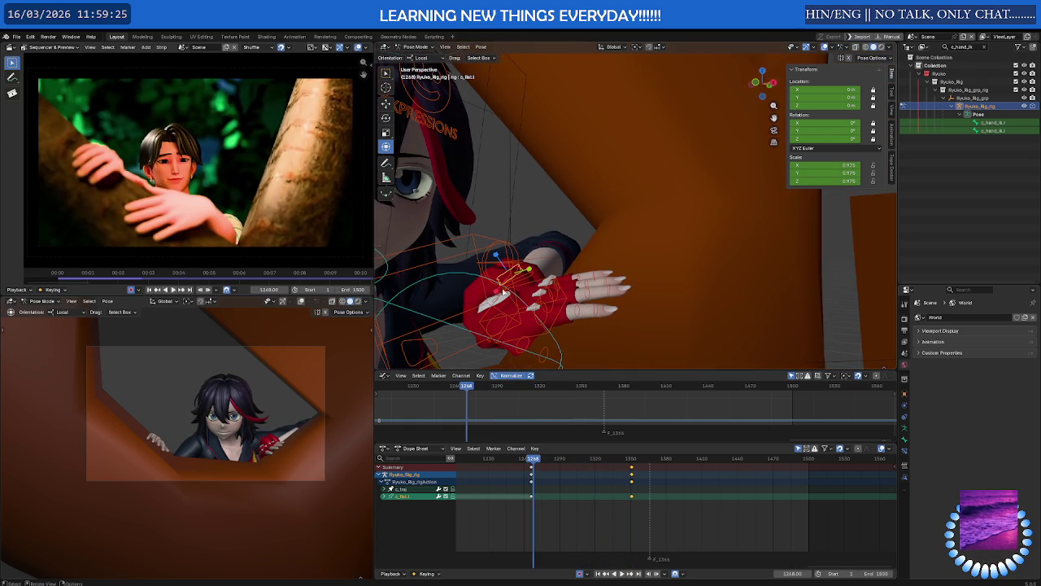
pyautogui.click(534, 285)
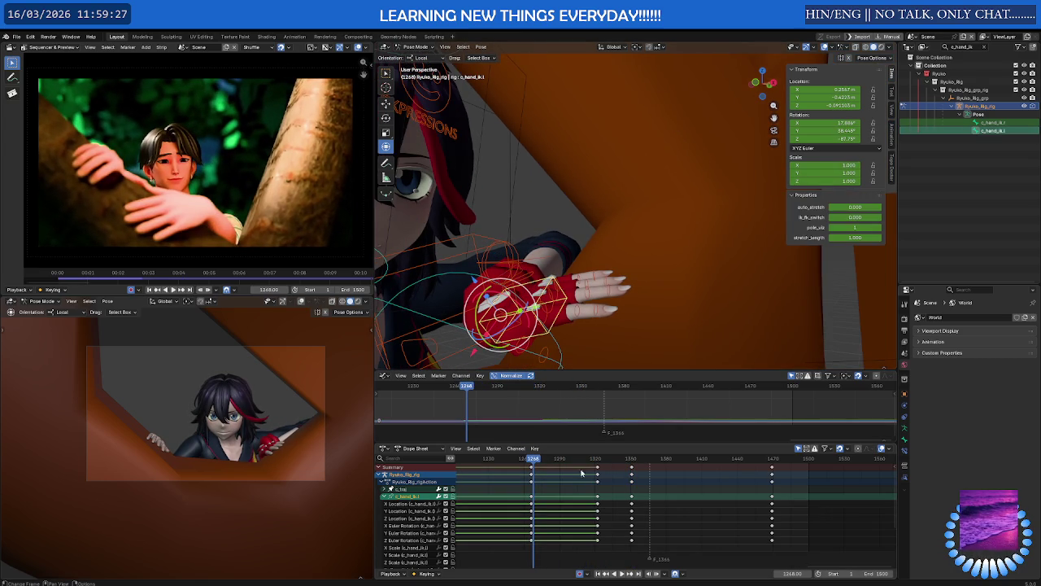
# Duplicate the left hand IK keyframe column from frame 1267 back to about frame 1172.
pyautogui.moveTo(533, 461); pyautogui.dragTo(529, 462)
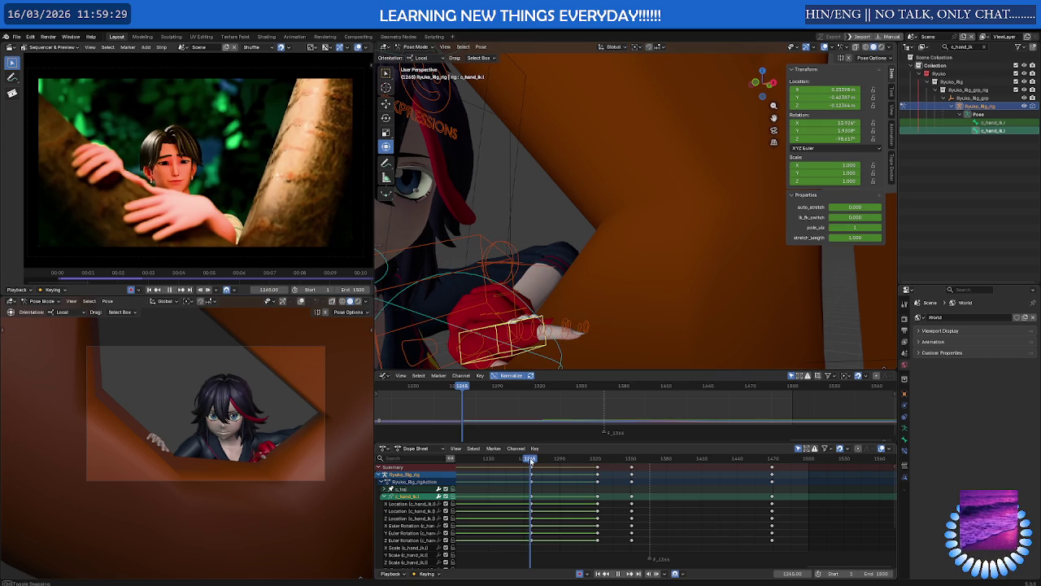
pyautogui.moveTo(531, 462); pyautogui.dragTo(484, 470)
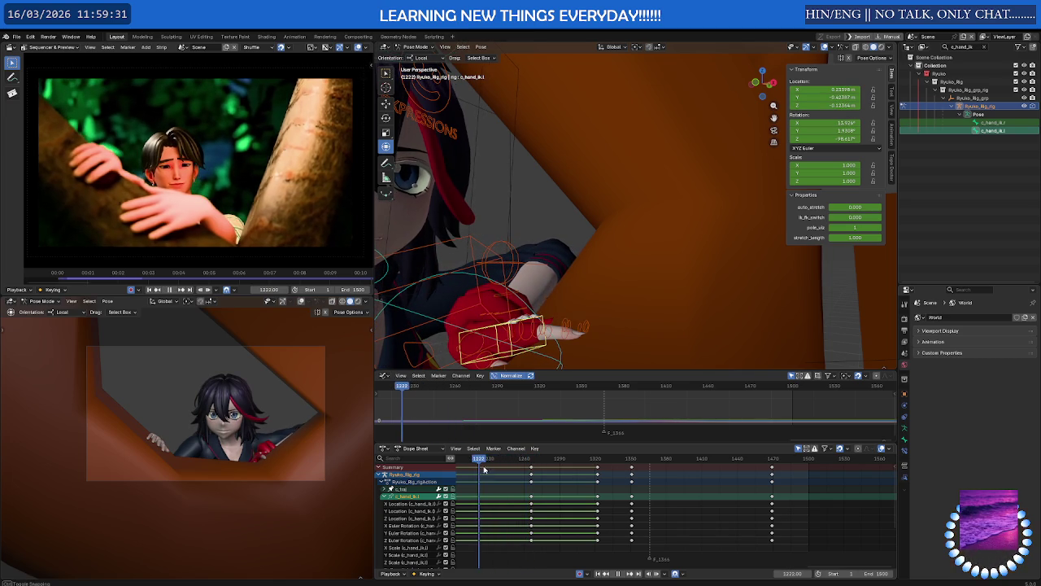
pyautogui.scroll(-5, 612, 483)
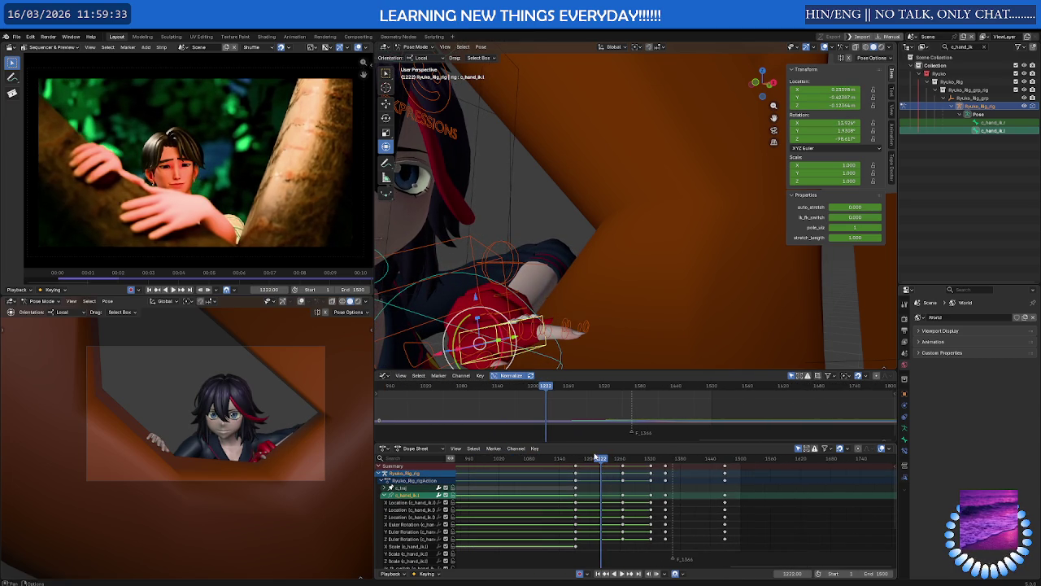
pyautogui.moveTo(595, 457)
pyautogui.mouseDown()
pyautogui.moveTo(583, 462)
pyautogui.moveTo(624, 462)
pyautogui.mouseUp()
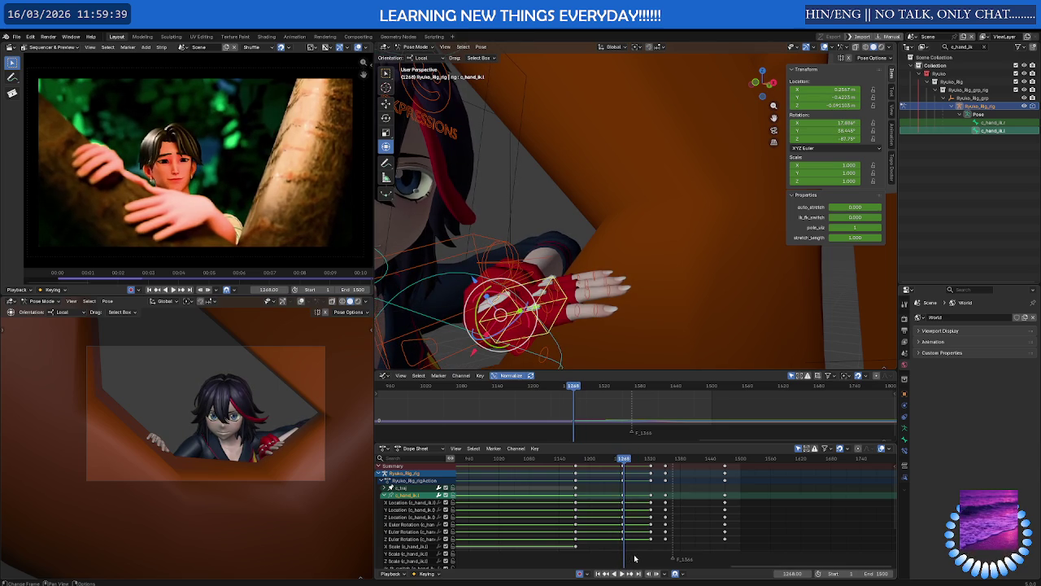
pyautogui.moveTo(610, 509); pyautogui.dragTo(612, 483)
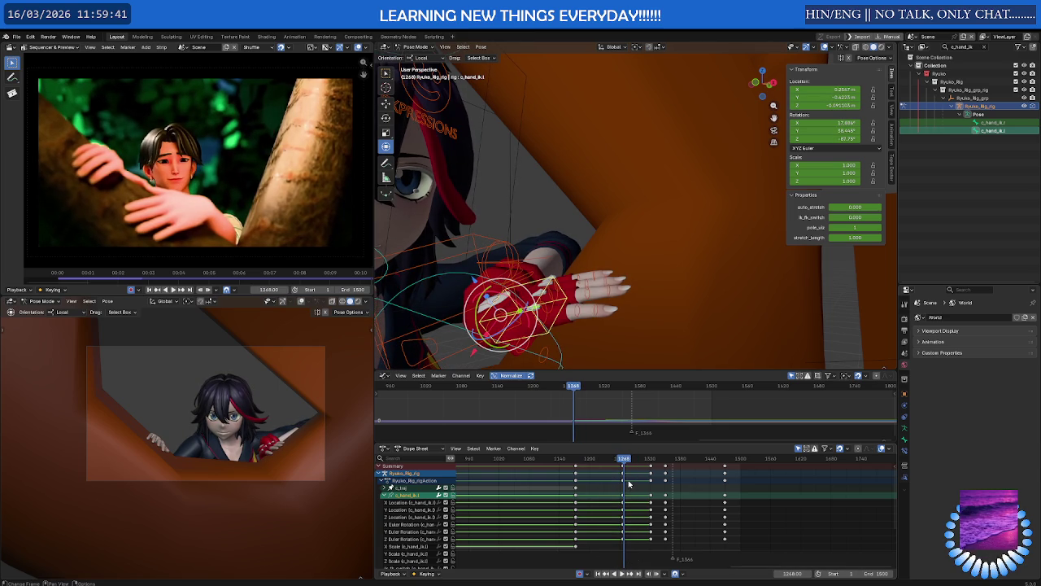
pyautogui.click(667, 473)
pyautogui.click(623, 461)
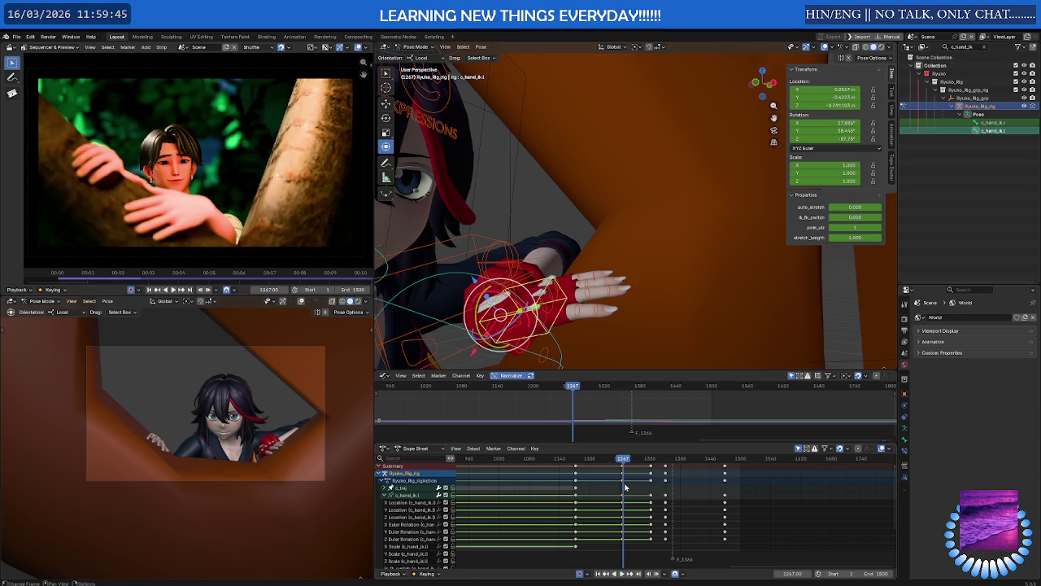
pyautogui.moveTo(625, 487); pyautogui.dragTo(600, 480)
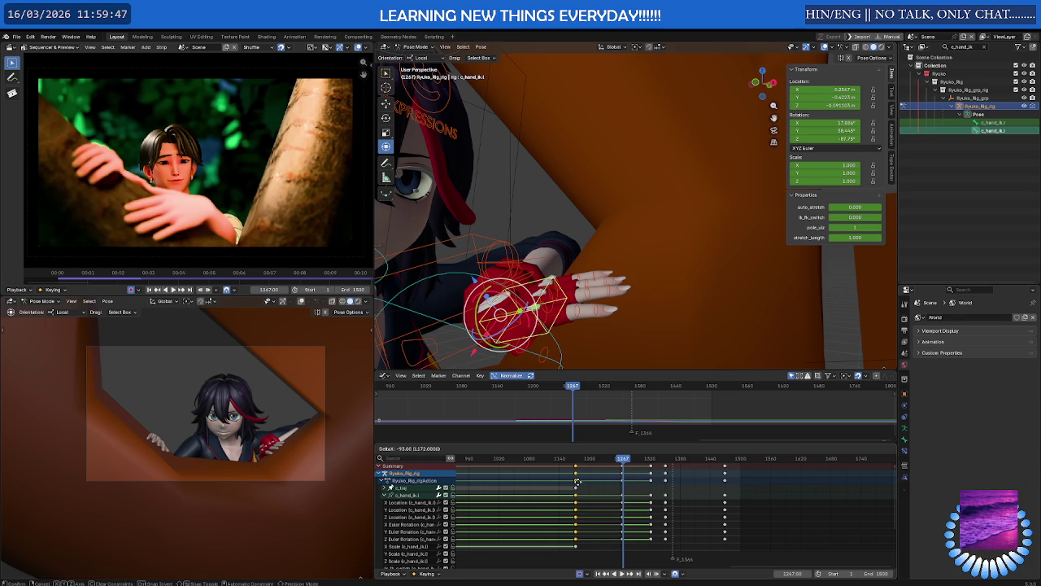
pyautogui.click(577, 483)
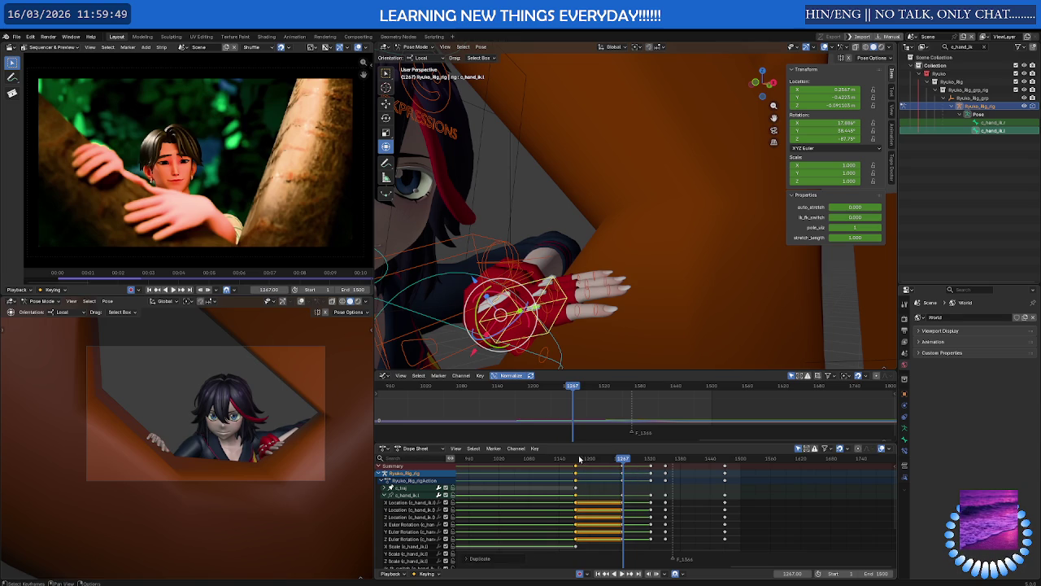
# Scrub back to around frame 1102 and zoom the Dope Sheet to review the held hand pose.
pyautogui.moveTo(579, 460)
pyautogui.mouseDown()
pyautogui.moveTo(533, 461)
pyautogui.moveTo(596, 461)
pyautogui.moveTo(563, 462)
pyautogui.moveTo(580, 462)
pyautogui.mouseUp()
pyautogui.scroll(3, 572, 483)
pyautogui.scroll(3, 572, 483)
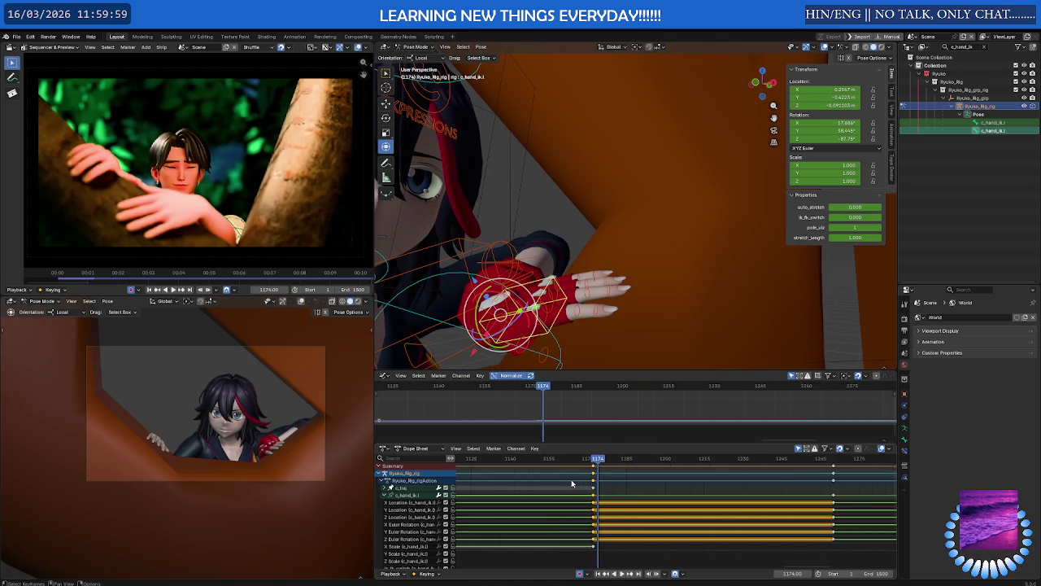
pyautogui.scroll(4, 572, 483)
pyautogui.scroll(4, 582, 485)
pyautogui.scroll(4, 590, 488)
pyautogui.scroll(4, 598, 490)
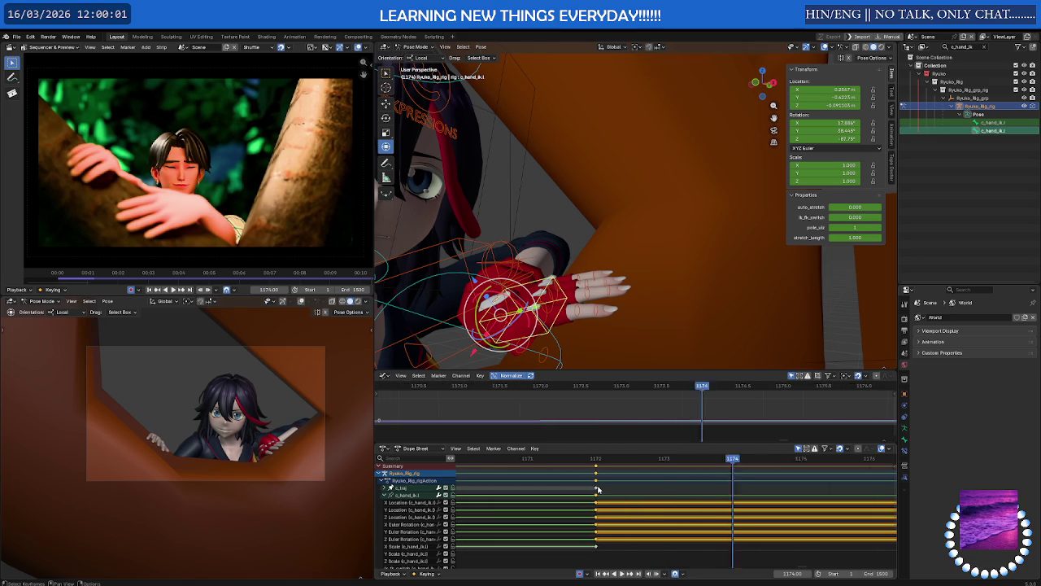
pyautogui.scroll(-3, 598, 489)
pyautogui.scroll(-3, 597, 489)
pyautogui.scroll(-3, 596, 489)
pyautogui.scroll(-3, 596, 489)
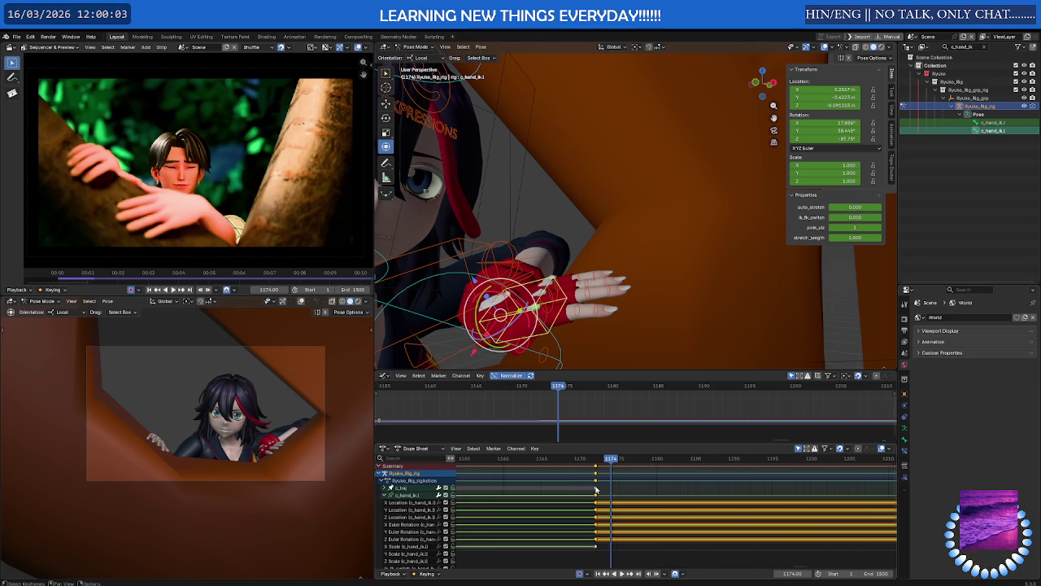
pyautogui.scroll(-2, 595, 489)
pyautogui.scroll(-4, 598, 489)
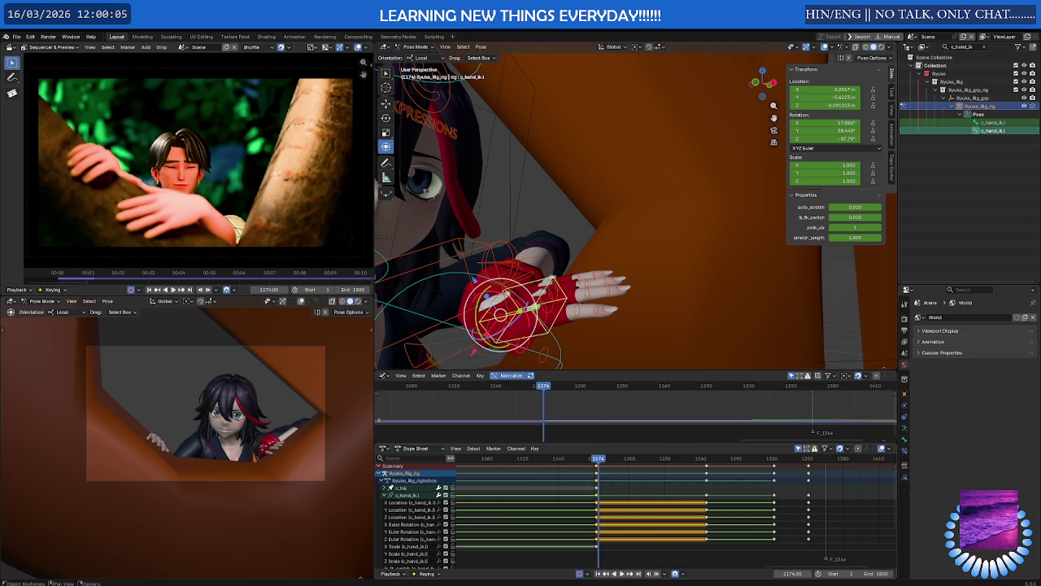
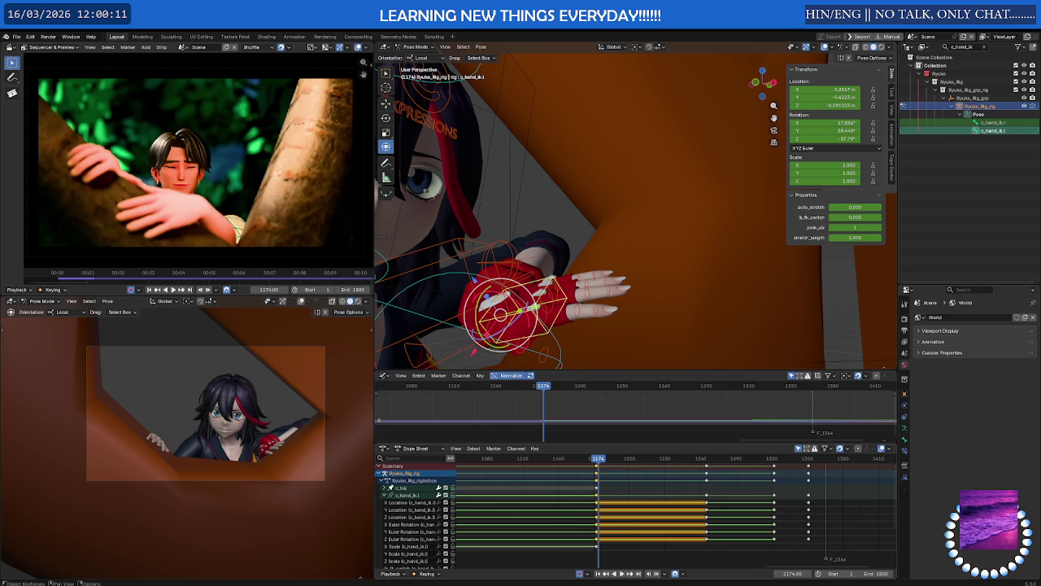
# Play back the hand animation, stopping at frame 1220, then return to frame 1176.
pyautogui.keyDown('ctrl'); pyautogui.hscroll(2, 634, 489); pyautogui.keyUp('ctrl')
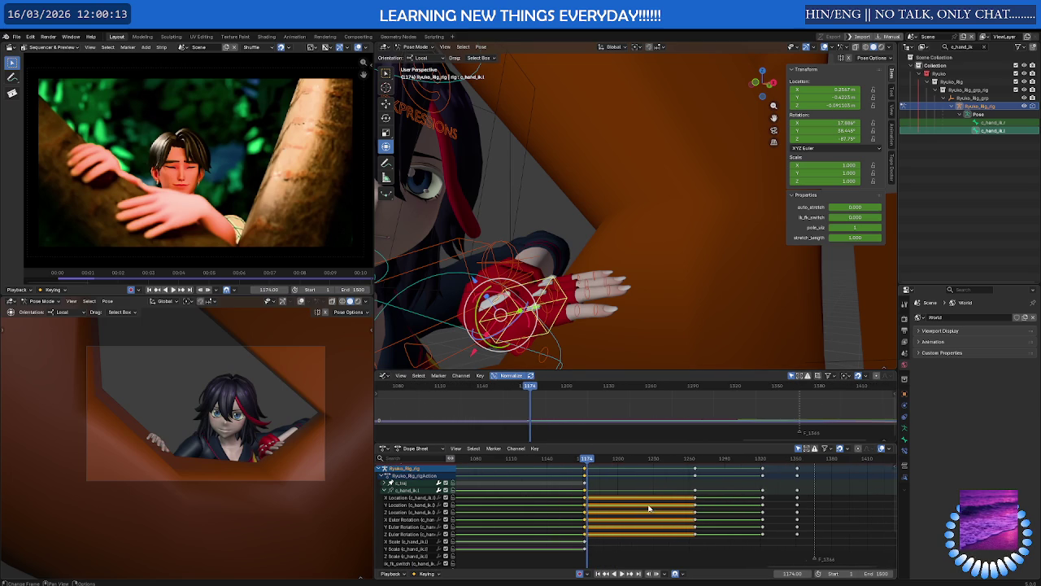
pyautogui.press('space')
pyautogui.moveTo(586, 460); pyautogui.dragTo(536, 483)
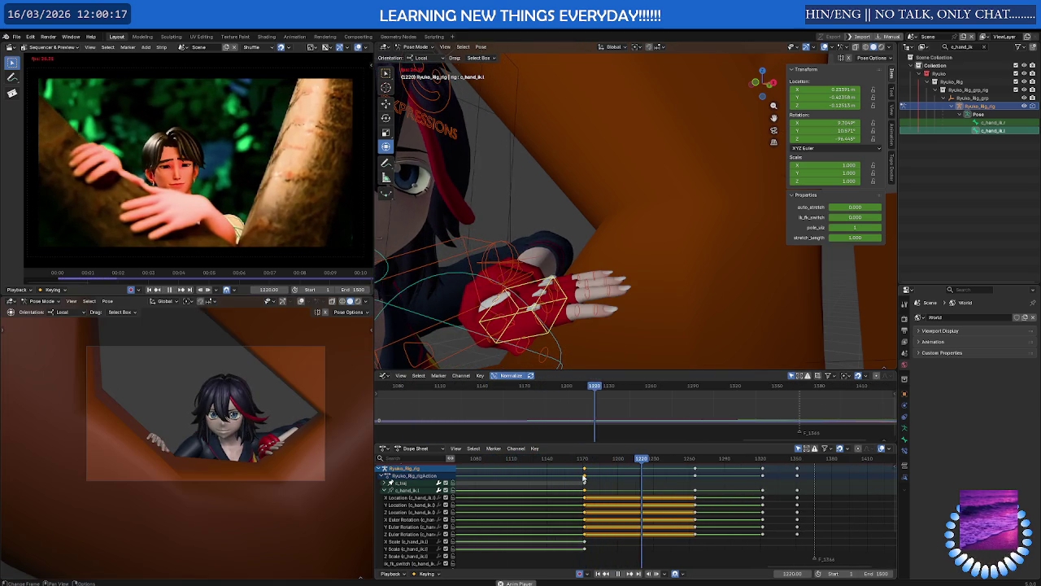
pyautogui.press('space')
pyautogui.moveTo(575, 461); pyautogui.dragTo(589, 461)
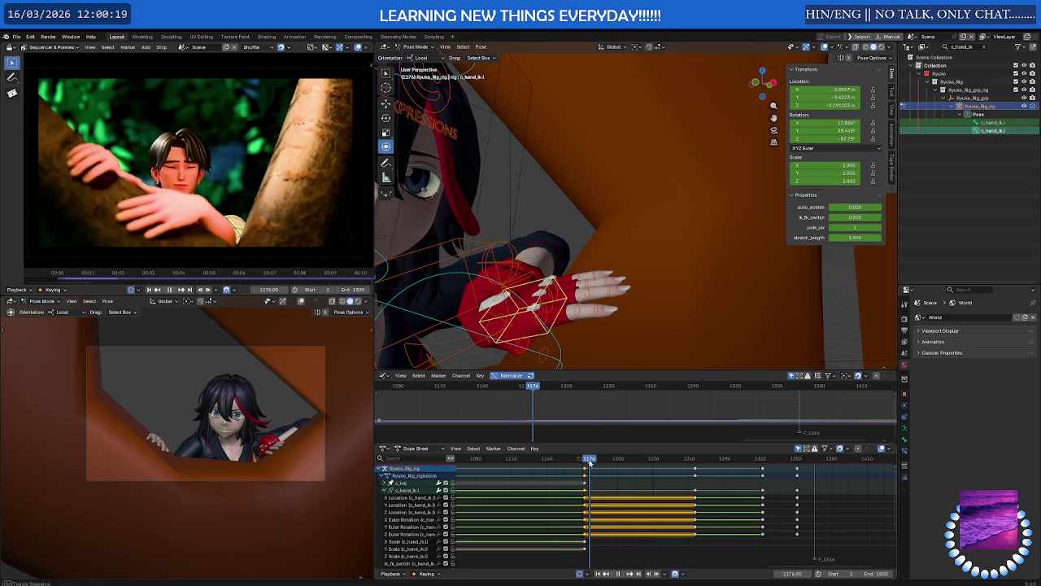
# Enlarge the animation curve view and set the selected hand keys to Bezier interpolation.
pyautogui.moveTo(569, 371); pyautogui.dragTo(534, 230)
pyautogui.scroll(3, 518, 364)
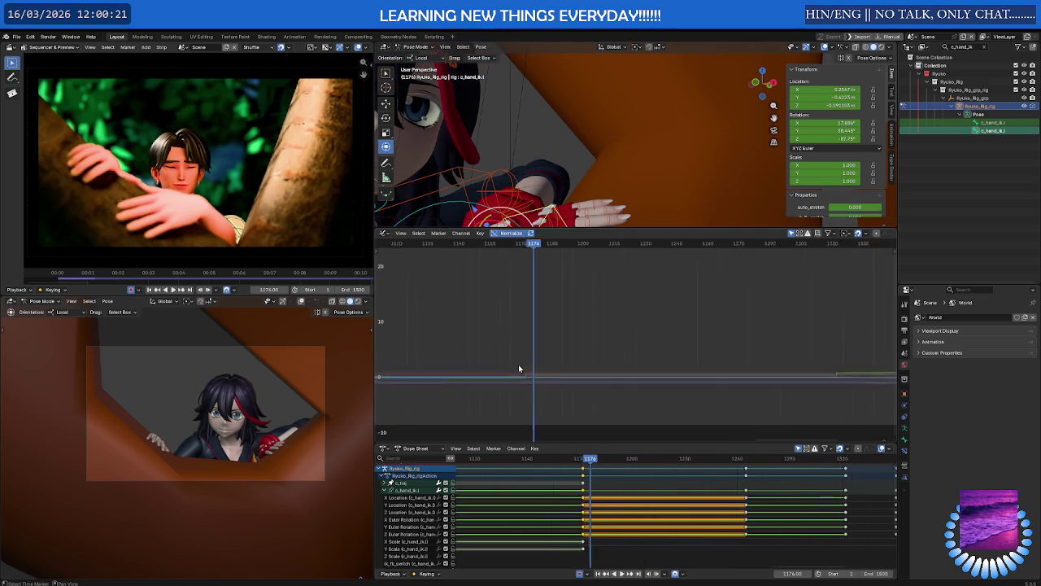
pyautogui.scroll(3, 535, 363)
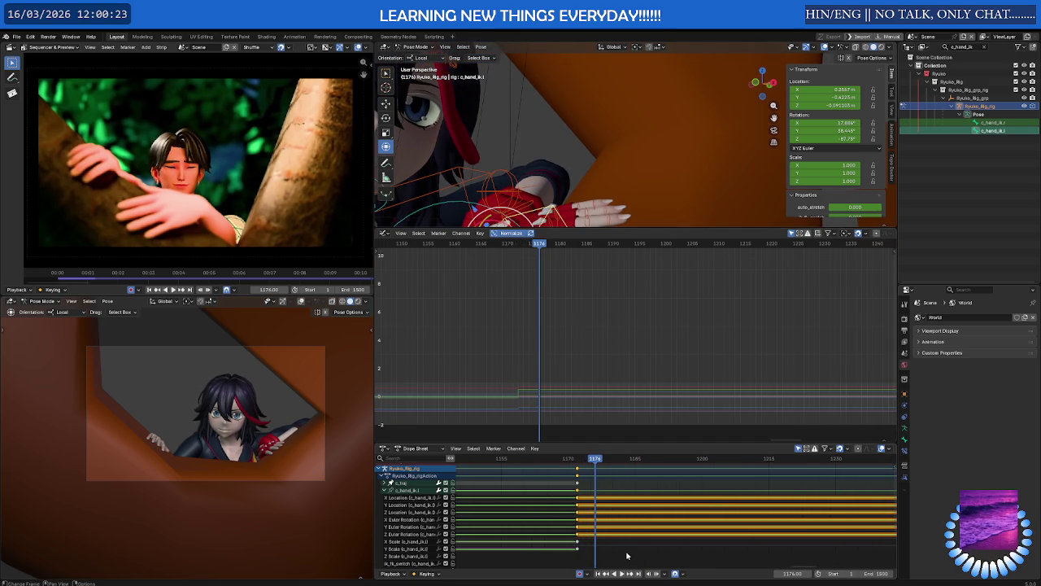
pyautogui.scroll(-2, 543, 486)
pyautogui.rightClick(543, 486)
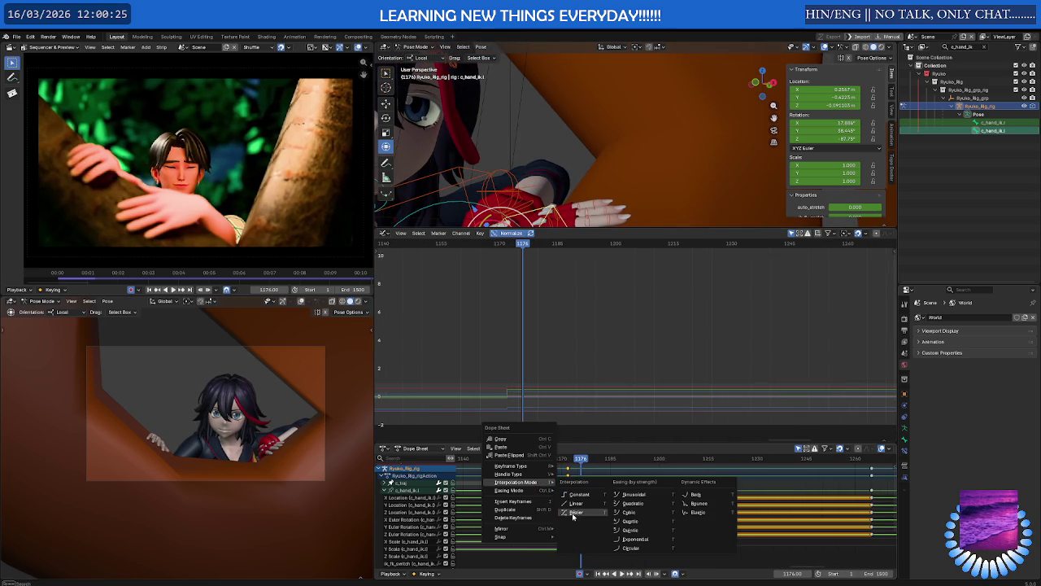
pyautogui.click(573, 512)
# Scrub from frame 1172 back to frame 1142 to check the hand pose.
pyautogui.moveTo(572, 458)
pyautogui.mouseDown()
pyautogui.moveTo(543, 458)
pyautogui.moveTo(569, 461)
pyautogui.mouseUp()
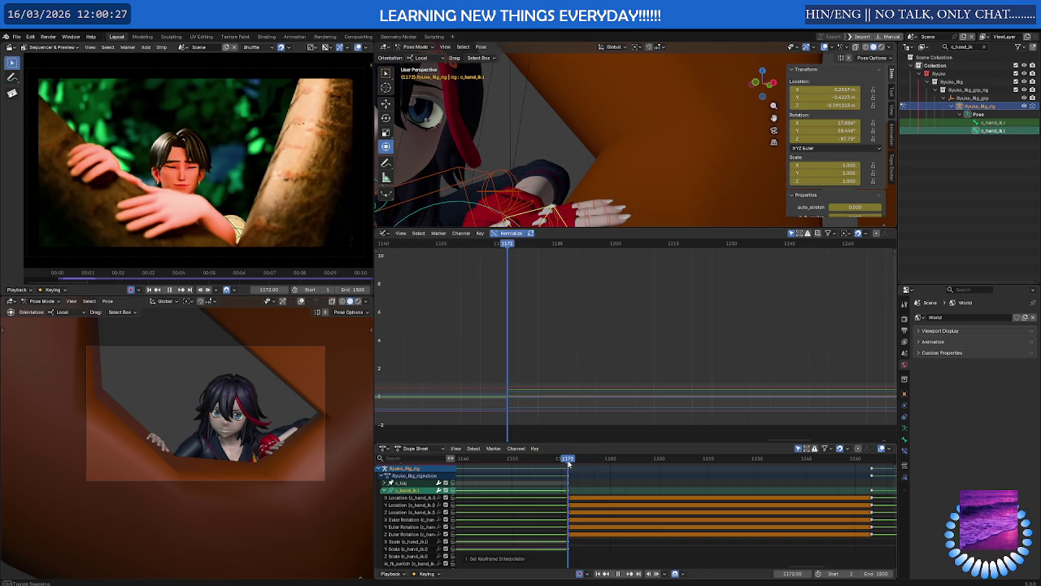
pyautogui.scroll(-2, 551, 398)
pyautogui.scroll(-3, 558, 497)
pyautogui.scroll(-3, 558, 497)
pyautogui.scroll(-2, 607, 502)
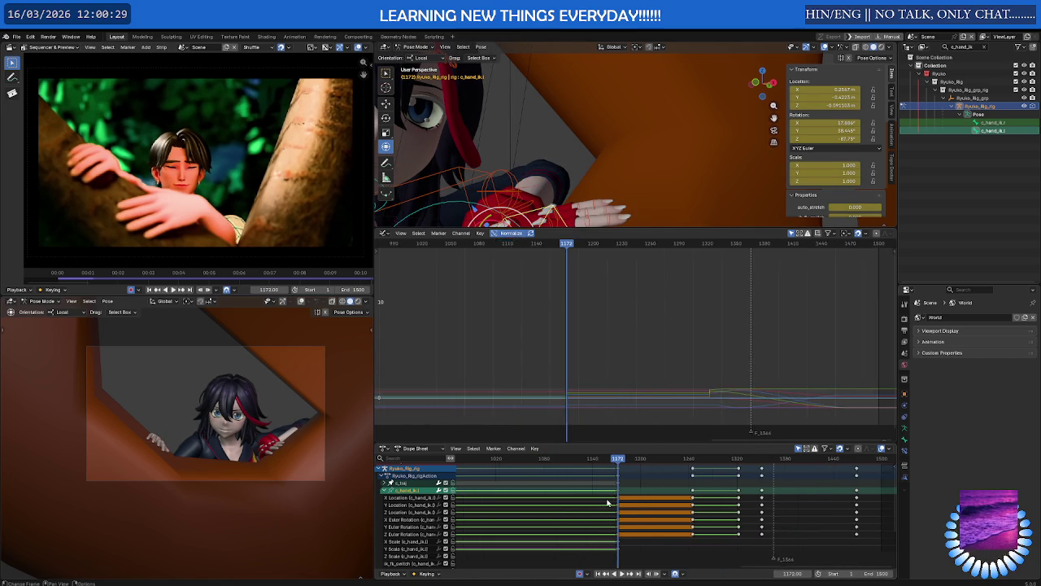
pyautogui.scroll(3, 607, 502)
pyautogui.scroll(3, 618, 493)
pyautogui.moveTo(642, 460); pyautogui.dragTo(574, 461)
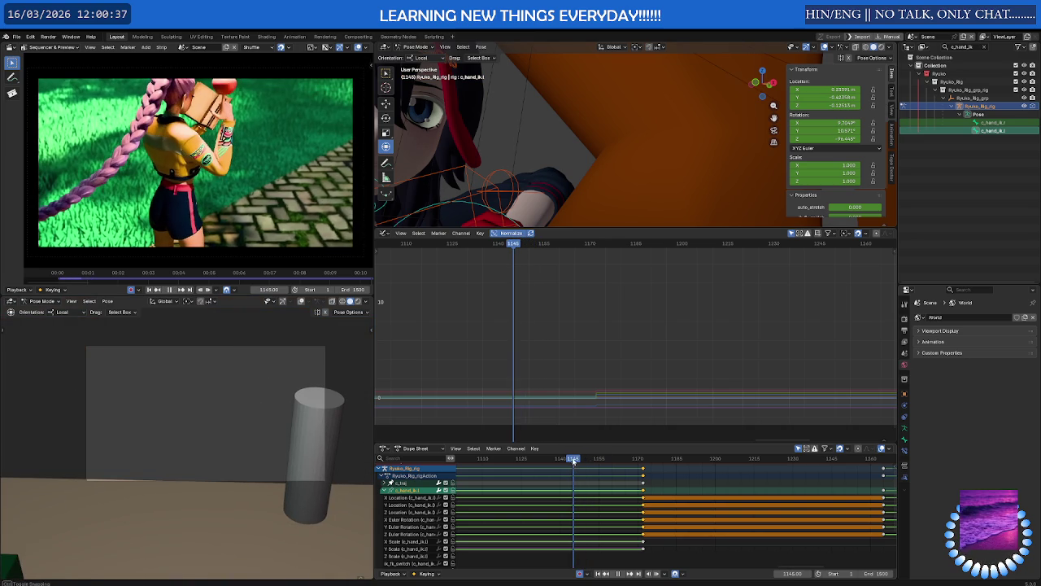
# Duplicate the hand's later key column to an earlier frame and set the copies to Bezier.
pyautogui.click(667, 543)
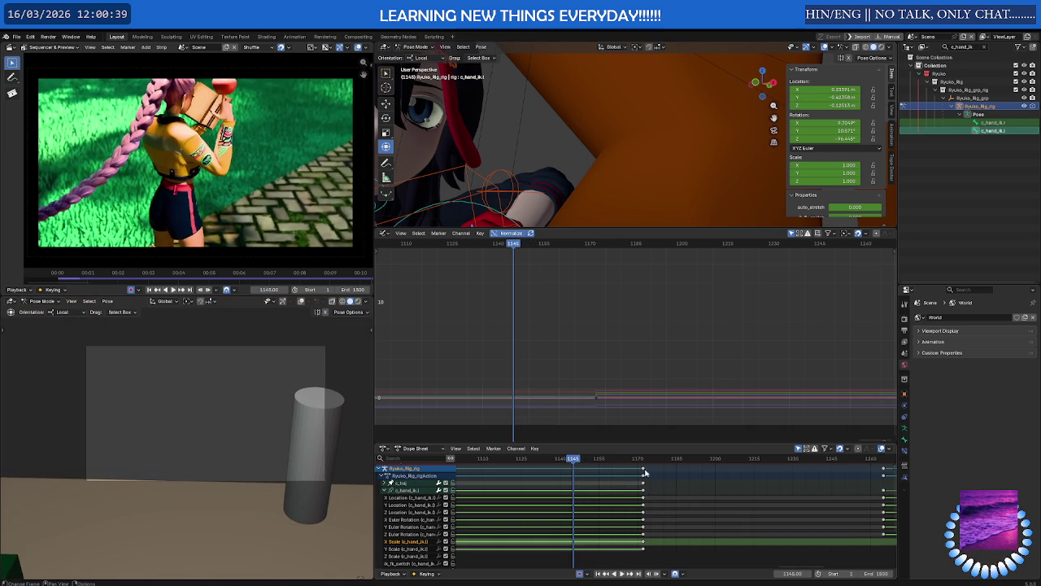
pyautogui.click(645, 471)
pyautogui.hotkey('shift', 'd')
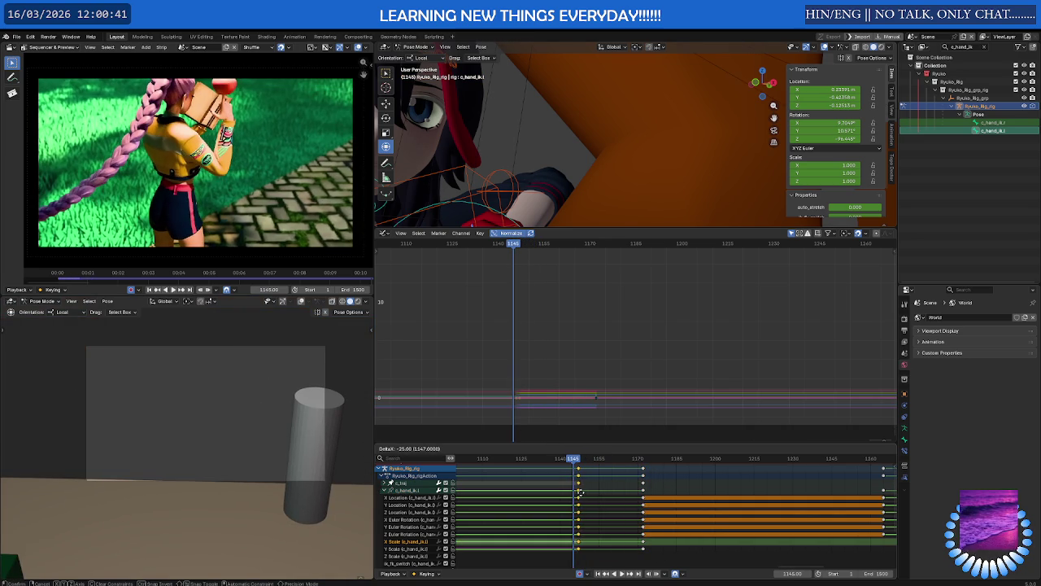
pyautogui.click(672, 530)
pyautogui.rightClick(545, 477)
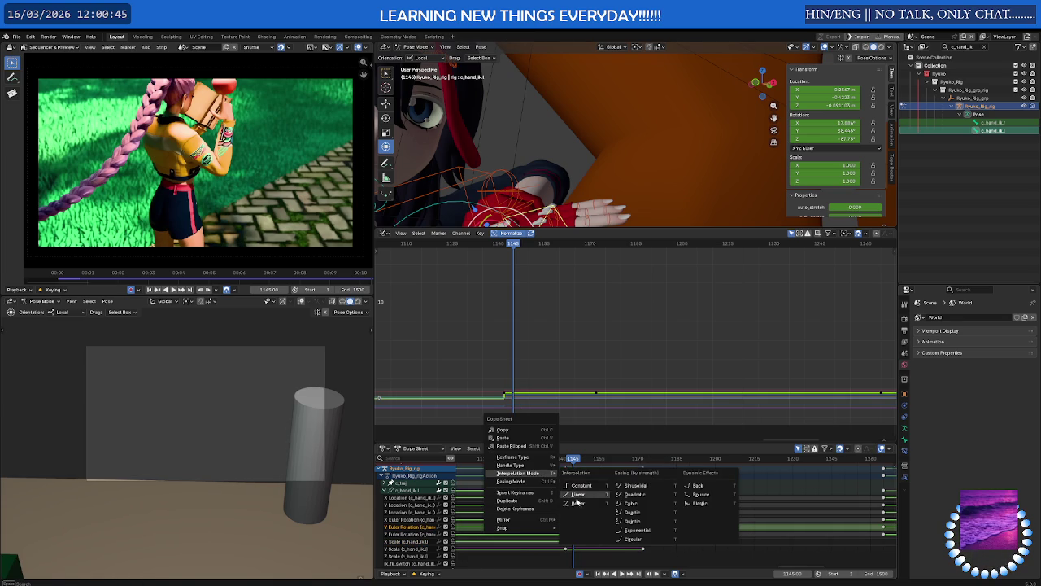
pyautogui.click(576, 502)
pyautogui.moveTo(570, 462); pyautogui.dragTo(610, 461)
# In the curve view, select all of the hand's keys and make them Bezier.
pyautogui.moveTo(480, 352); pyautogui.dragTo(607, 419)
pyautogui.rightClick(606, 415)
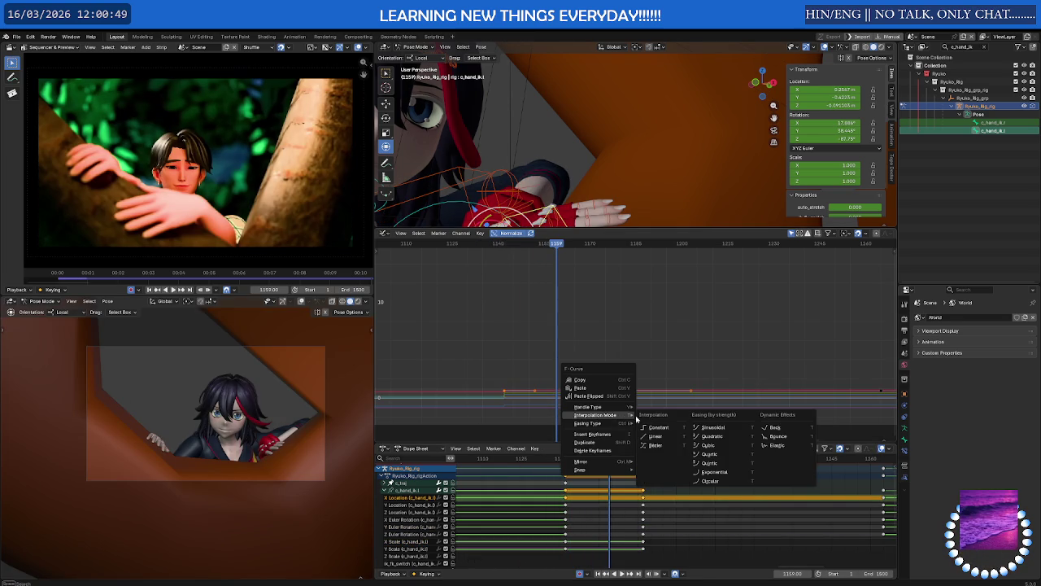
pyautogui.click(659, 445)
pyautogui.click(600, 412)
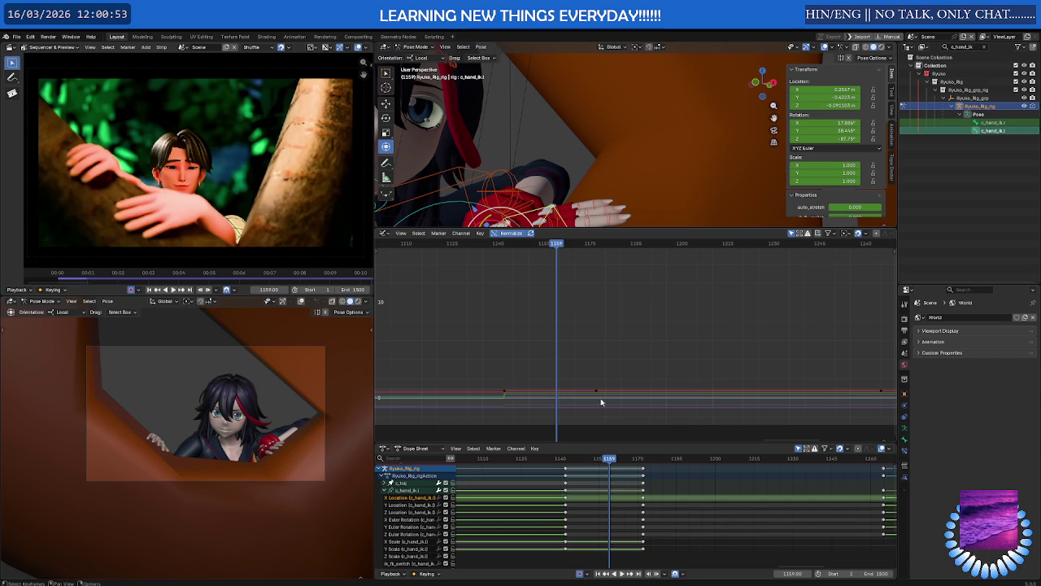
pyautogui.hotkey('shift', 'h')
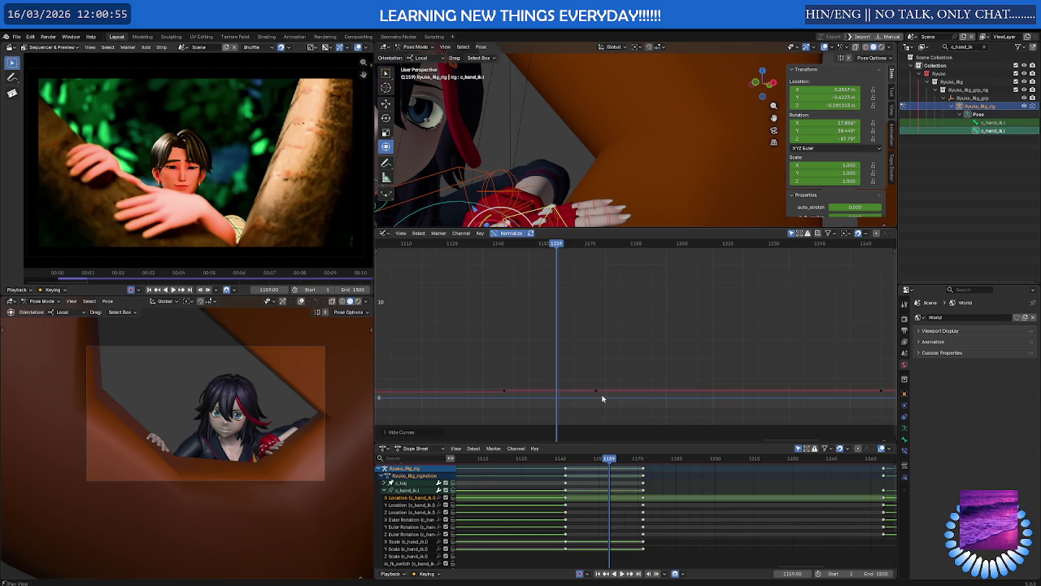
pyautogui.hotkey('alt', 'h')
pyautogui.moveTo(474, 366); pyautogui.dragTo(651, 418)
pyautogui.rightClick(644, 402)
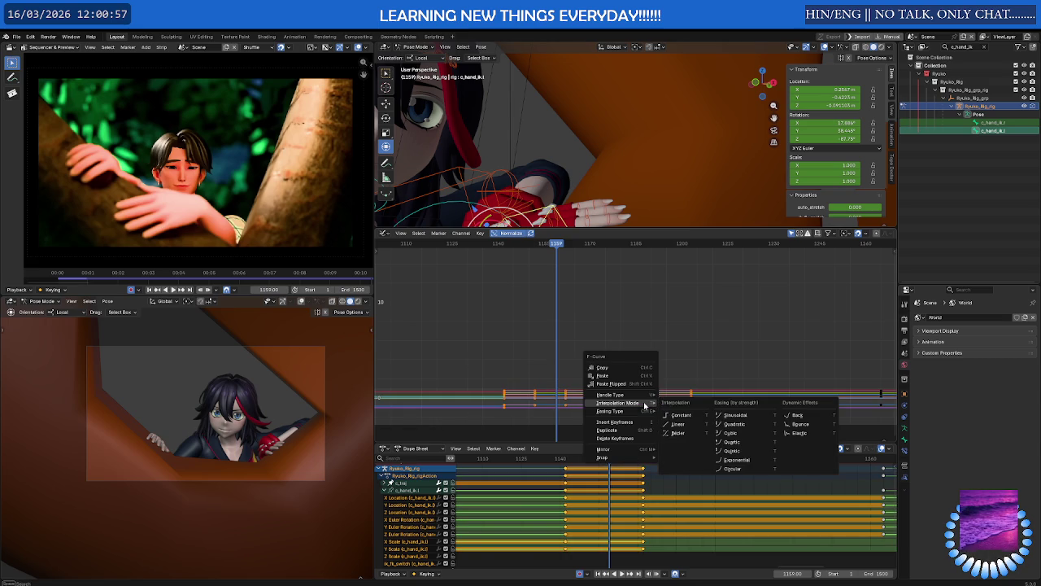
pyautogui.click(684, 433)
pyautogui.click(534, 409)
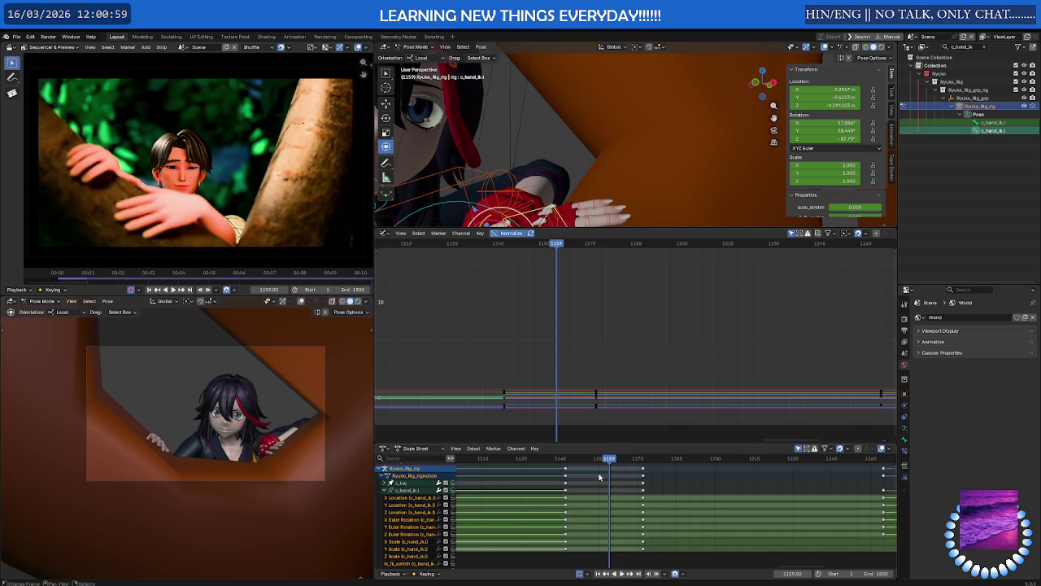
# Replay the wave from about frame 1127 and scrub back to frame 1150.
pyautogui.moveTo(609, 462); pyautogui.dragTo(629, 461)
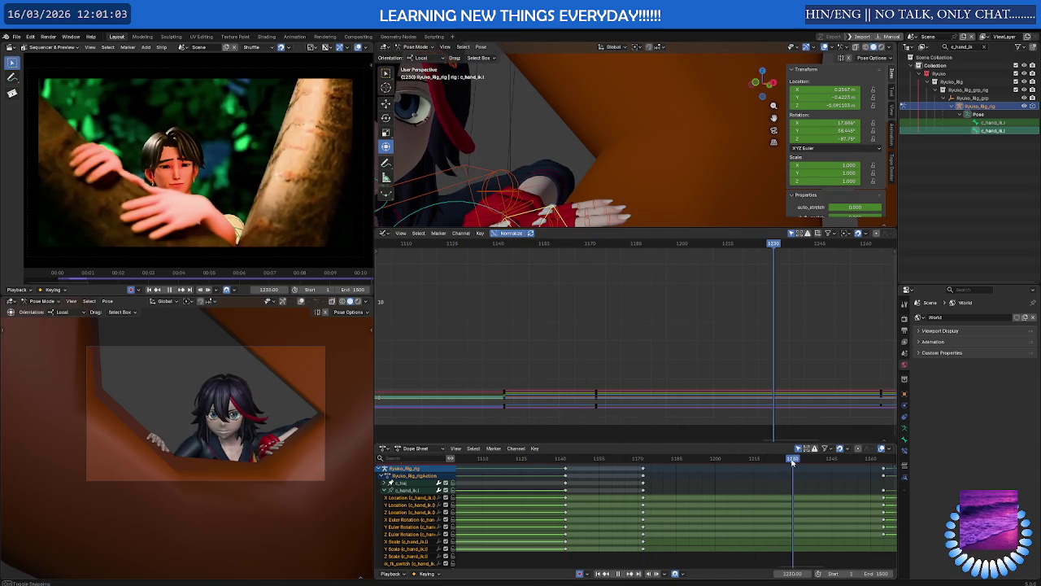
pyautogui.click(559, 461)
pyautogui.click(527, 461)
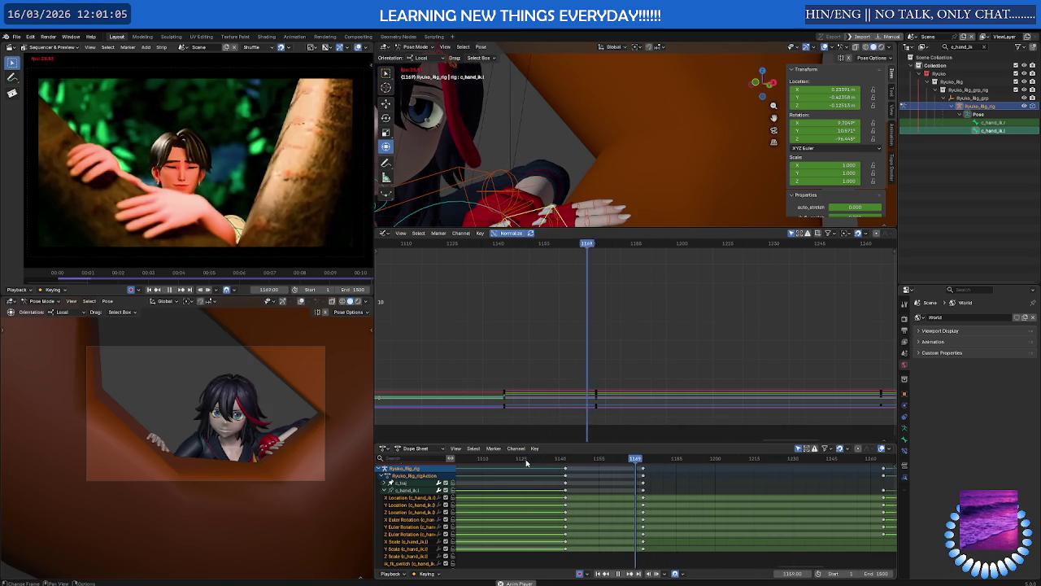
pyautogui.moveTo(562, 462); pyautogui.dragTo(583, 464)
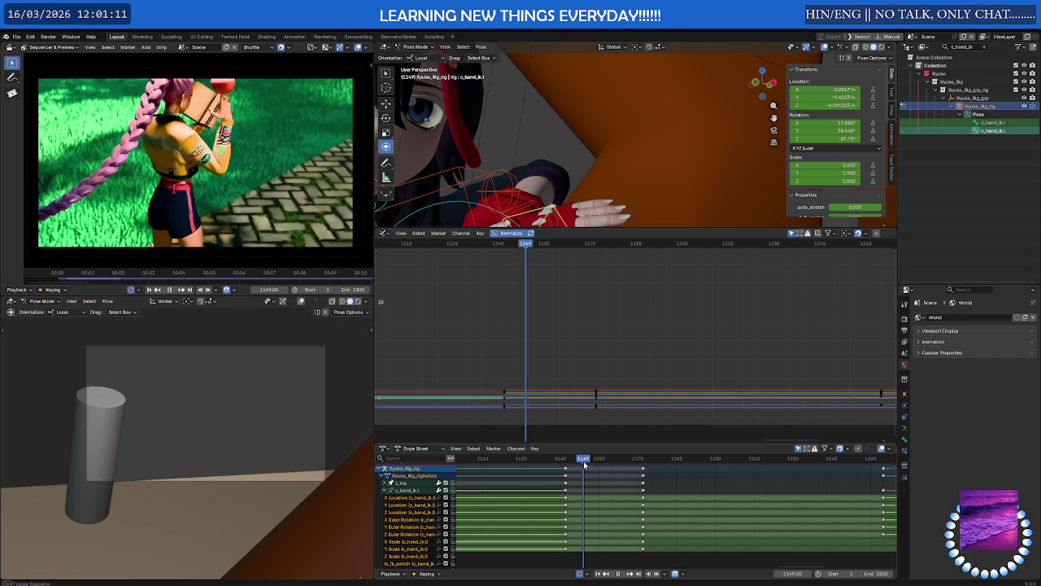
pyautogui.scroll(-3, 562, 163)
# Select the camera and insert a camera keyframe at frame 1149.
pyautogui.scroll(-2, 545, 171)
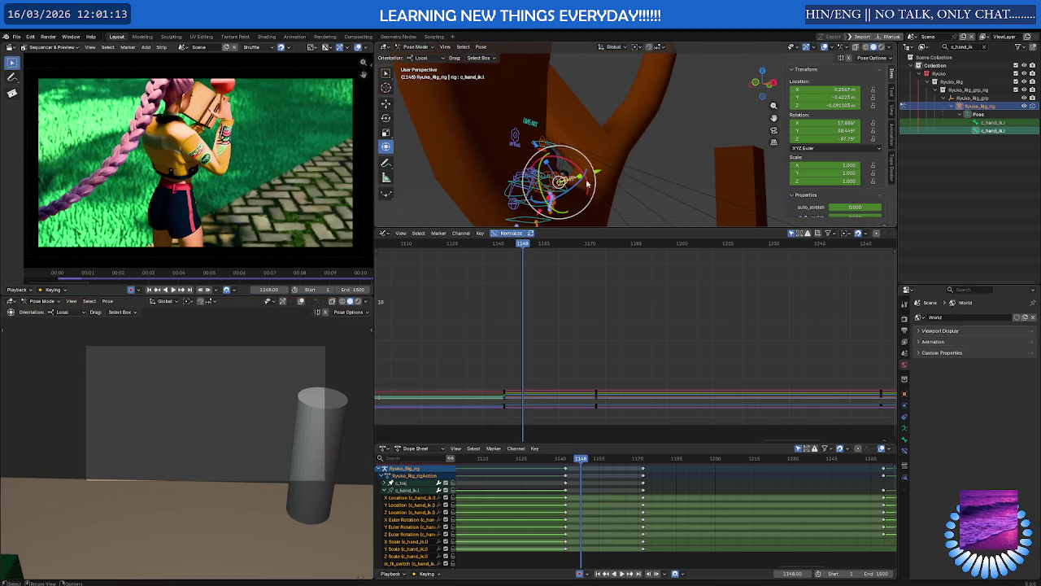
pyautogui.click(511, 183)
pyautogui.scroll(4, 586, 480)
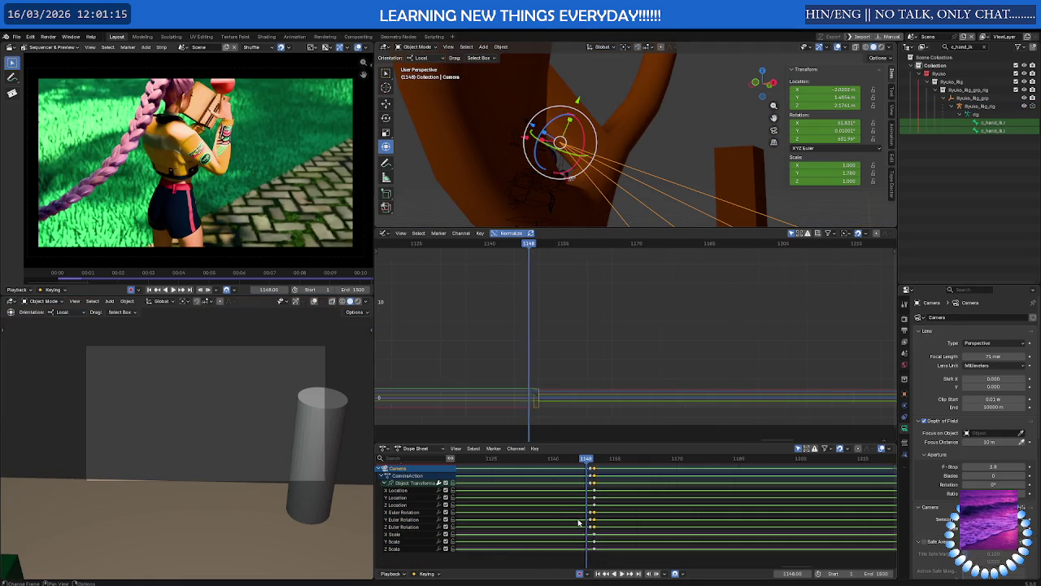
pyautogui.scroll(3, 590, 488)
pyautogui.scroll(3, 594, 495)
pyautogui.scroll(3, 599, 500)
pyautogui.scroll(2, 600, 499)
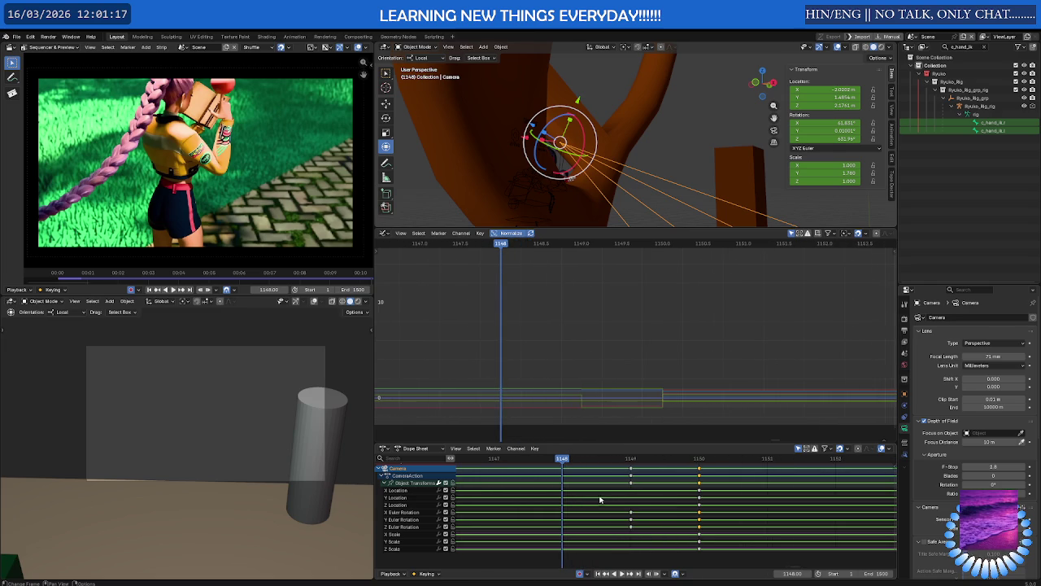
pyautogui.moveTo(565, 461); pyautogui.dragTo(621, 463)
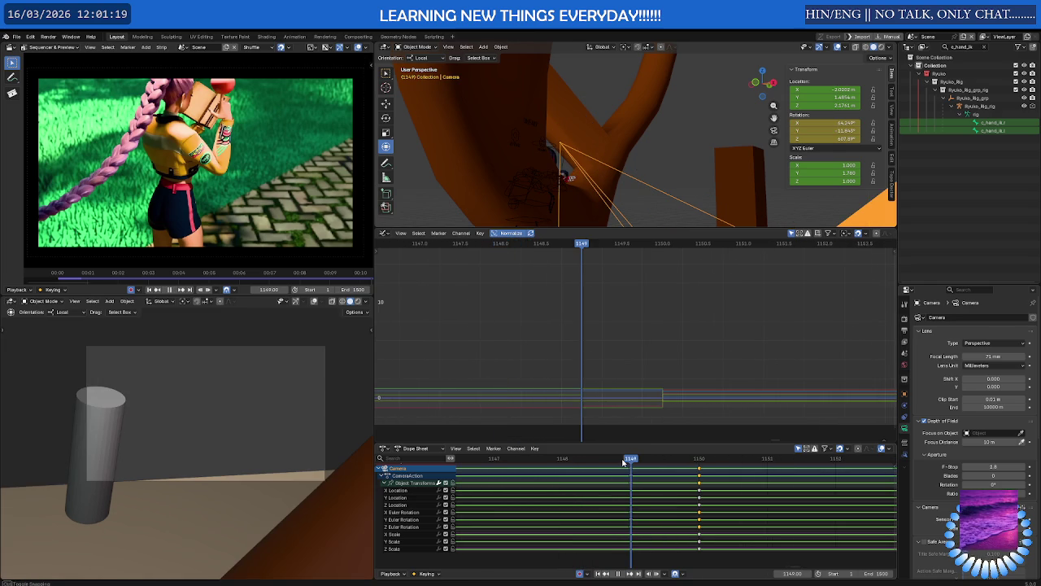
pyautogui.press('i')
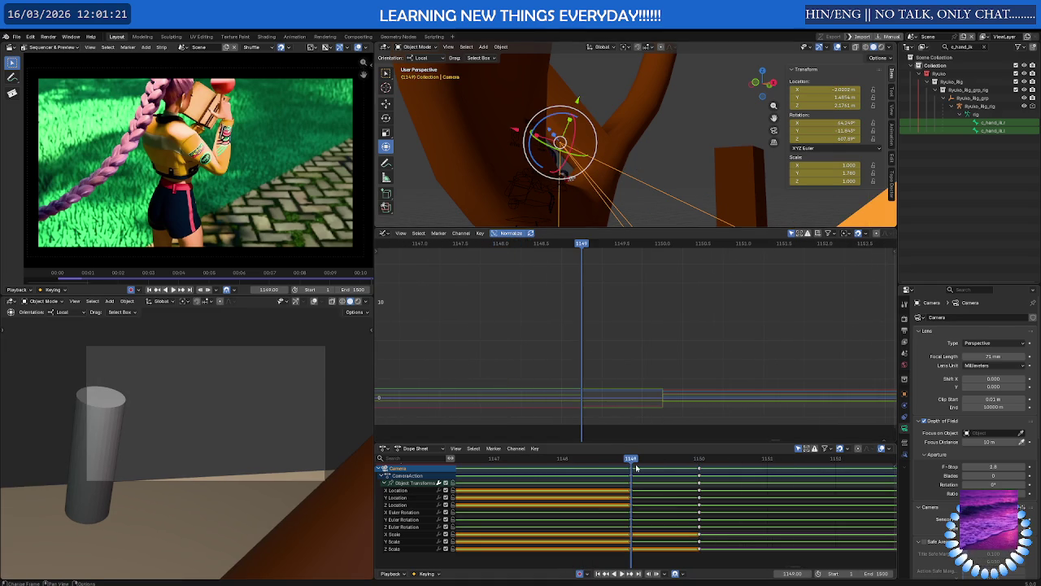
# Key the camera at frame 1148 and duplicate those keys to frame 1149.
pyautogui.press('space')
pyautogui.moveTo(658, 463)
pyautogui.mouseDown()
pyautogui.moveTo(570, 462)
pyautogui.moveTo(604, 468)
pyautogui.moveTo(595, 470)
pyautogui.mouseUp()
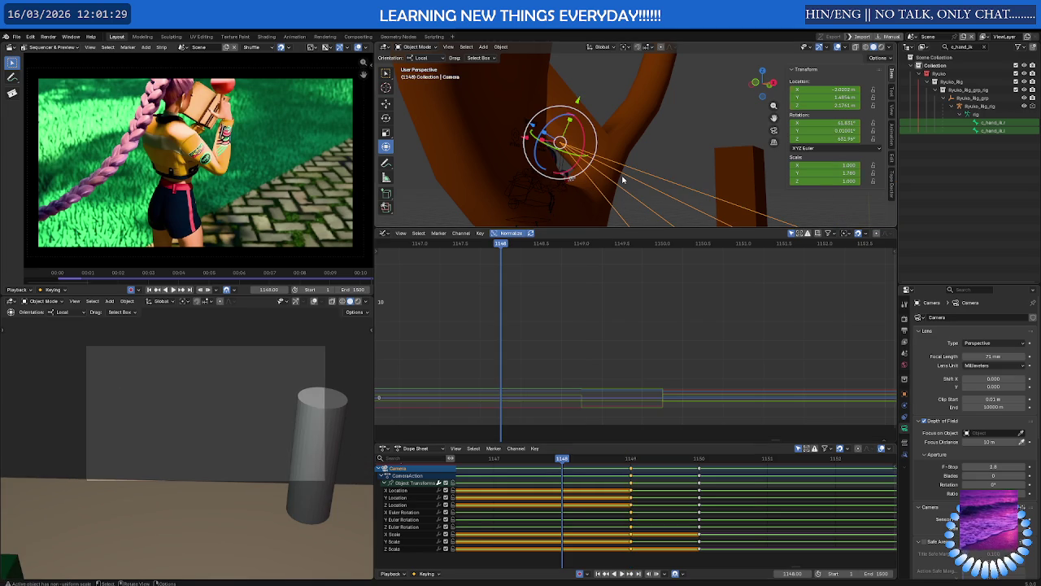
pyautogui.press('i')
pyautogui.press('g')
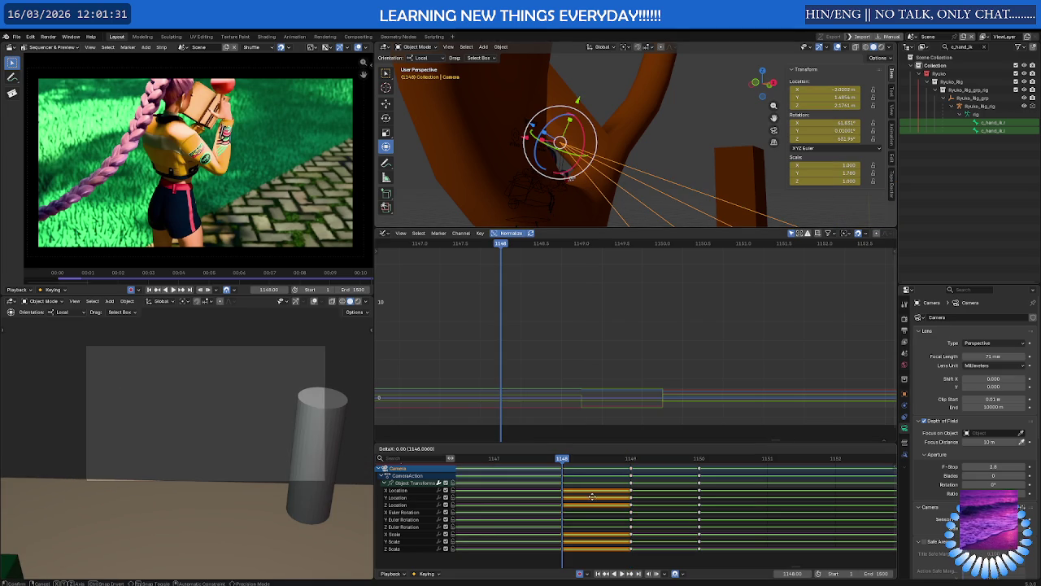
pyautogui.click(642, 499)
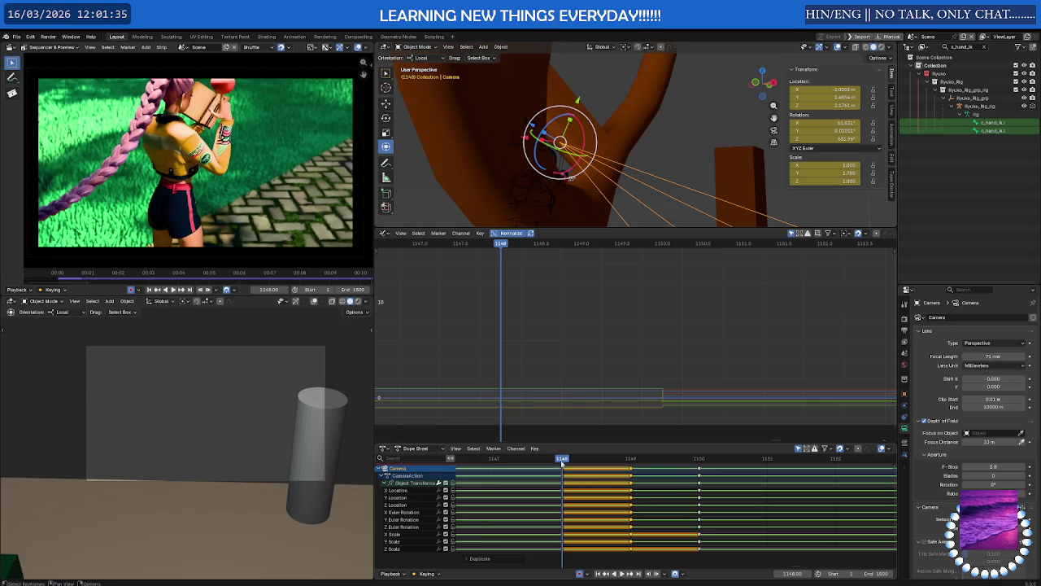
# Scrub between frames 1148 and 1150 to check the camera cut.
pyautogui.moveTo(561, 460)
pyautogui.mouseDown()
pyautogui.moveTo(701, 463)
pyautogui.moveTo(562, 460)
pyautogui.mouseUp()
pyautogui.moveTo(575, 462); pyautogui.dragTo(686, 464)
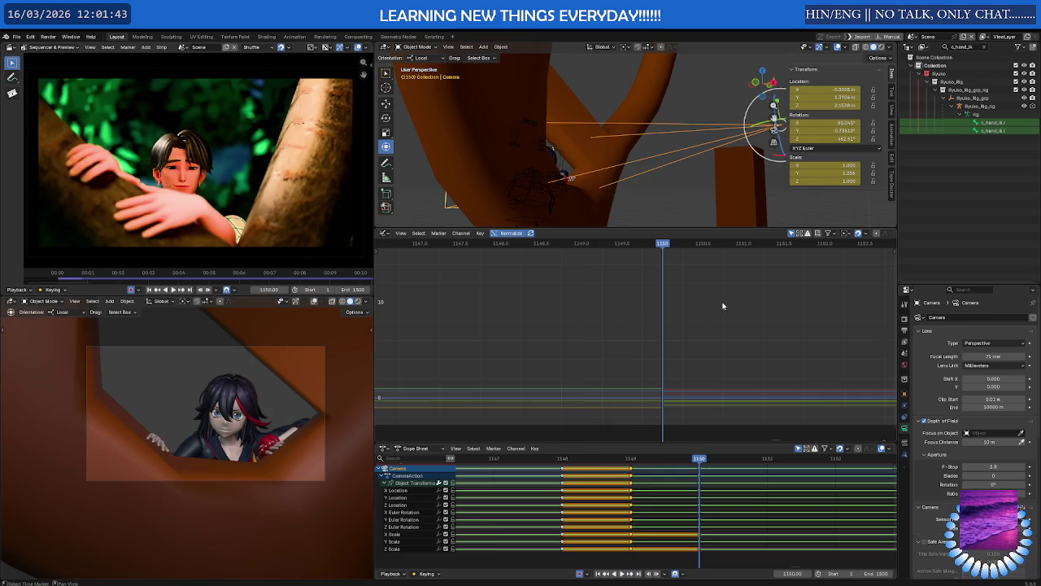
pyautogui.scroll(-4, 728, 465)
pyautogui.scroll(-3, 749, 500)
pyautogui.scroll(-2, 790, 504)
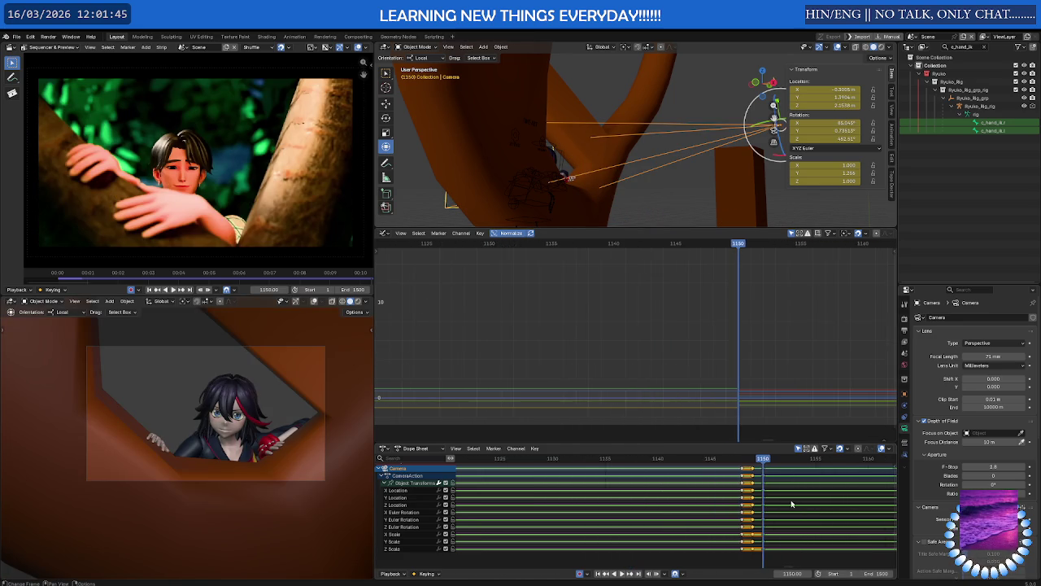
pyautogui.moveTo(790, 505); pyautogui.dragTo(514, 506, button='middle')
pyautogui.scroll(-3, 514, 506)
pyautogui.scroll(-3, 523, 501)
pyautogui.scroll(-3, 570, 503)
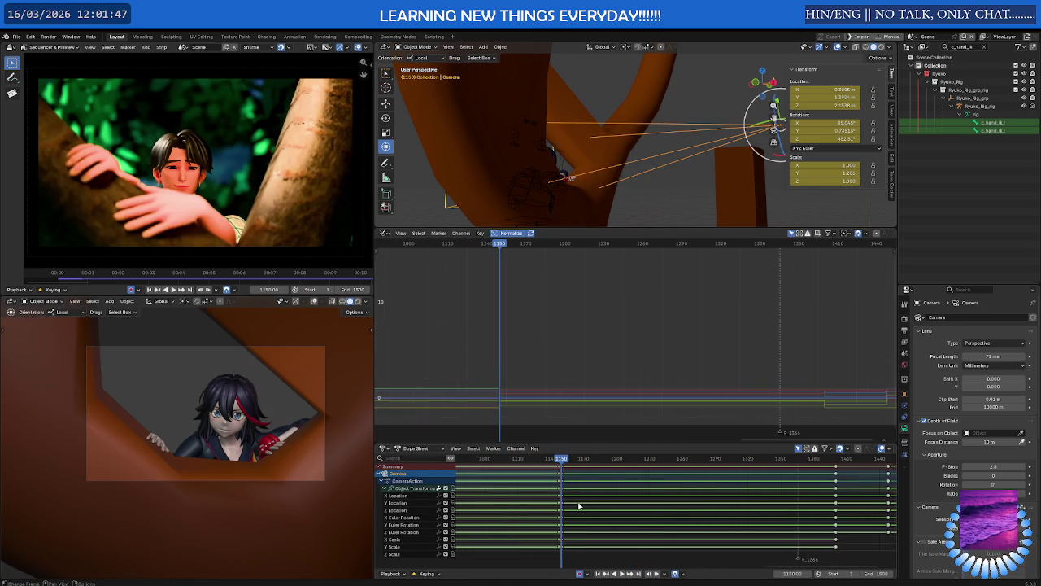
pyautogui.scroll(-2, 594, 501)
pyautogui.scroll(2, 602, 500)
pyautogui.scroll(2, 579, 514)
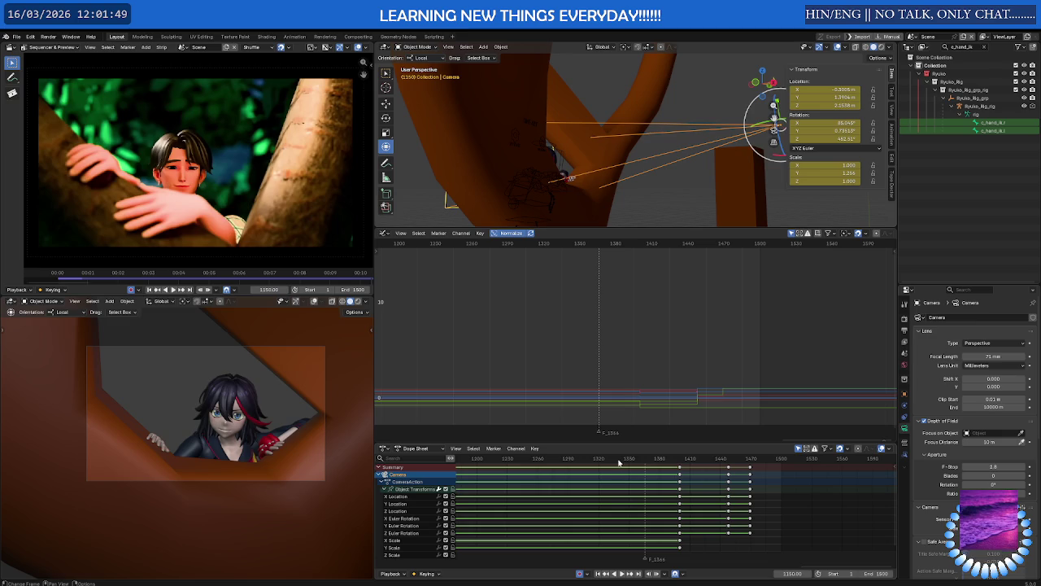
# Play from frame 1282 and review the wave section around frame 1306.
pyautogui.moveTo(619, 462); pyautogui.dragTo(561, 465)
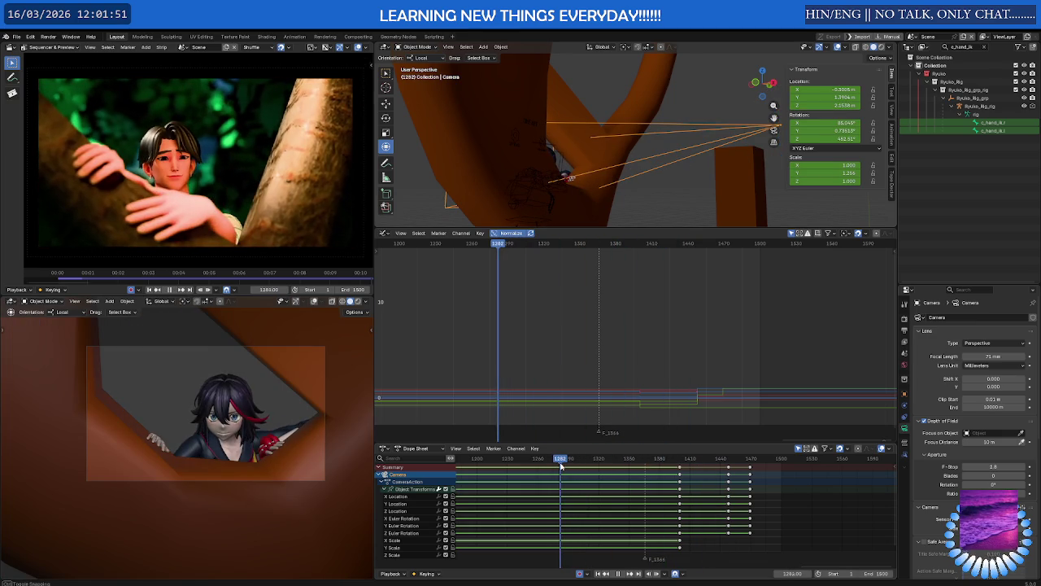
pyautogui.press('space')
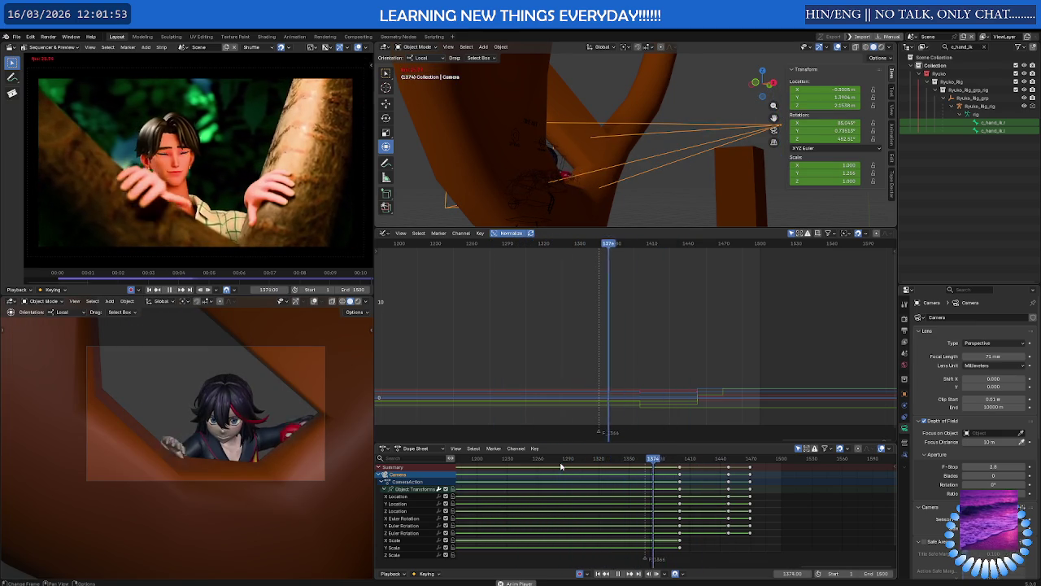
pyautogui.press('space')
pyautogui.click(585, 463)
pyautogui.press('space')
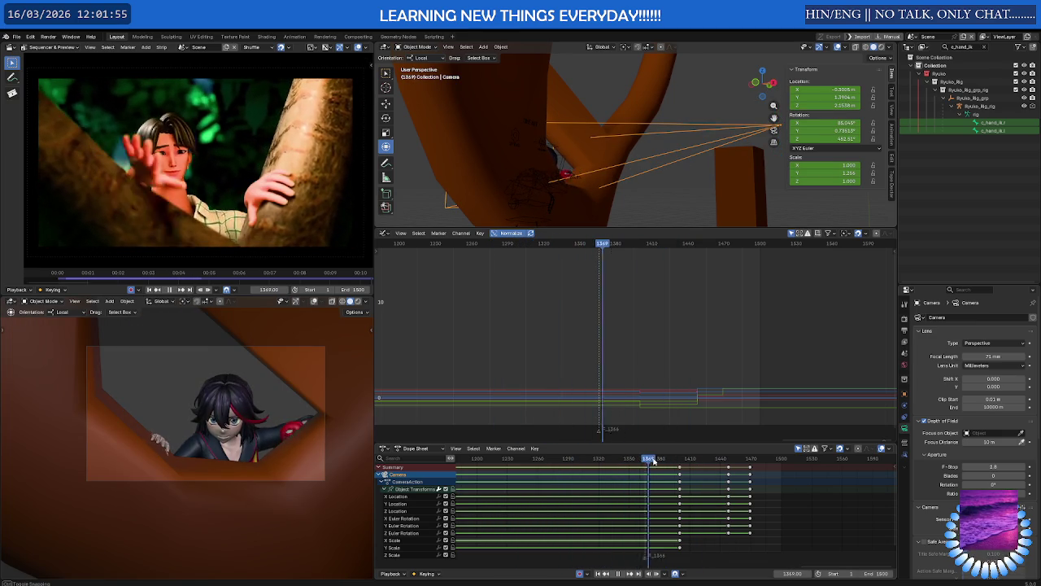
pyautogui.click(583, 463)
pyautogui.moveTo(559, 464)
pyautogui.mouseDown()
pyautogui.moveTo(638, 461)
pyautogui.moveTo(614, 465)
pyautogui.mouseUp()
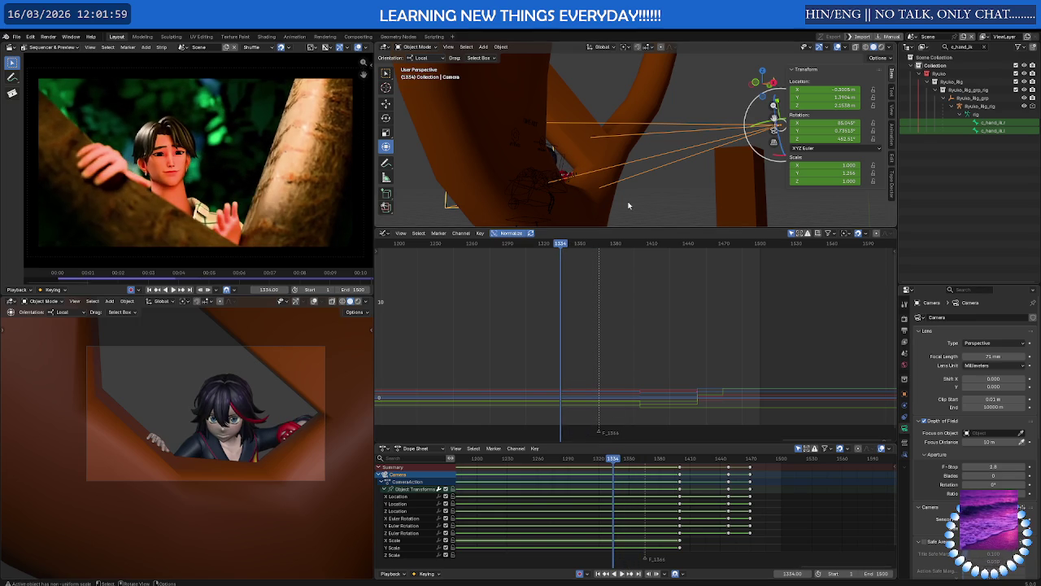
pyautogui.scroll(5, 629, 205)
pyautogui.scroll(5, 642, 187)
# Put the Ryuko rig in pose mode and scrub to frame 1334.
pyautogui.click(663, 160)
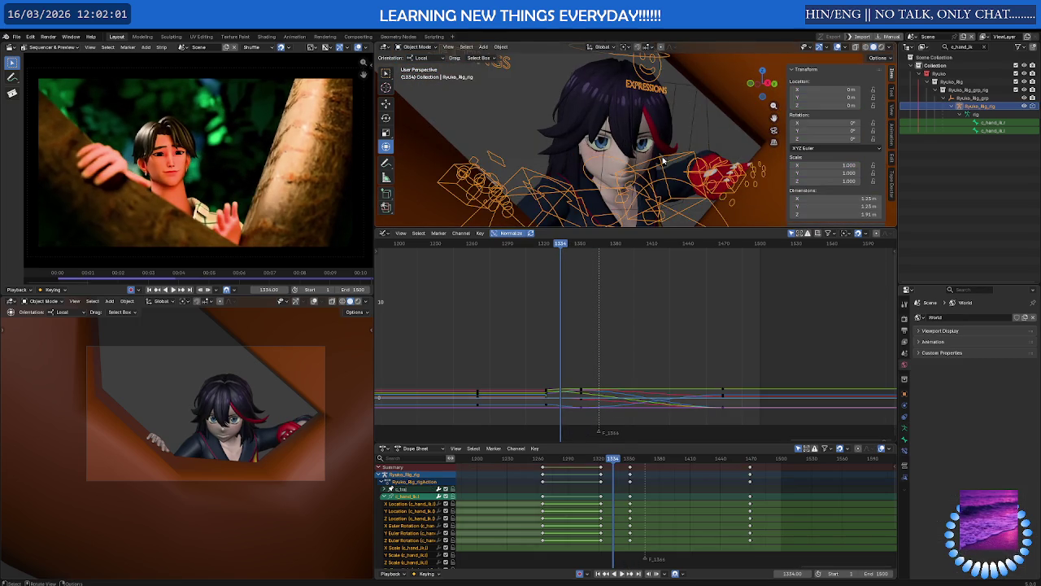
pyautogui.hotkey('ctrl', 'Tab')
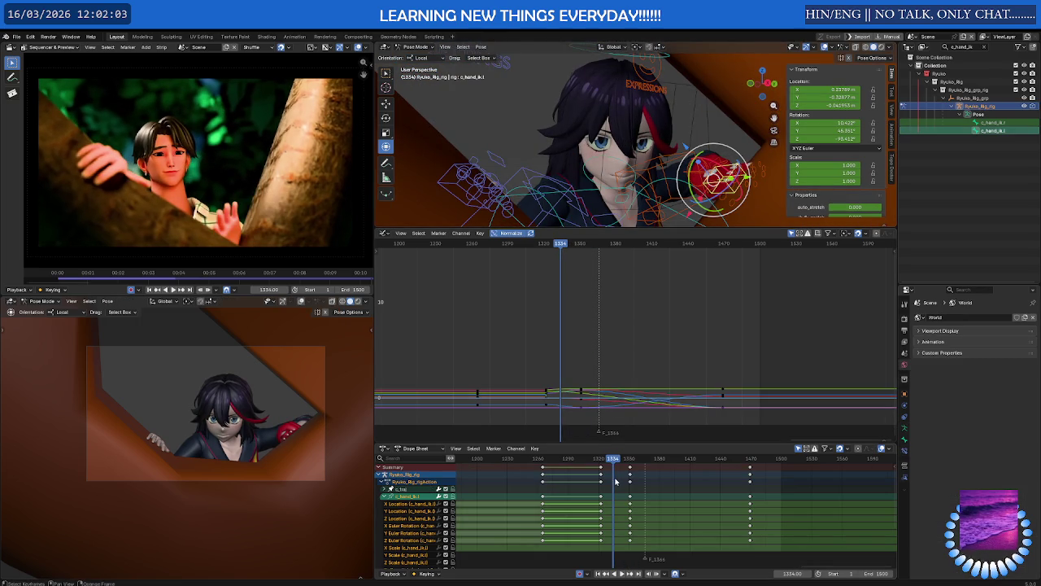
pyautogui.moveTo(609, 459); pyautogui.dragTo(629, 462)
pyautogui.moveTo(616, 466); pyautogui.dragTo(615, 466)
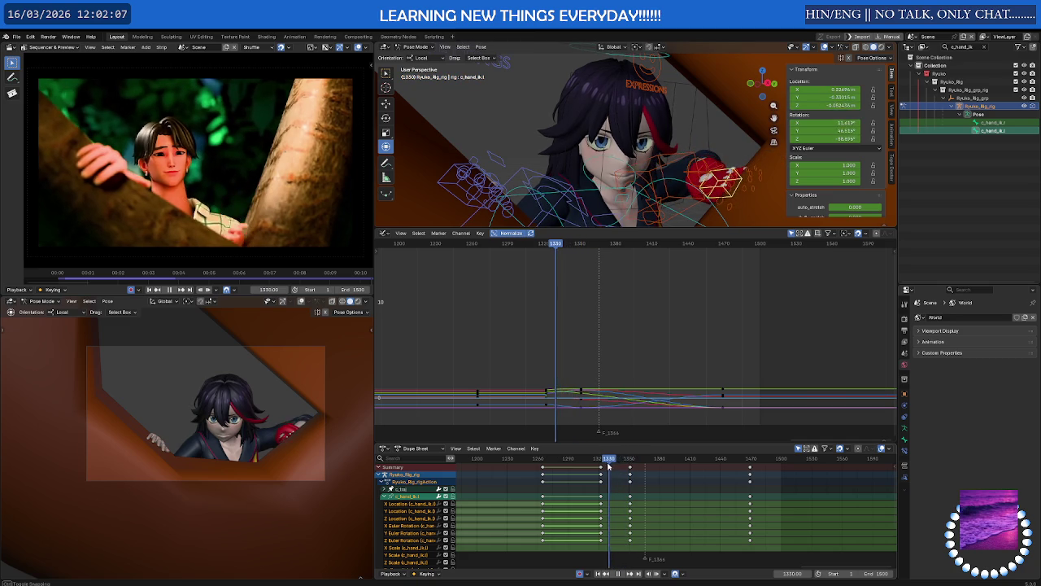
pyautogui.scroll(3, 677, 187)
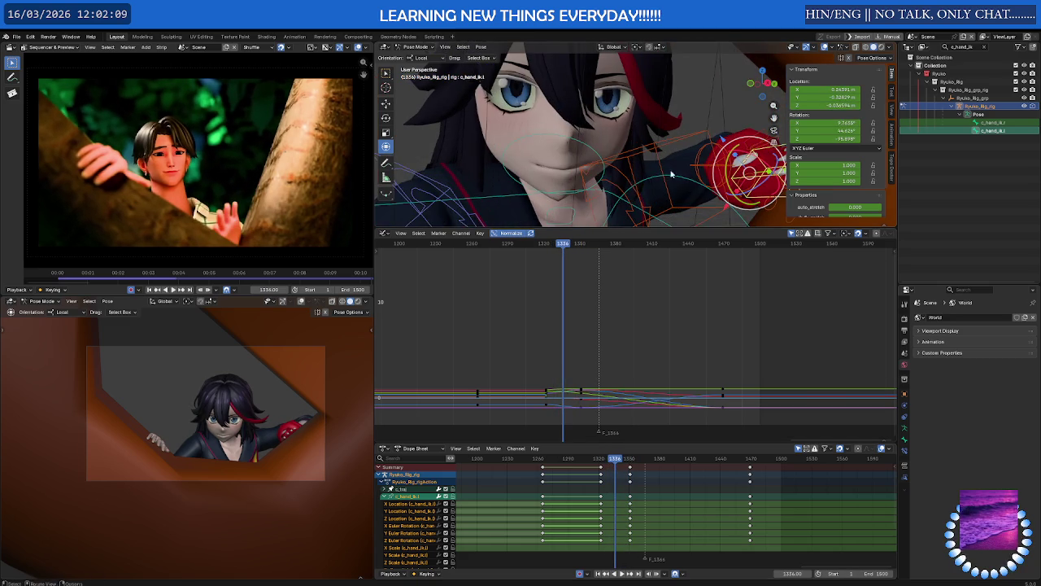
pyautogui.scroll(2, 659, 163)
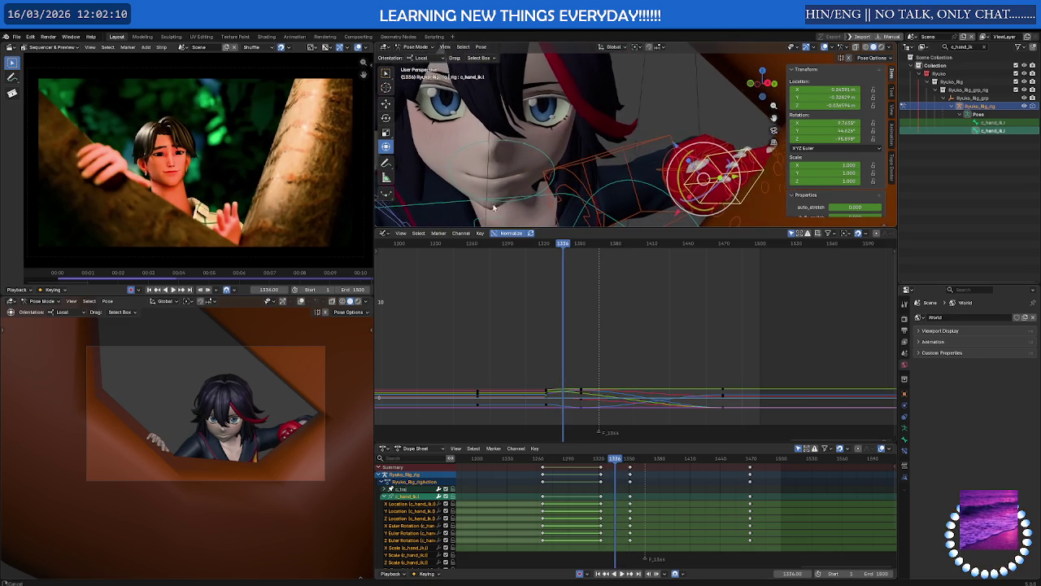
# Rotate the left hand controller into a raised, open-palm wave pose and play it back.
pyautogui.click(664, 126)
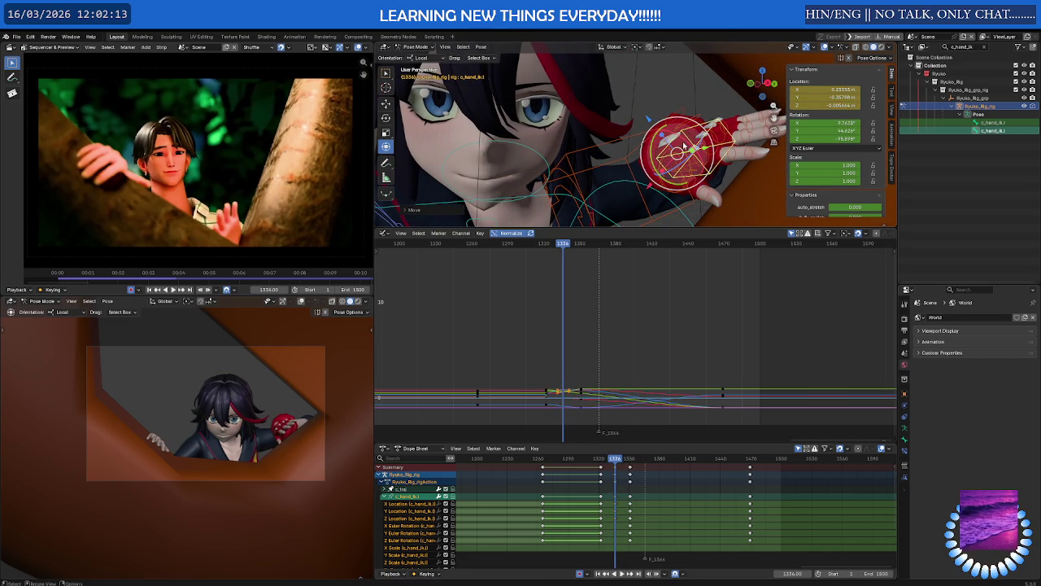
pyautogui.press('r')
pyautogui.press('x')
pyautogui.click(660, 123)
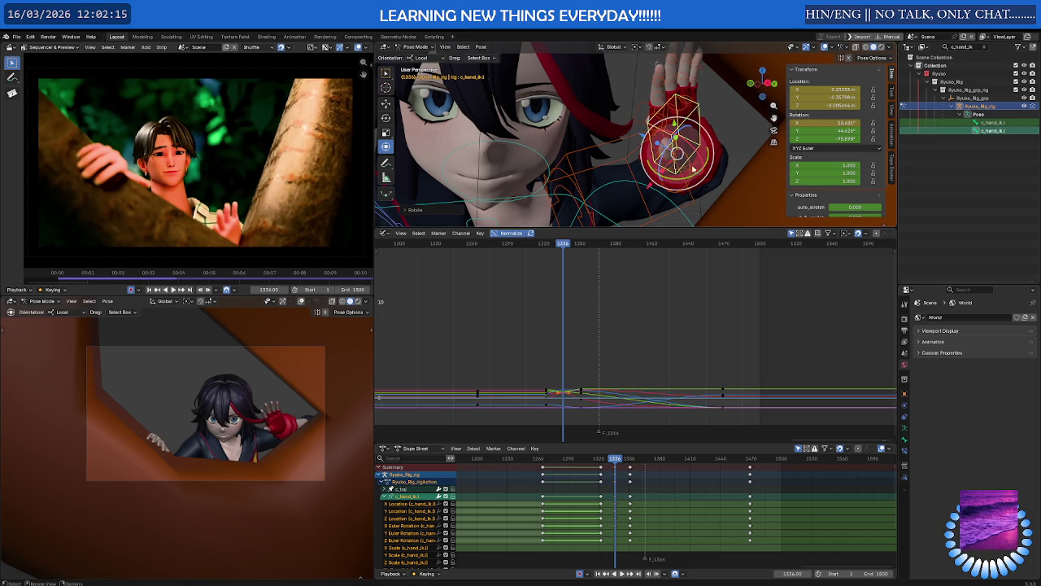
pyautogui.press('r')
pyautogui.press('r')
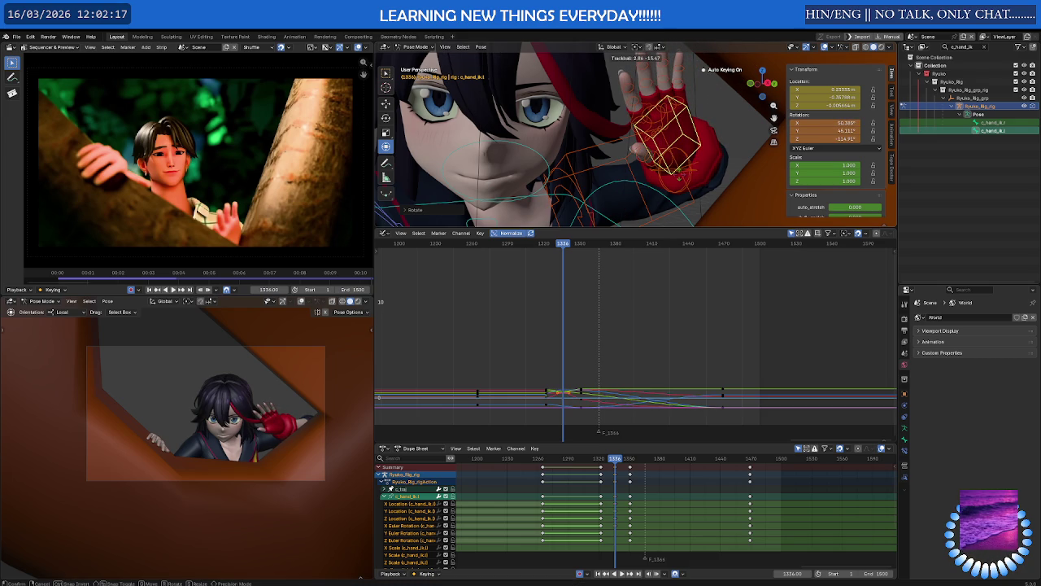
pyautogui.click(684, 177)
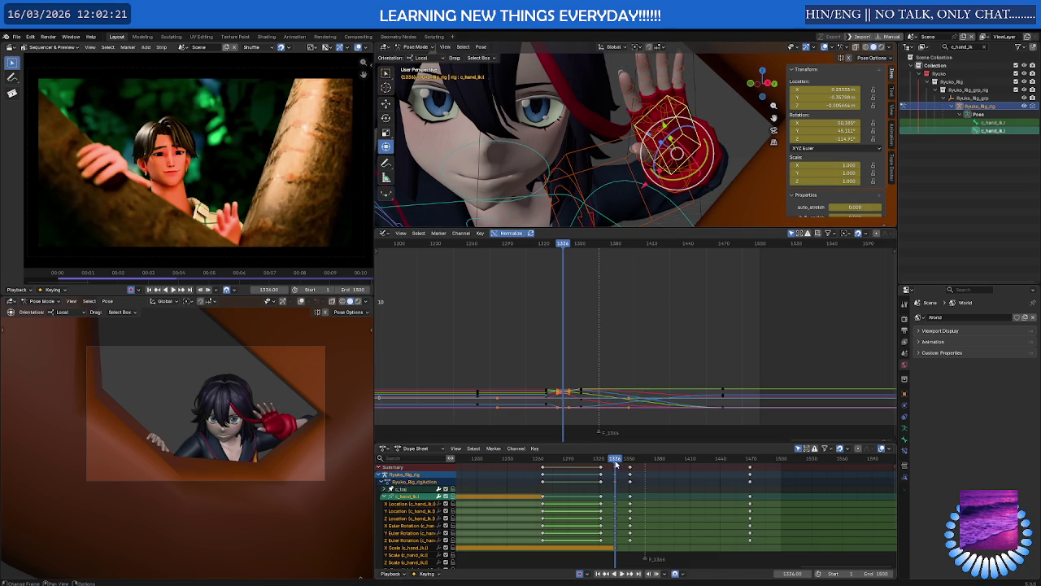
pyautogui.press('space')
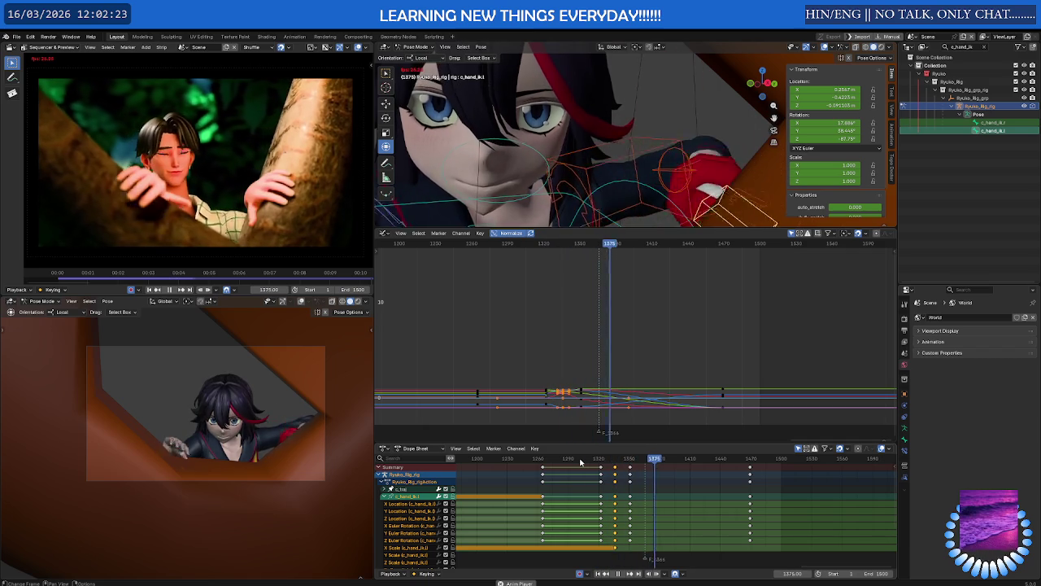
# At frame 1339, rotate the left hand further up and nudge its keyframes.
pyautogui.moveTo(592, 461)
pyautogui.mouseDown()
pyautogui.moveTo(629, 461)
pyautogui.moveTo(617, 461)
pyautogui.mouseUp()
pyautogui.moveTo(651, 171); pyautogui.dragTo(687, 145)
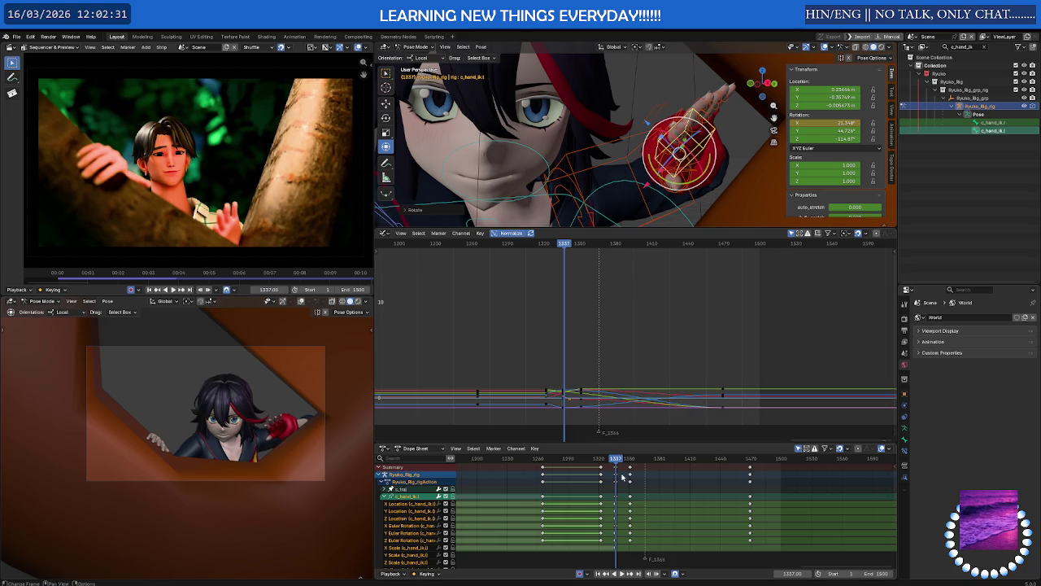
pyautogui.scroll(3, 622, 476)
pyautogui.scroll(2, 612, 478)
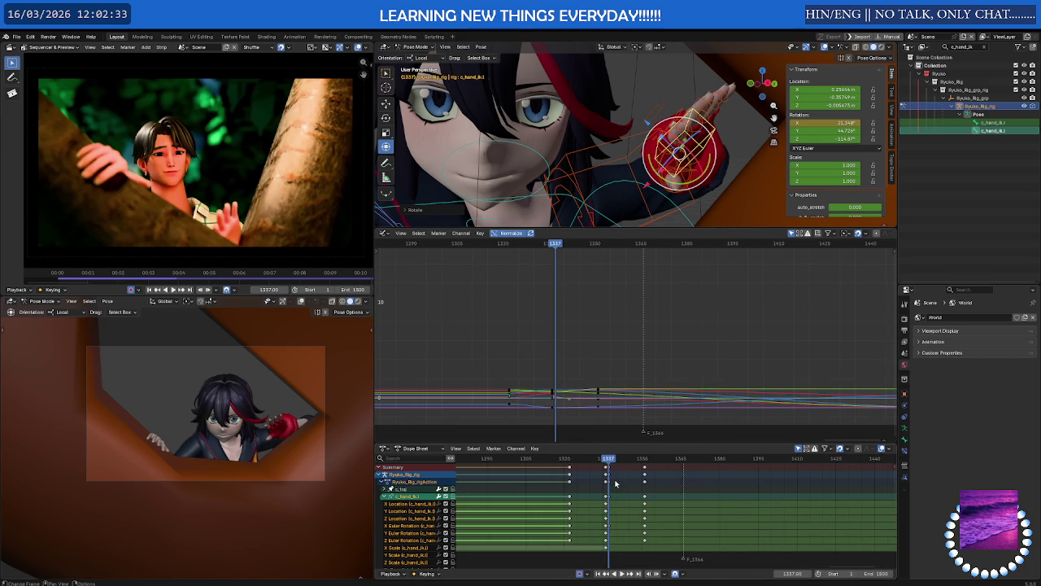
pyautogui.click(614, 480)
pyautogui.scroll(2, 589, 462)
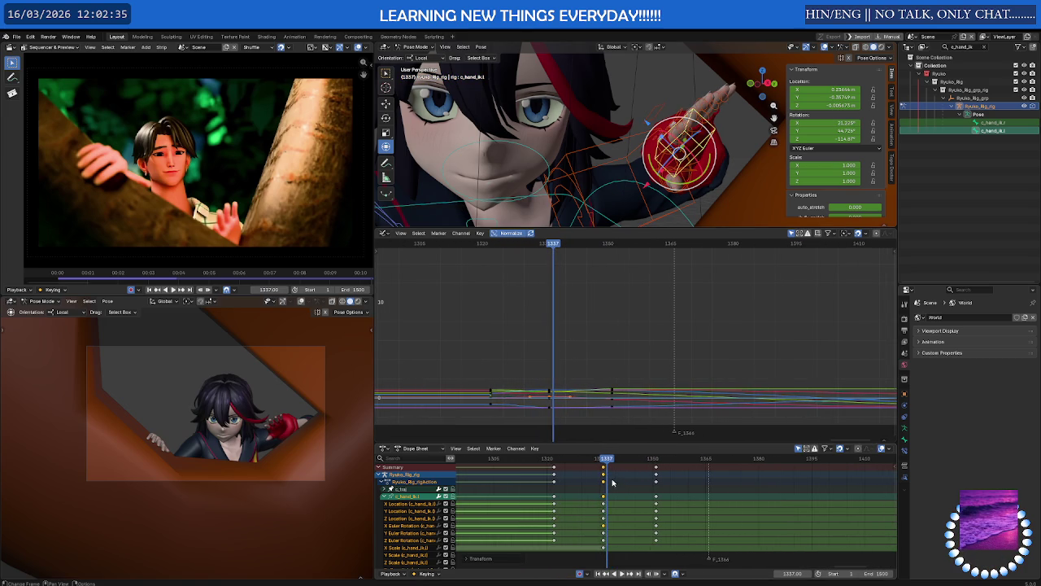
pyautogui.press('Left')
# Replay the wave from before it starts, stopping at frame 1351.
pyautogui.click(527, 463)
pyautogui.press('space')
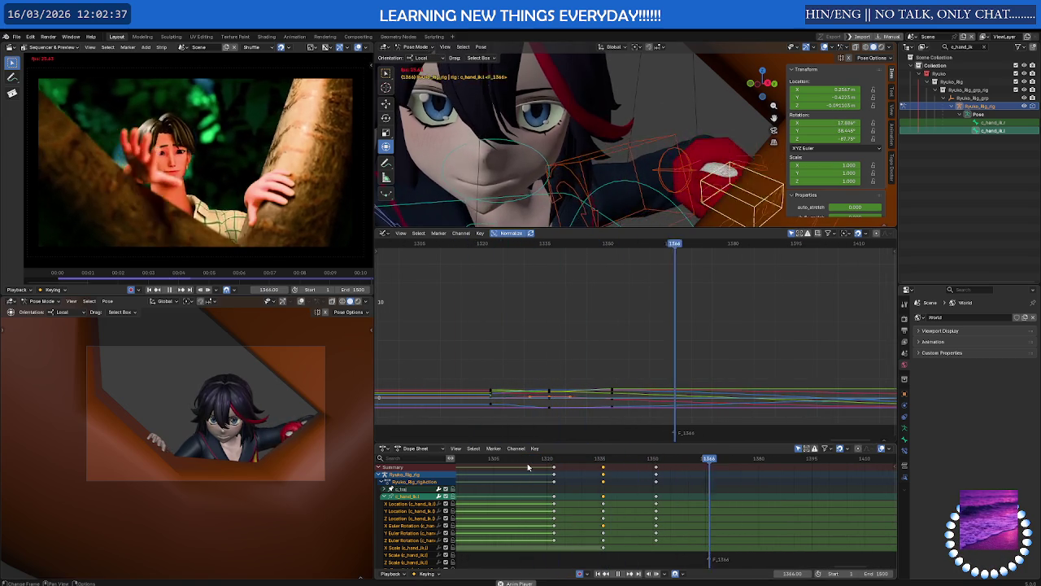
pyautogui.click(656, 460)
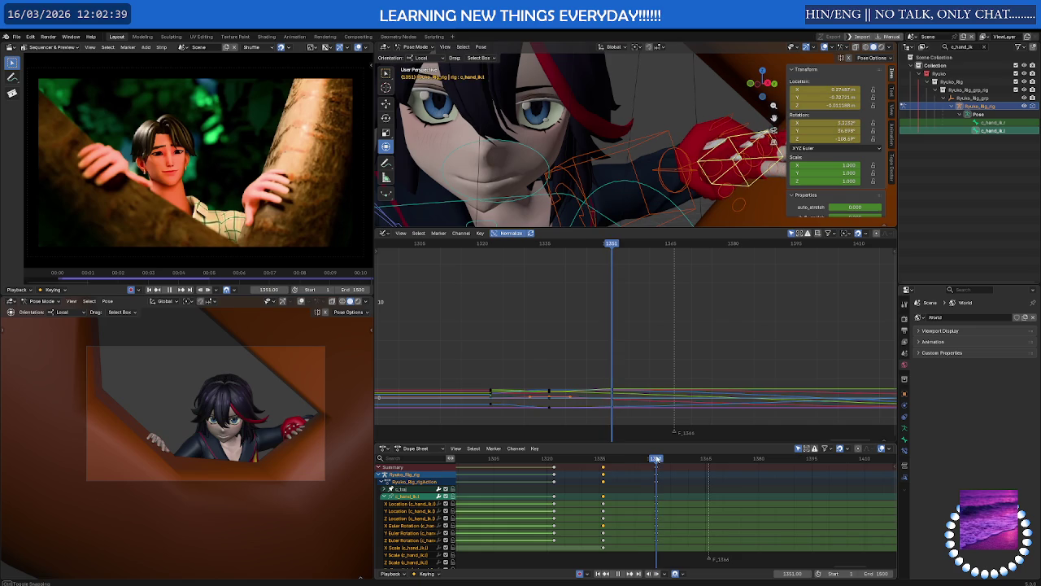
pyautogui.scroll(-2, 686, 511)
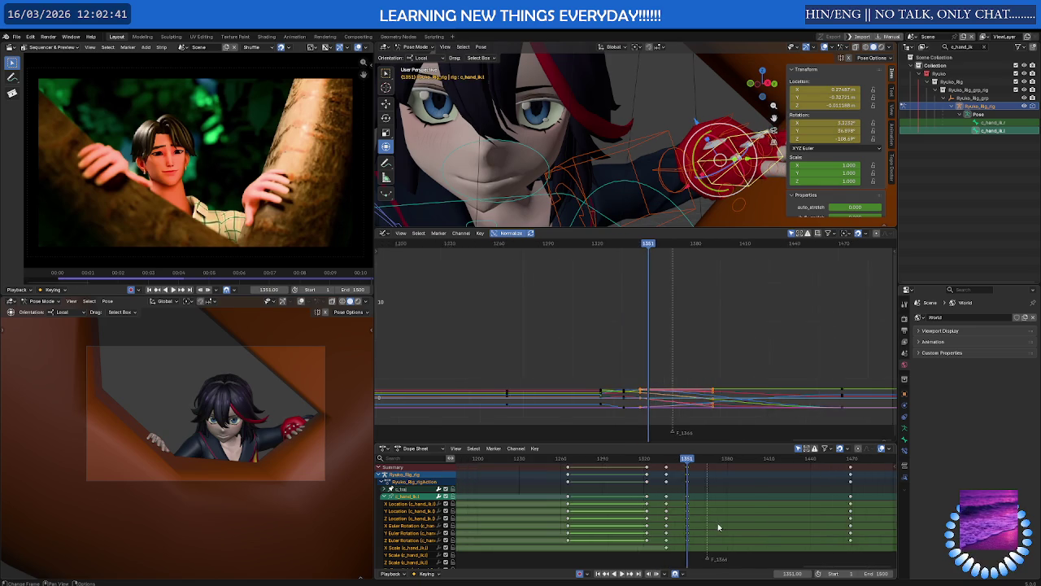
pyautogui.scroll(-4, 586, 500)
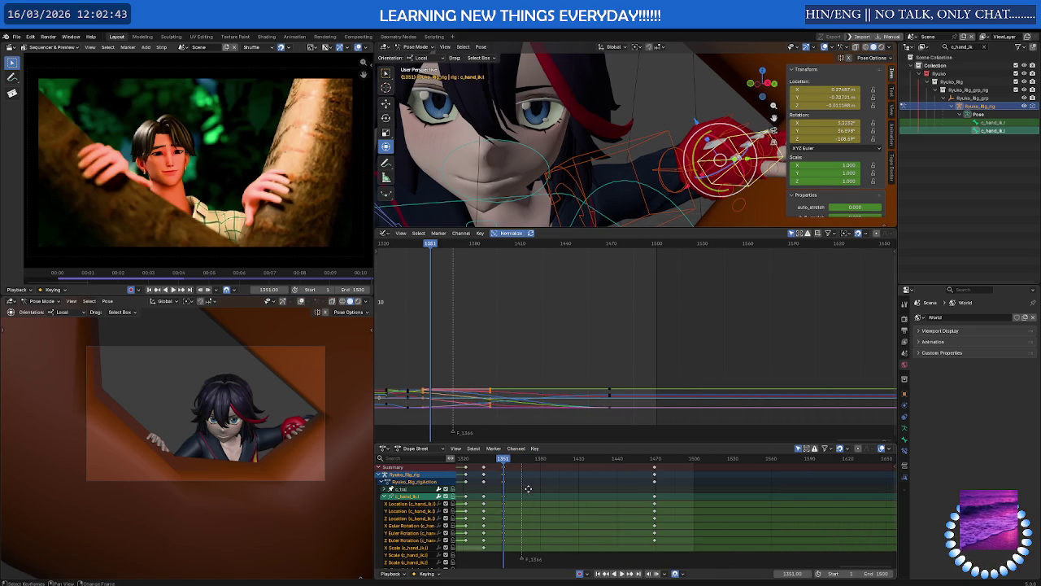
# Shift the later left-hand keyframes right along the timeline and play back.
pyautogui.press('g')
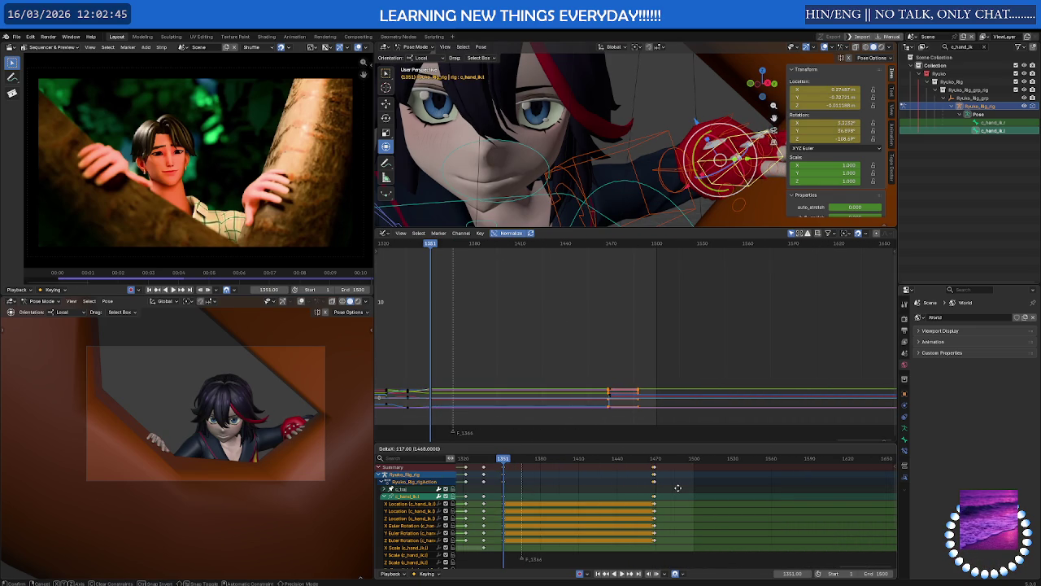
pyautogui.click(680, 487)
pyautogui.press('space')
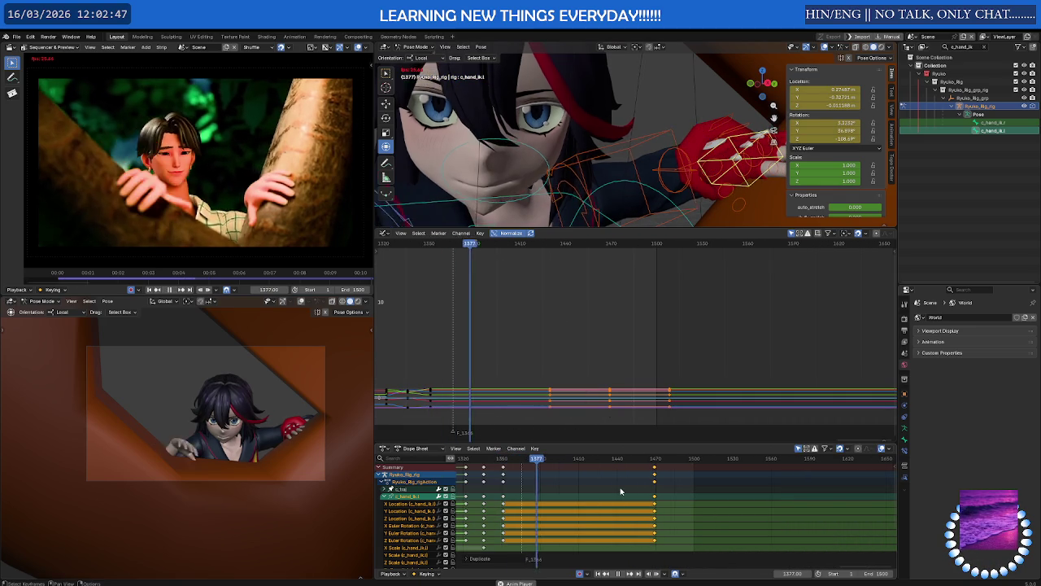
pyautogui.press('space')
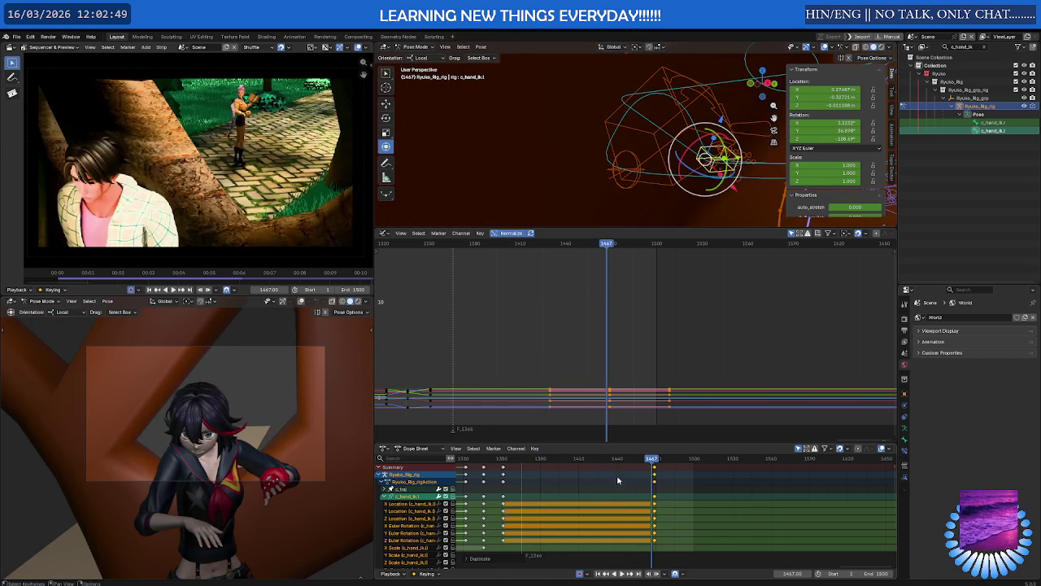
# Replay the wave from around frames 1339 and 1343 to check the new timing.
pyautogui.click(489, 461)
pyautogui.press('space')
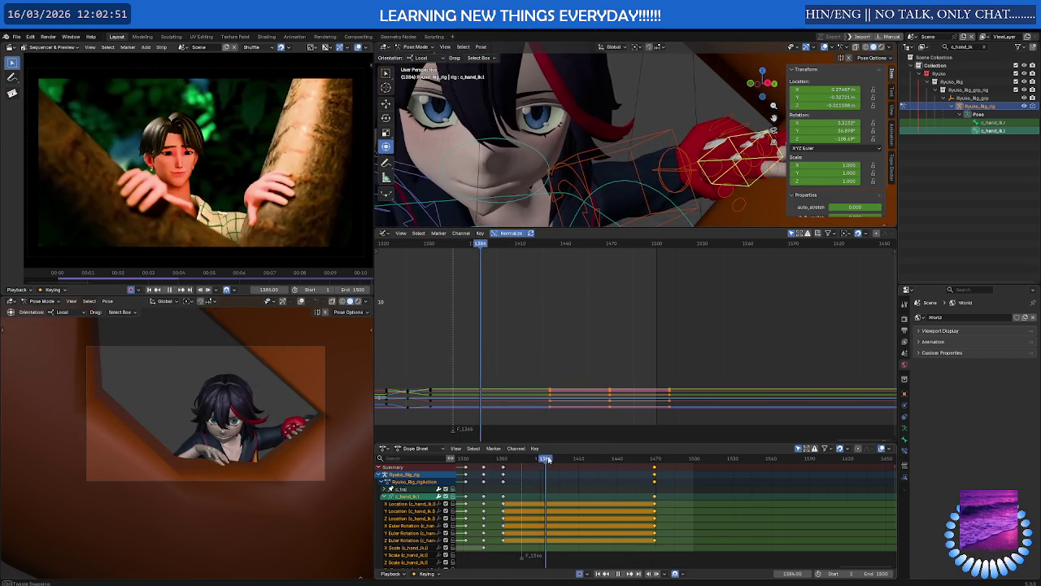
pyautogui.press('space')
pyautogui.click(620, 459)
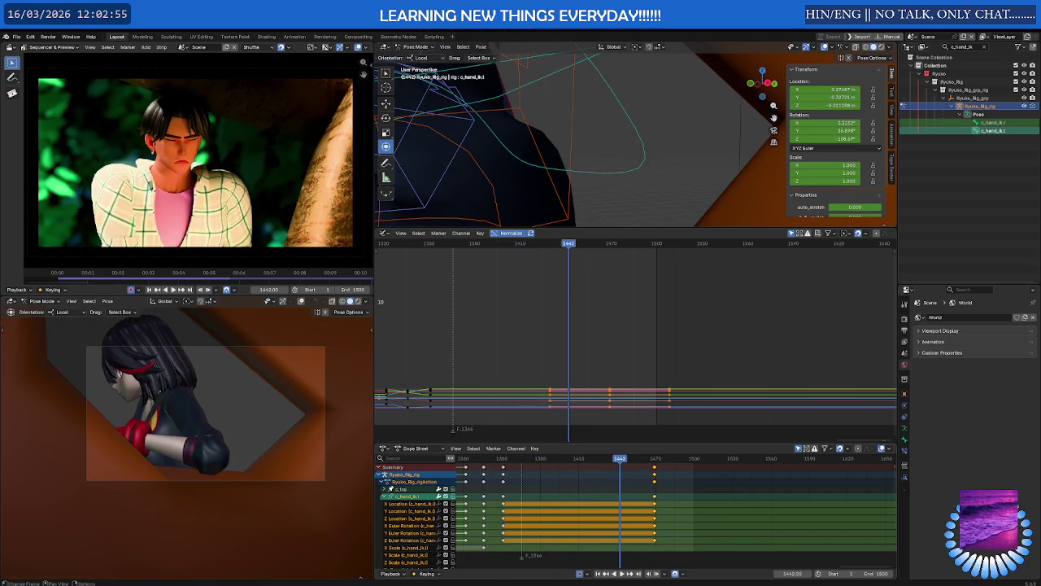
pyautogui.click(492, 458)
pyautogui.press('space')
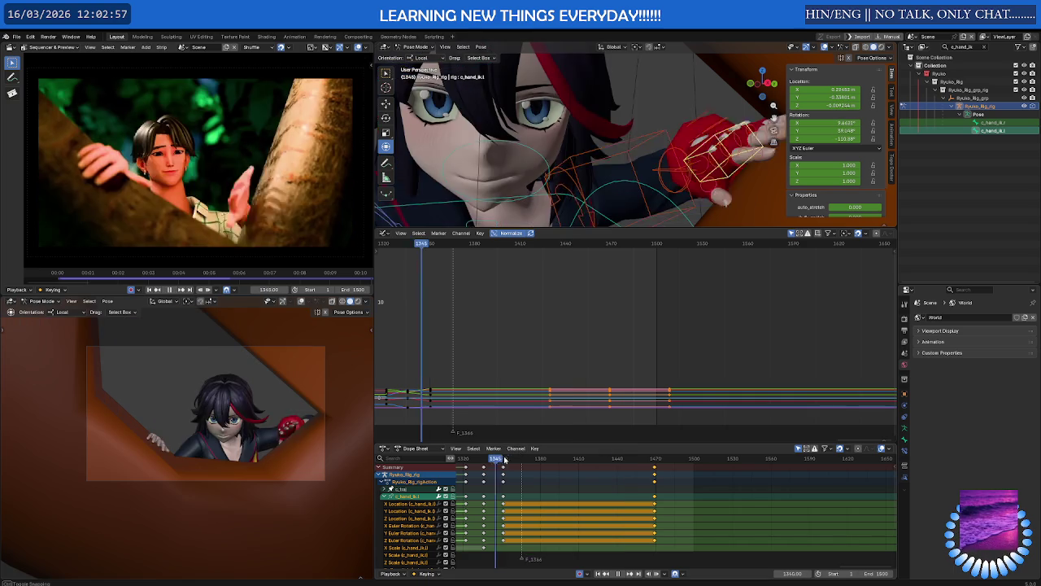
pyautogui.press('Escape')
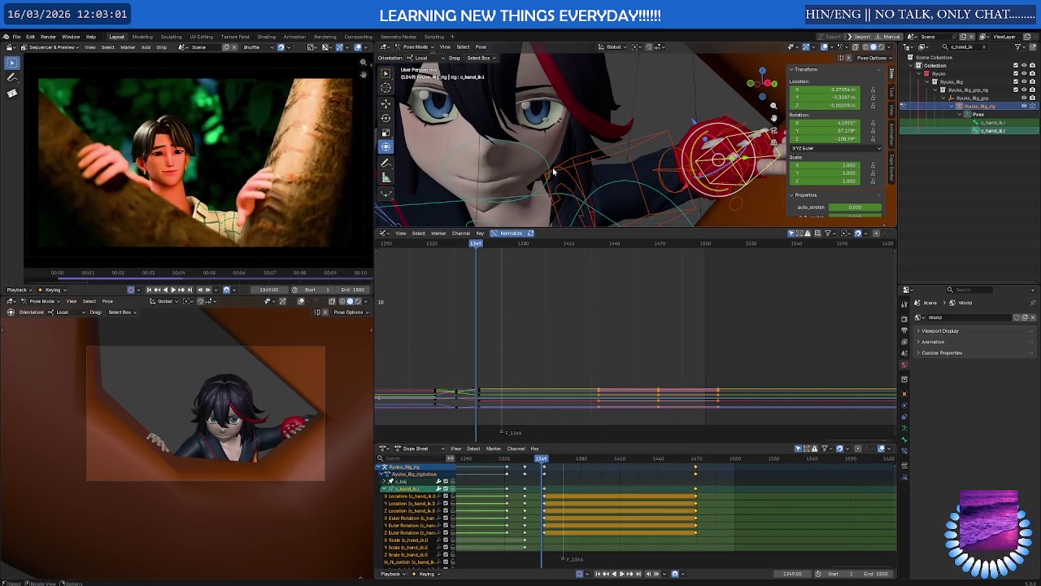
pyautogui.scroll(-3, 553, 171)
pyautogui.moveTo(553, 170); pyautogui.dragTo(557, 170, button='middle')
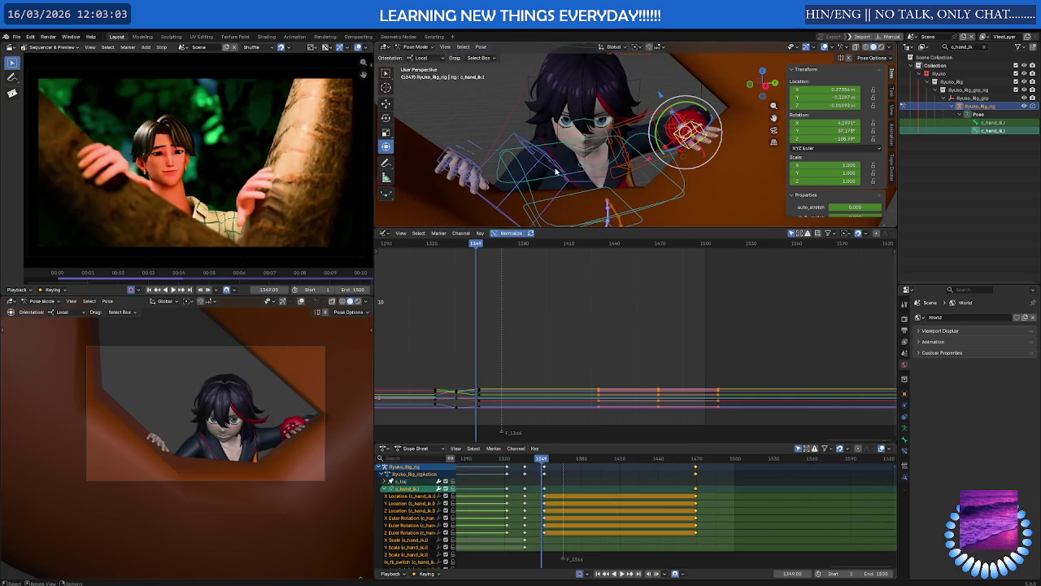
# Reposition the c_hand_ik.r control at frame 1379 to record a key, then advance to frame 1392.
pyautogui.click(470, 161)
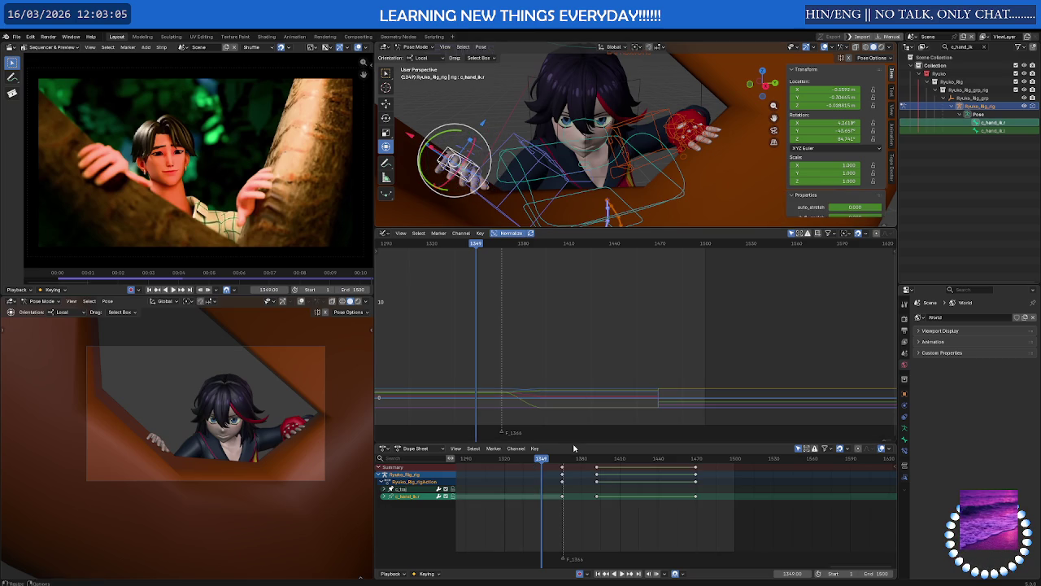
pyautogui.moveTo(545, 462)
pyautogui.mouseDown()
pyautogui.moveTo(594, 464)
pyautogui.moveTo(563, 470)
pyautogui.moveTo(580, 469)
pyautogui.mouseUp()
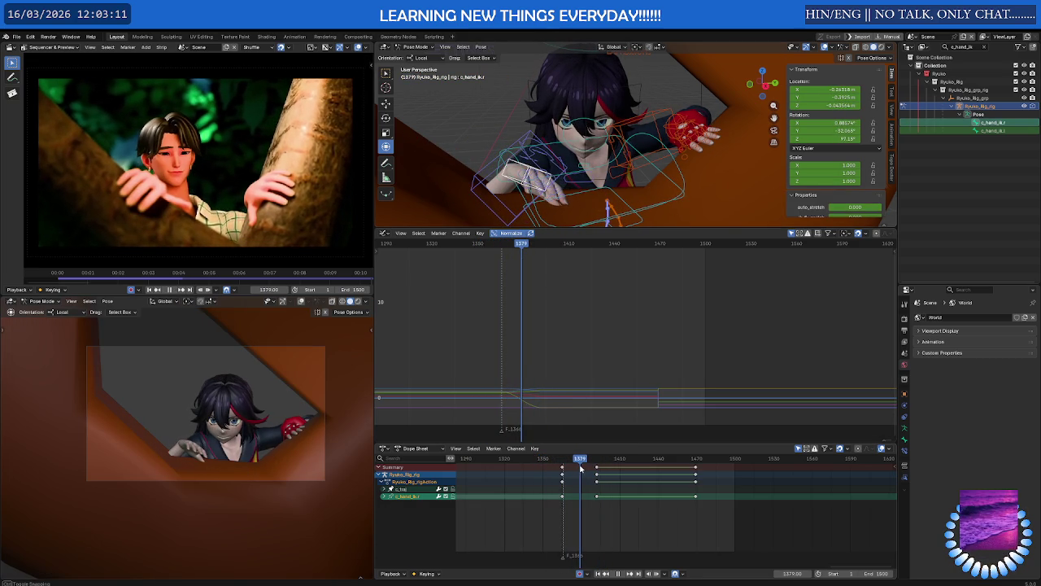
pyautogui.moveTo(531, 152); pyautogui.dragTo(525, 176, button='middle')
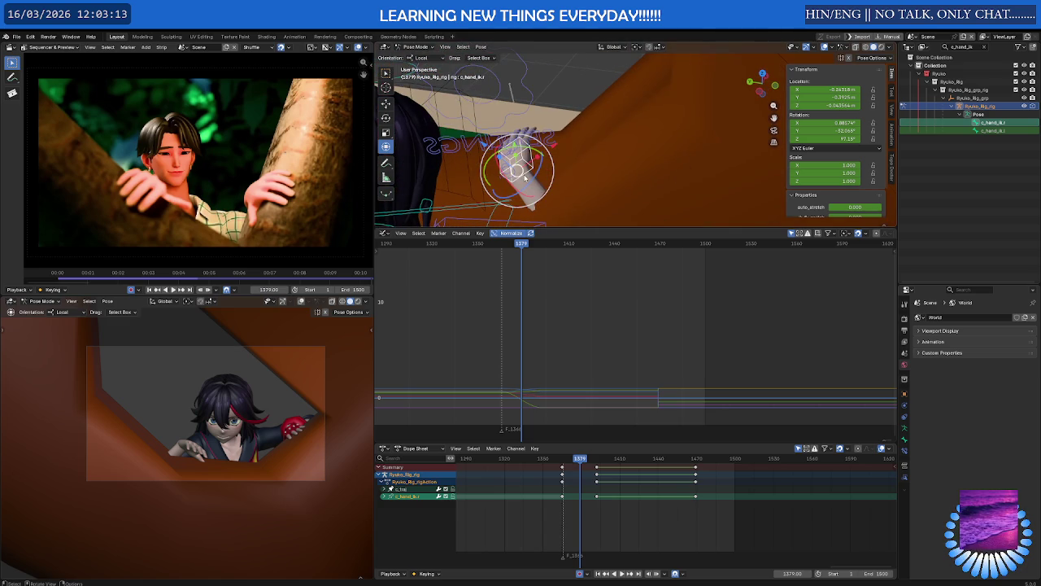
pyautogui.moveTo(521, 155); pyautogui.dragTo(516, 158)
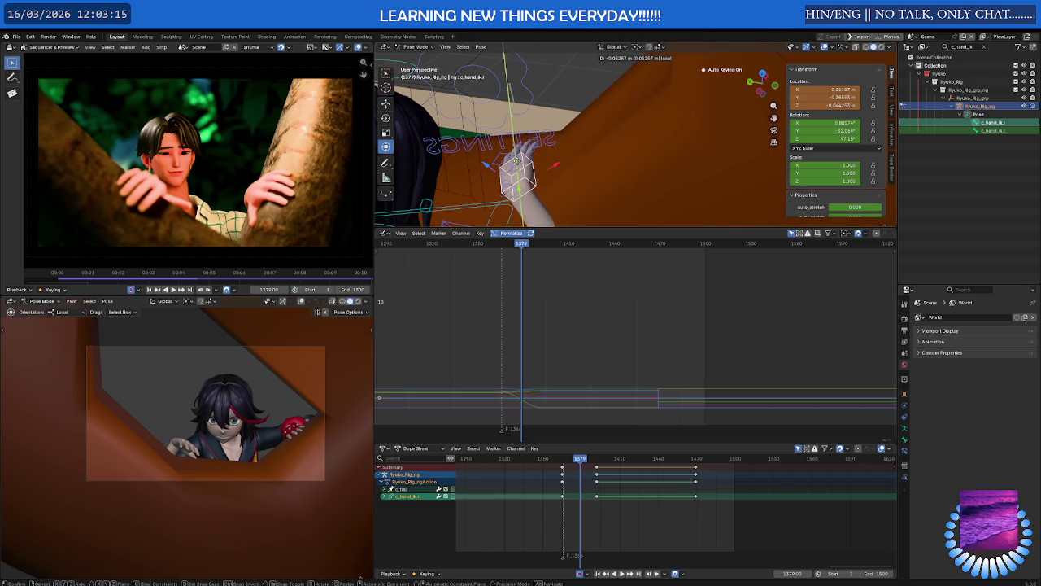
pyautogui.moveTo(581, 466); pyautogui.dragTo(597, 465)
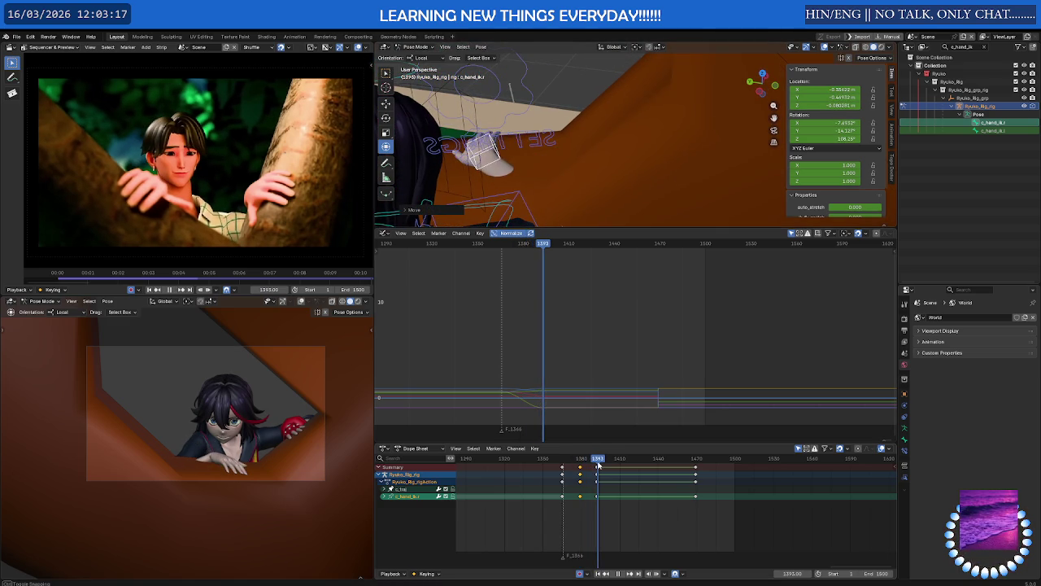
pyautogui.moveTo(520, 195); pyautogui.dragTo(533, 184, button='middle')
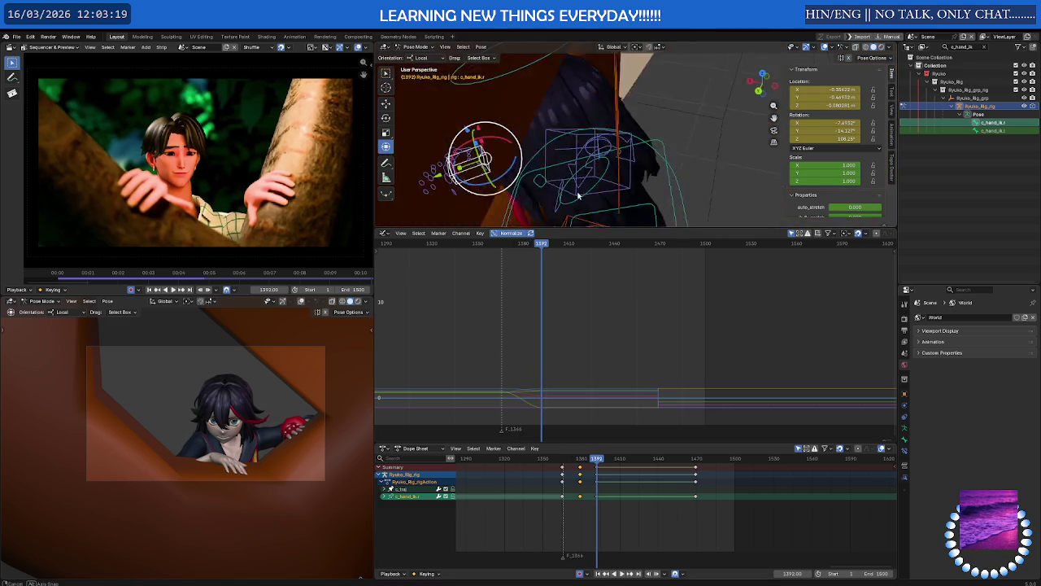